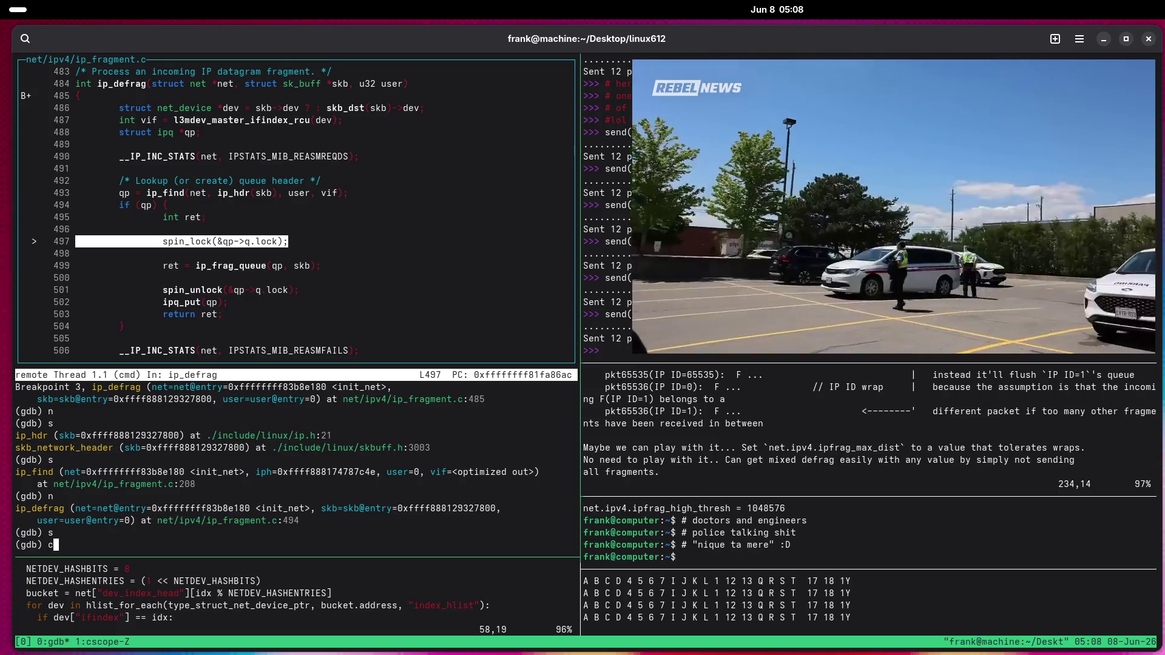
# Disable all gdb breakpoints with 'dis' and let the kernel continue
pyautogui.click(607, 351)
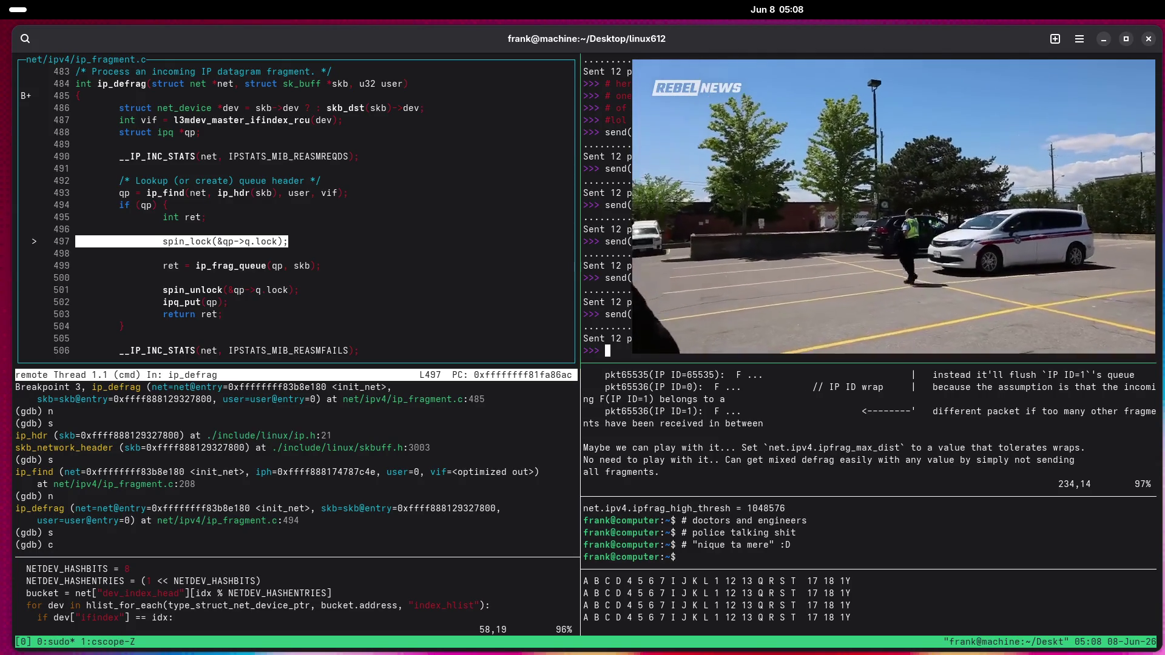
pyautogui.hotkey('ctrl', 'b')
pyautogui.press('Left')
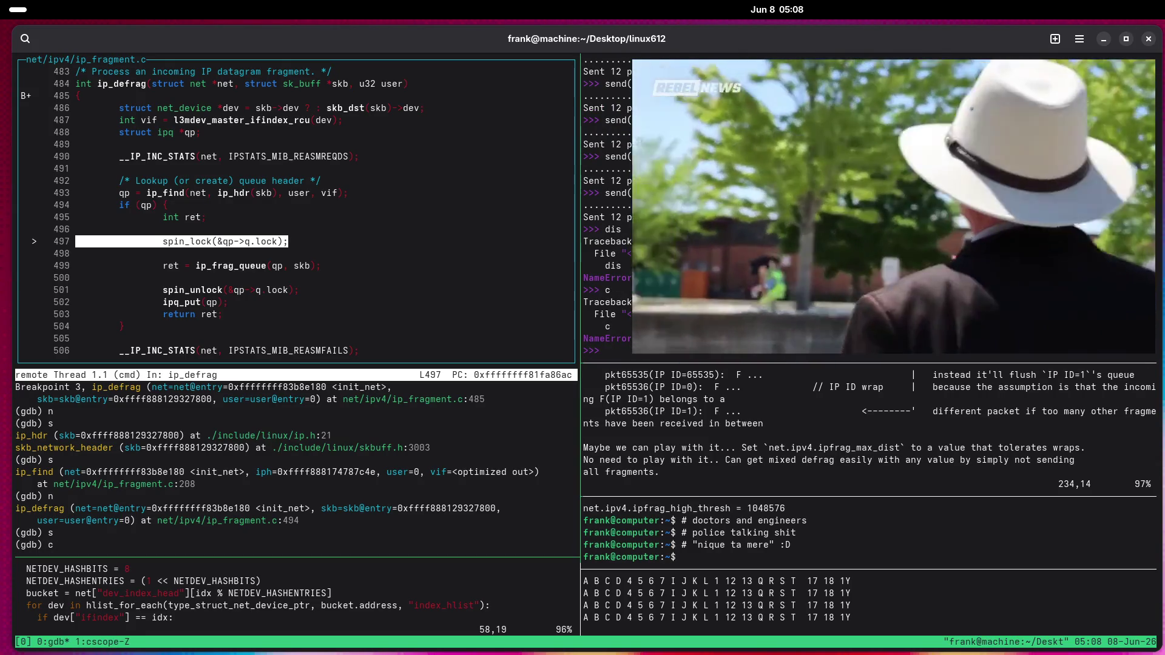
pyautogui.press('Return')
pyautogui.write('c')
pyautogui.press('BackSpace')
pyautogui.write('dis')
pyautogui.press('Return')
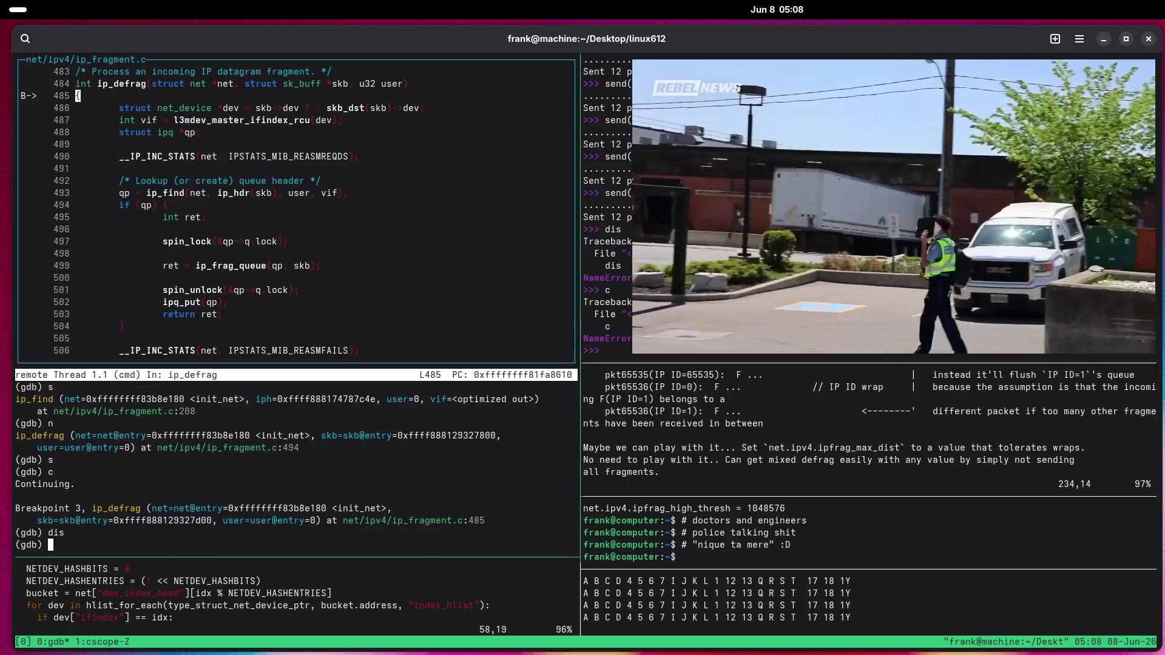
pyautogui.write('c')
pyautogui.press('Return')
# Interrupt the running kernel, re-enable breakpoints with 'en', and continue
pyautogui.hotkey('ctrl', 'b')
pyautogui.press('Left')
pyautogui.hotkey('ctrl', 'c')
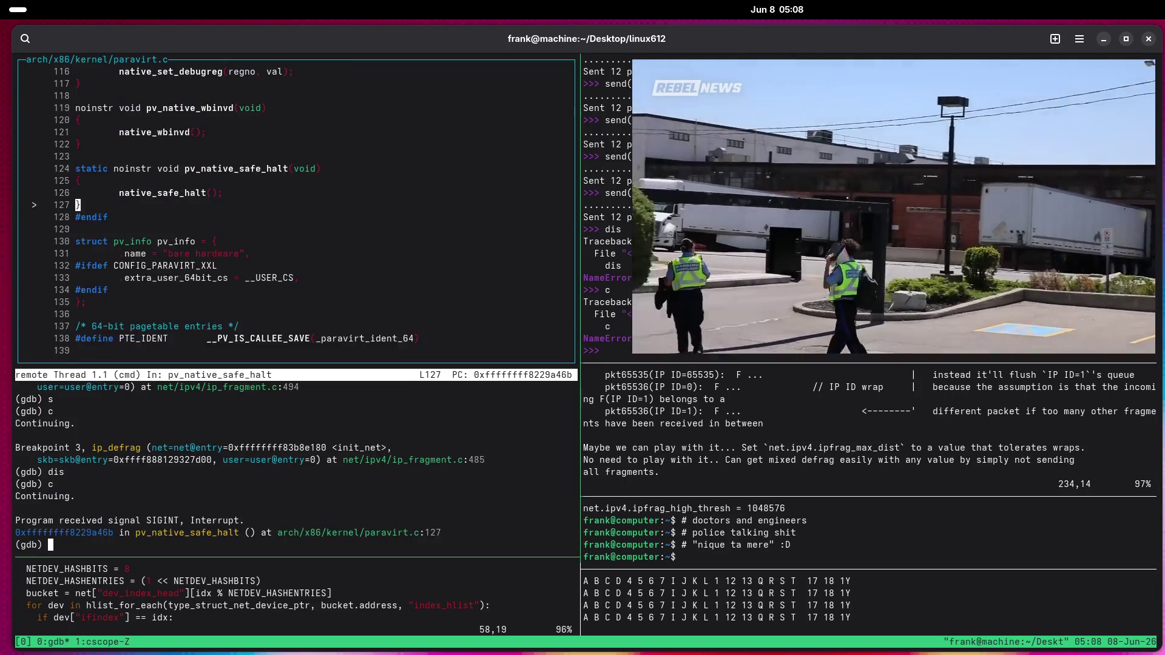
pyautogui.write('en')
pyautogui.press('Return')
pyautogui.write('c')
pyautogui.press('Return')
# Rerun send(...) in the Python pane so gdb halts at breakpoint 3, ip_defrag line 485
pyautogui.hotkey('ctrl', 'b')
pyautogui.press('Right')
pyautogui.write('c')
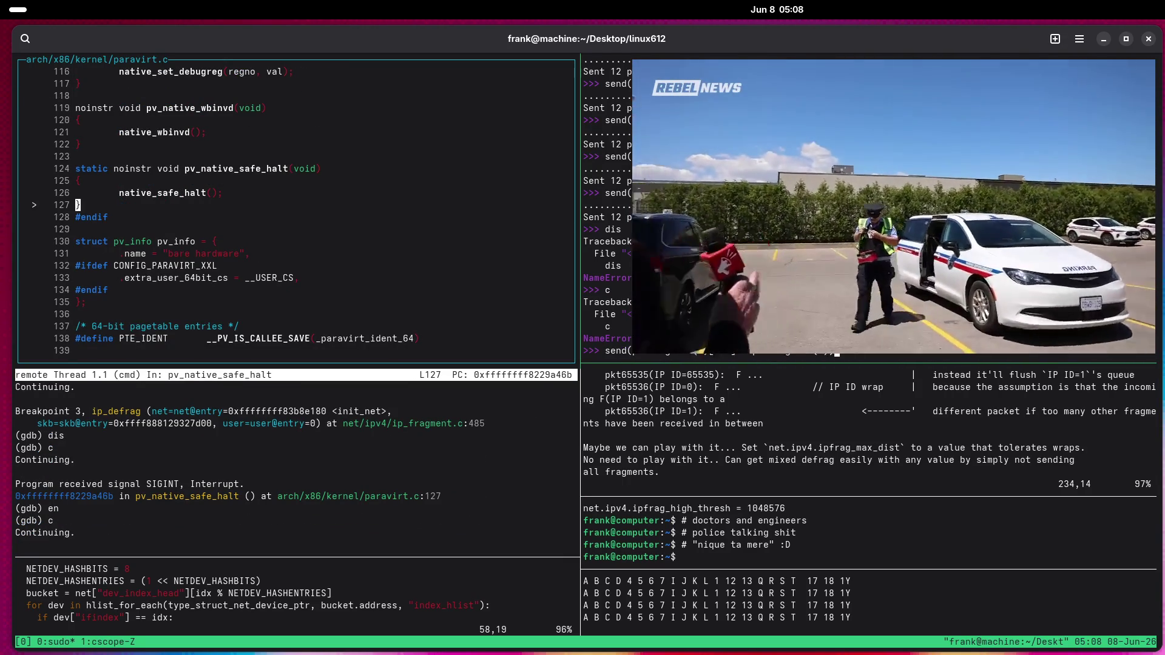
pyautogui.press('Return')
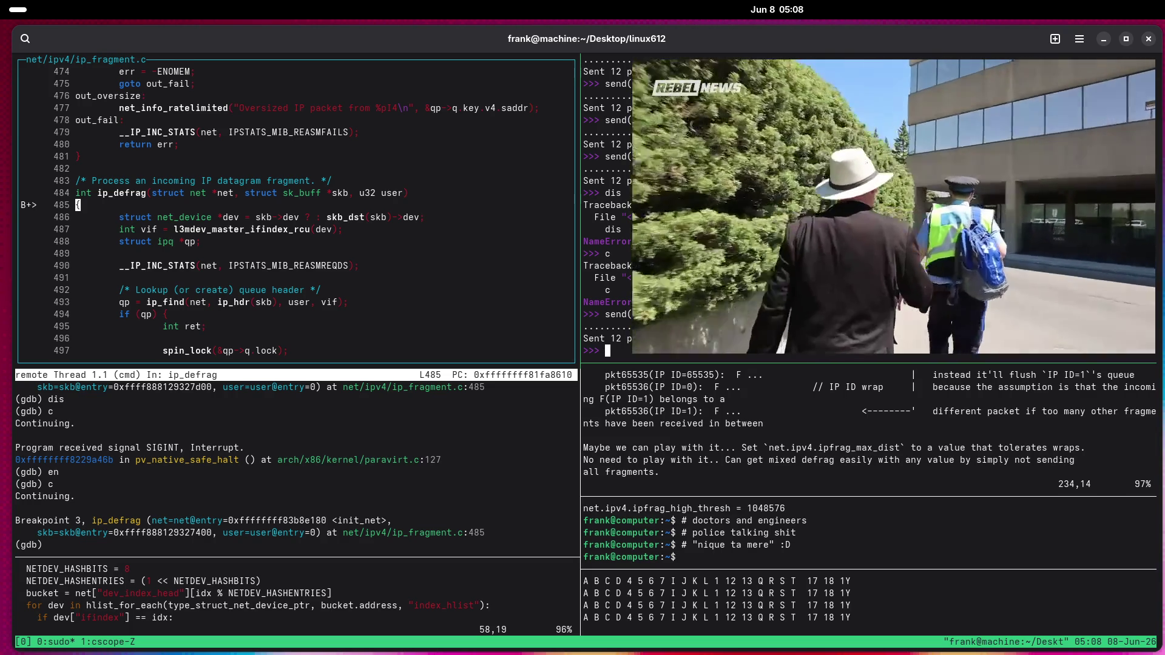
# Execute the next line of ip_defrag, then step into ip_hdr and on into ip_find
pyautogui.click(50, 545)
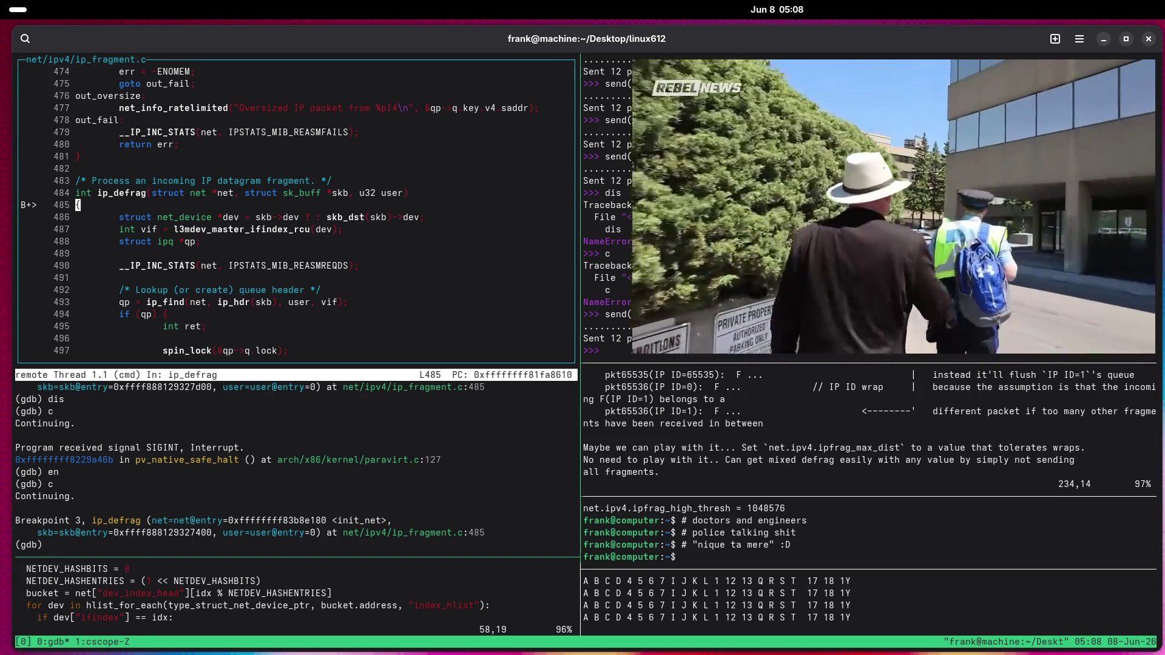
pyautogui.write('n')
pyautogui.press('Return')
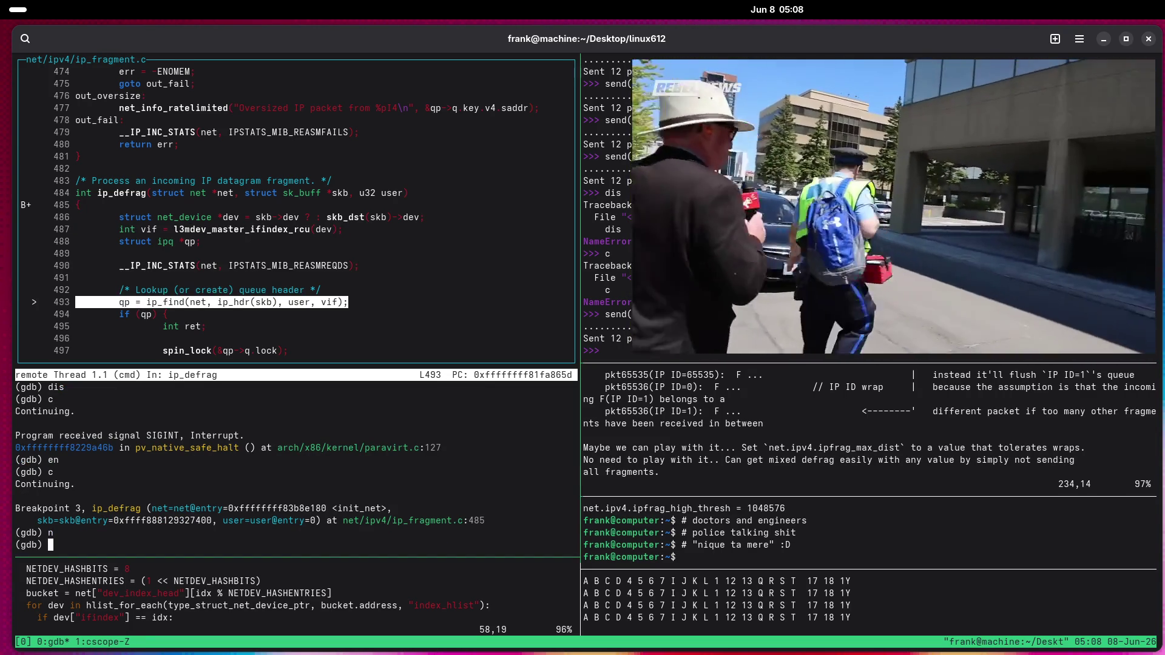
pyautogui.write('s')
pyautogui.press('Return')
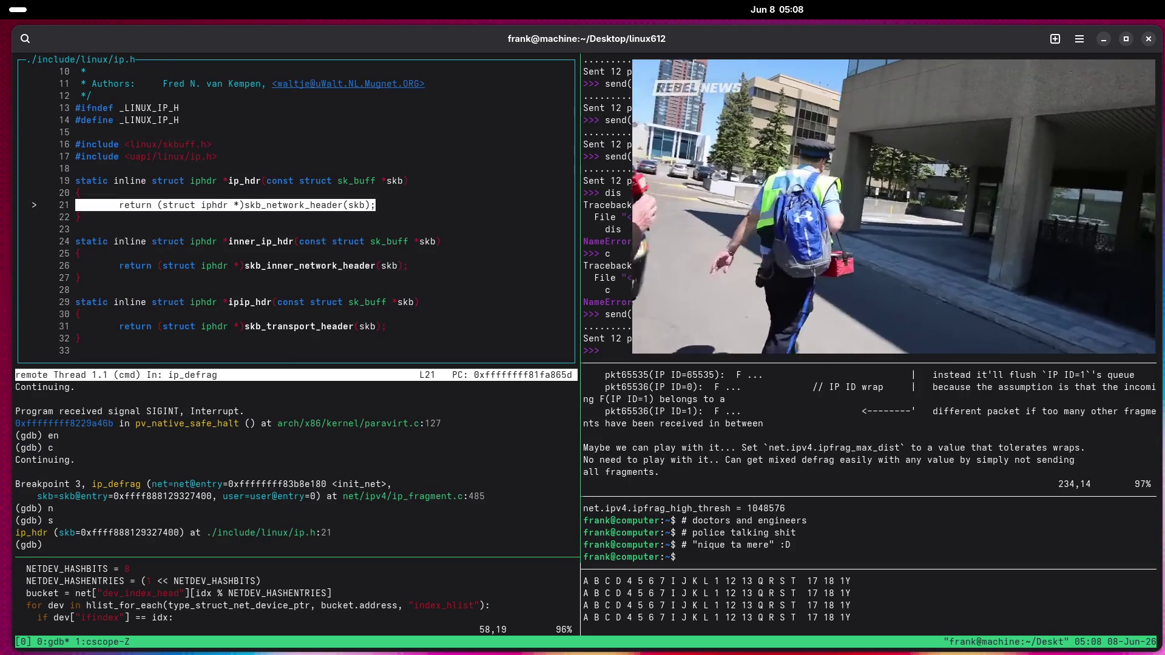
pyautogui.press('Return')
pyautogui.press('Return')
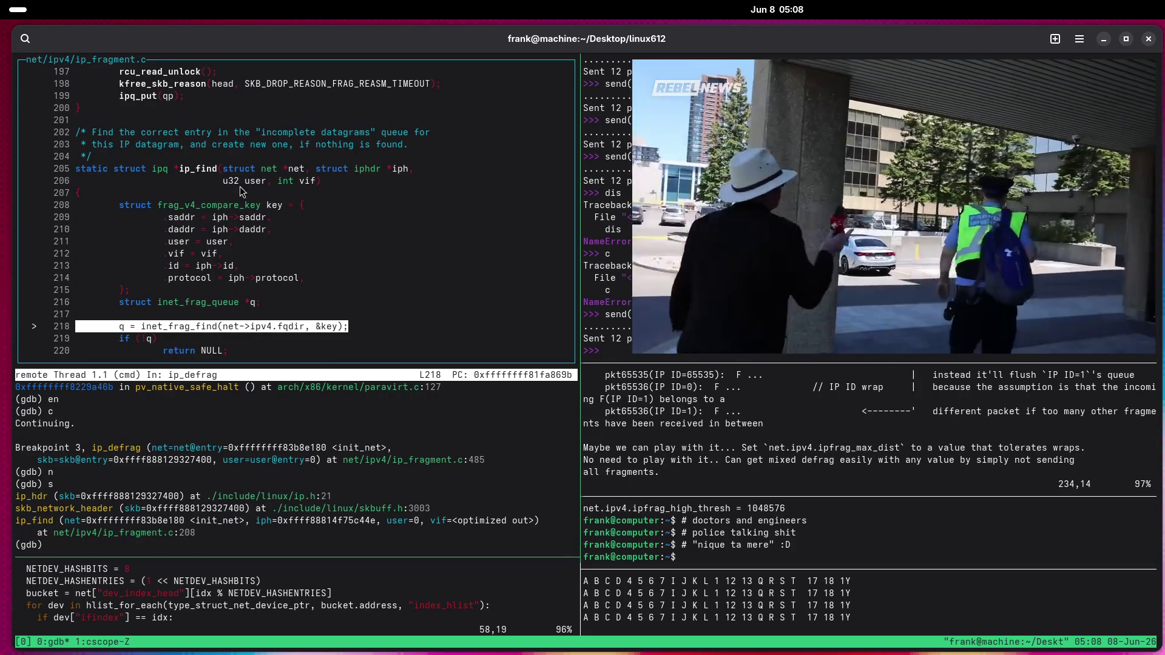
# Step from ip_find into inet_frag_find at inet_fragment.c line 363
pyautogui.scroll(-1, 231, 238)
pyautogui.scroll(-1, 231, 238)
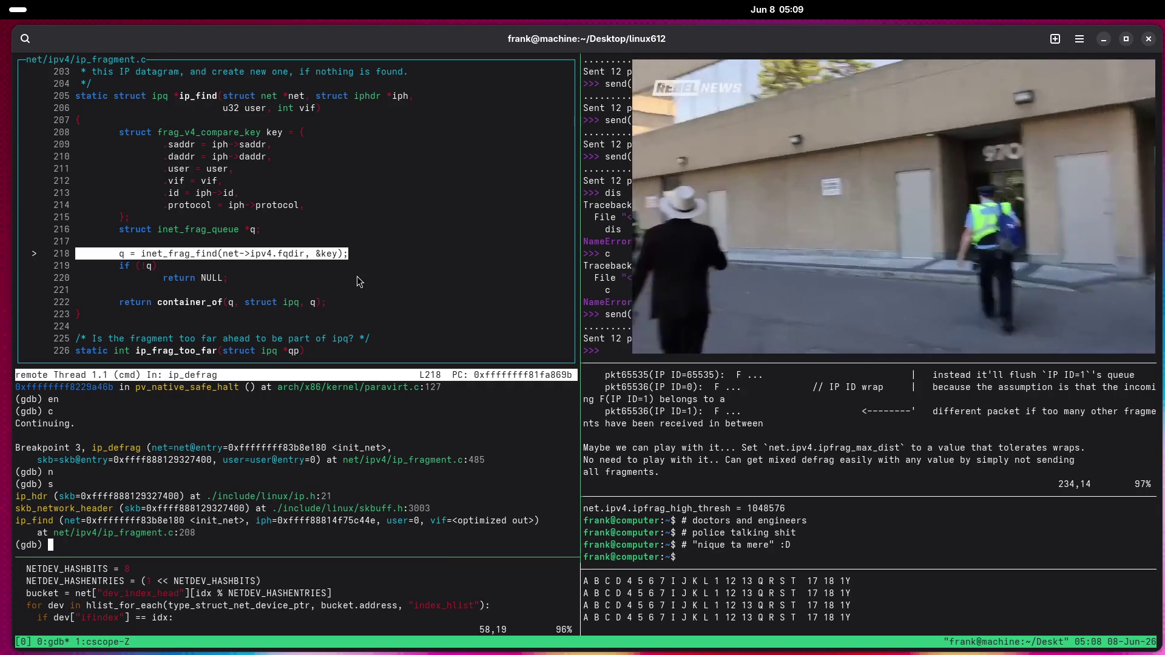
pyautogui.write('s')
pyautogui.press('Return')
pyautogui.scroll(-1, 316, 206)
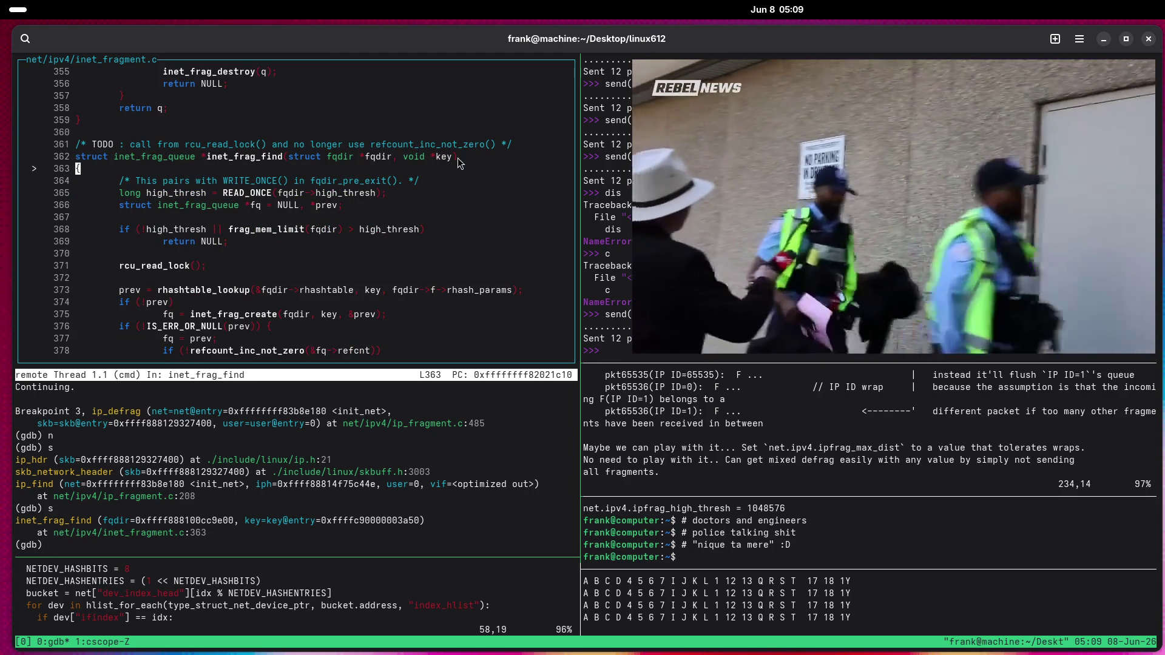
# Step through the high_thresh check into frag_mem_limit's atomic memory-usage read
pyautogui.moveTo(910, 184)
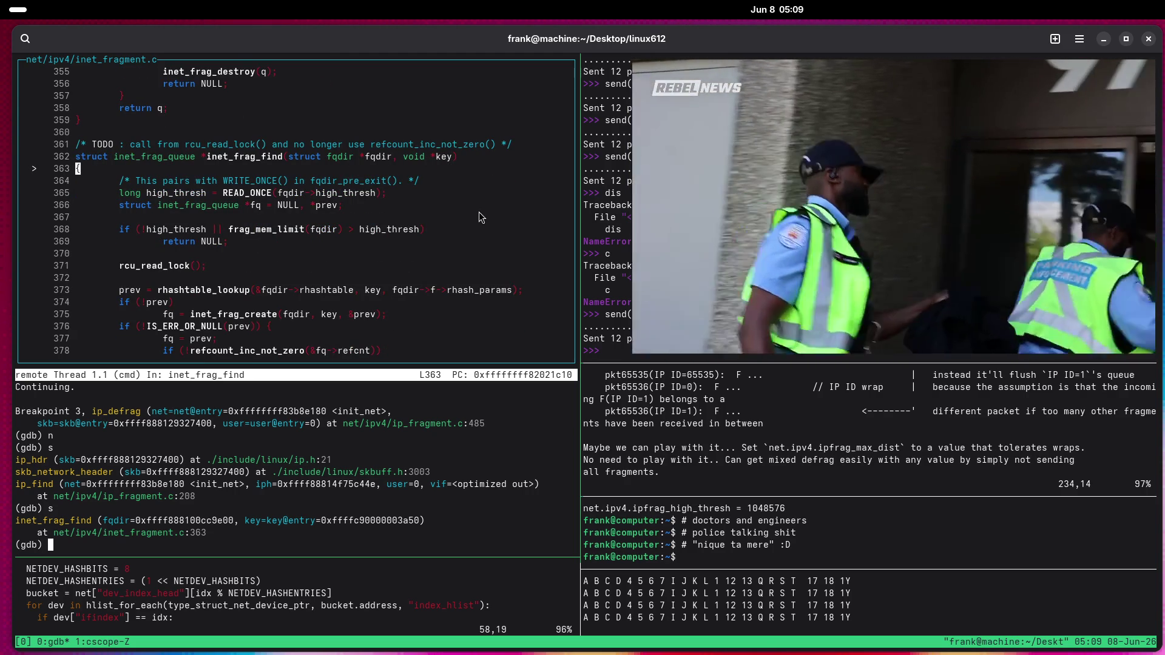
pyautogui.write('s')
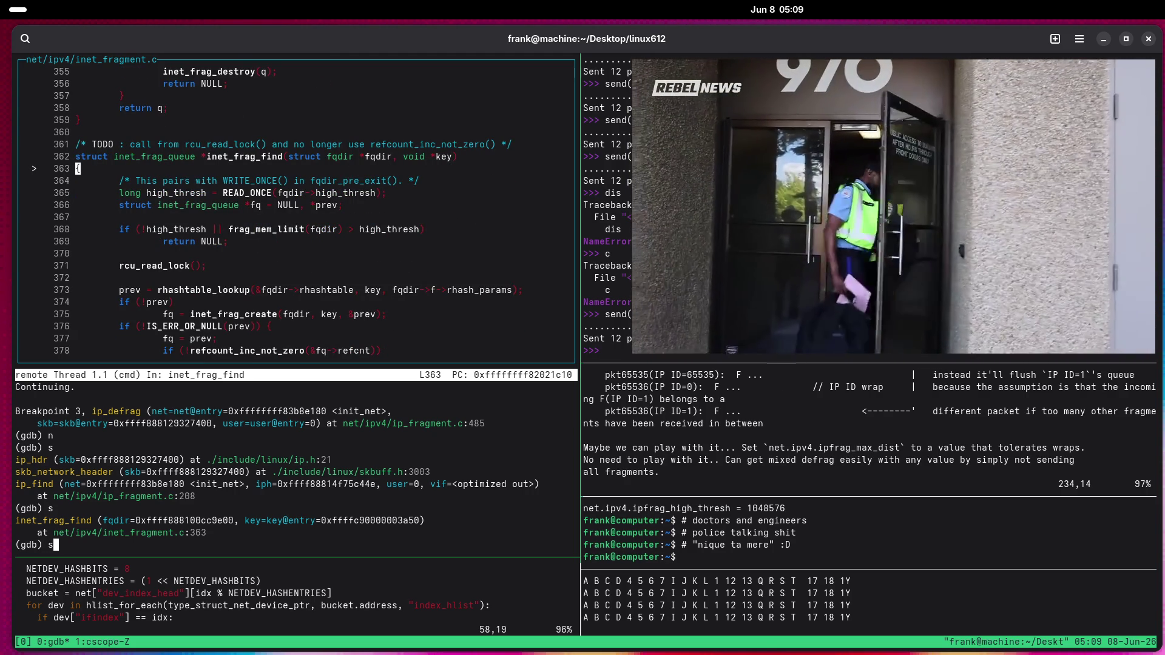
pyautogui.press('Return')
pyautogui.press('Return')
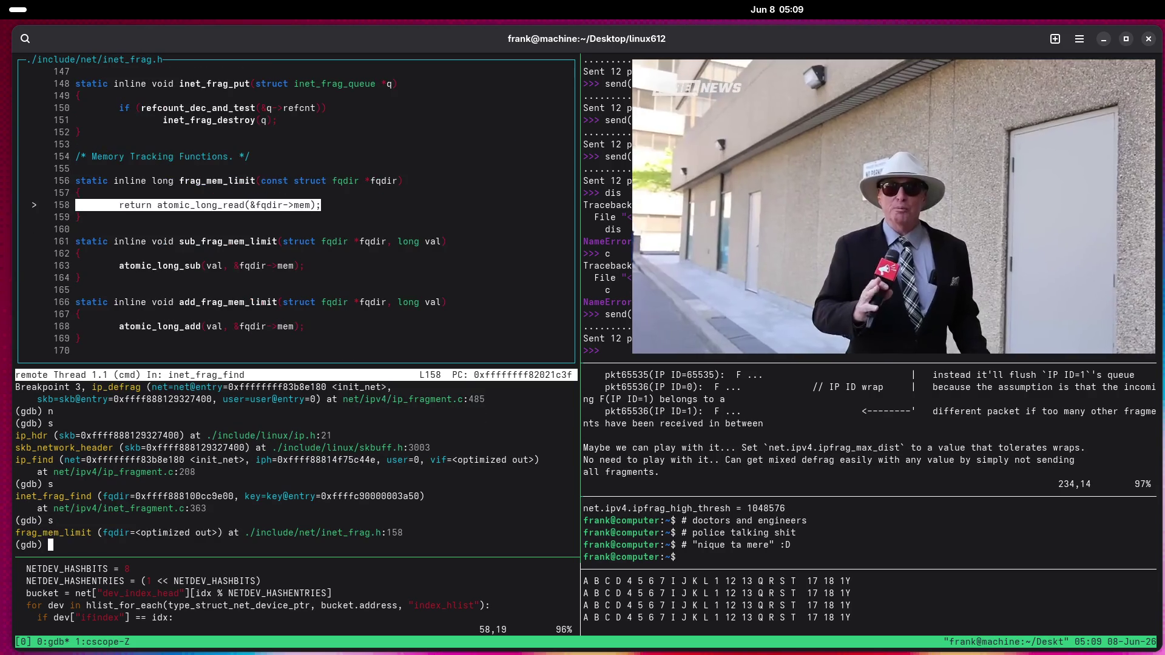
pyautogui.press('Return')
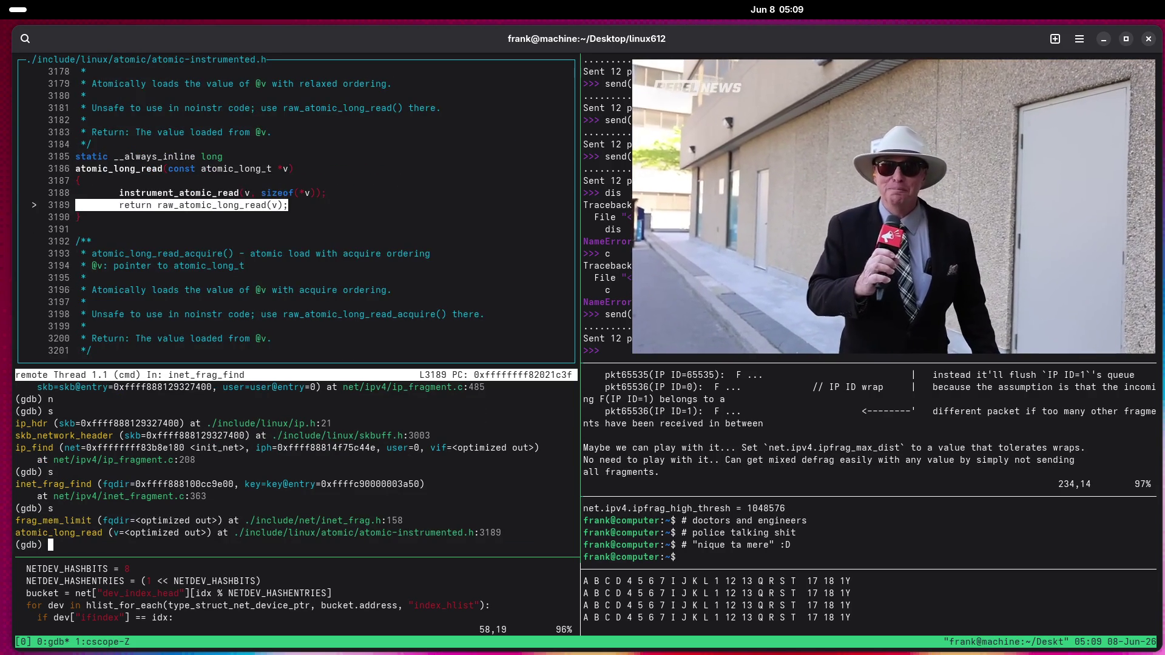
pyautogui.press('Return')
pyautogui.press('Return')
pyautogui.press('Return')
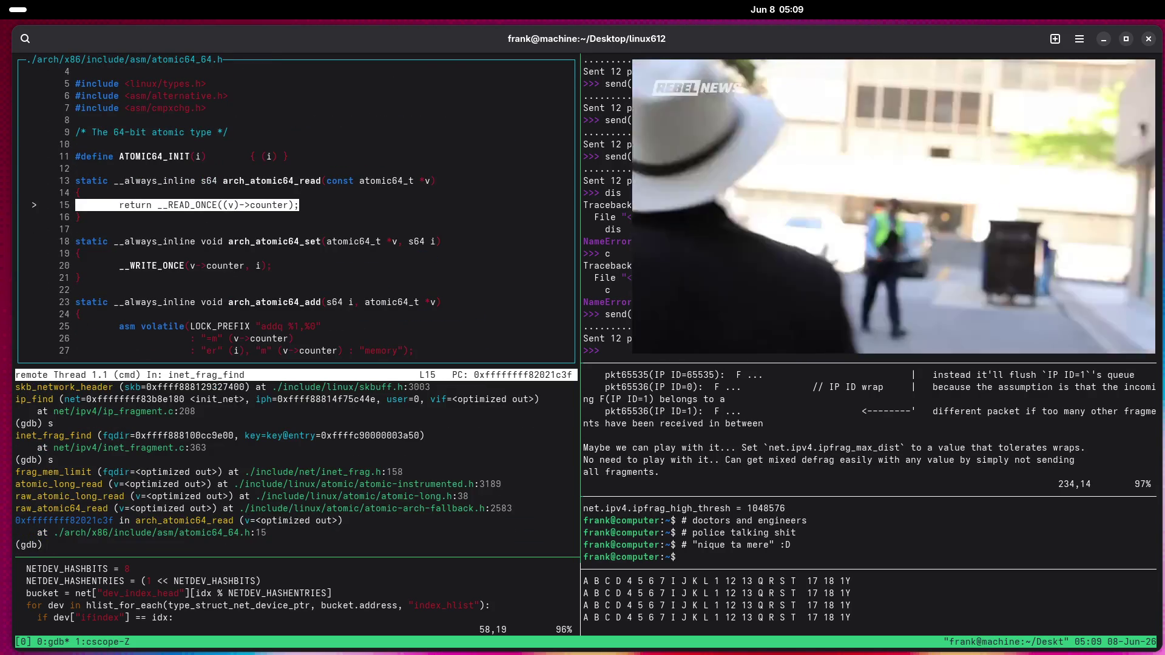
pyautogui.press('Return')
pyautogui.press('Return')
pyautogui.press('Return')
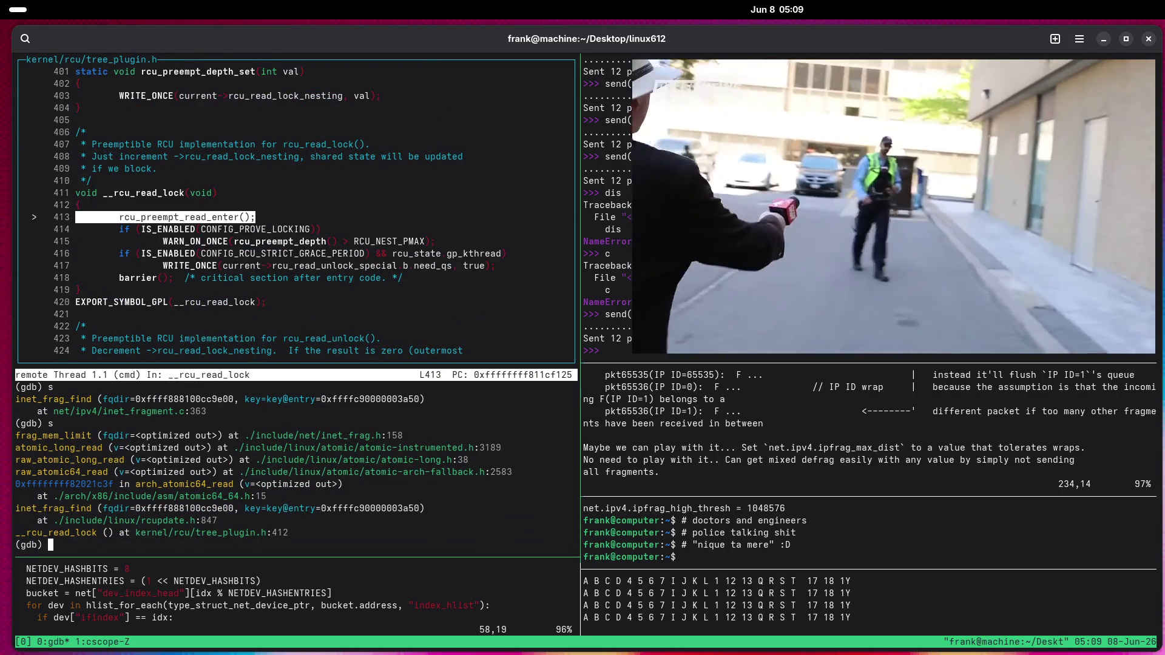
# Finish out of rcu_read_lock back to inet_frag_find and step into rhashtable_lookup
pyautogui.write('fin')
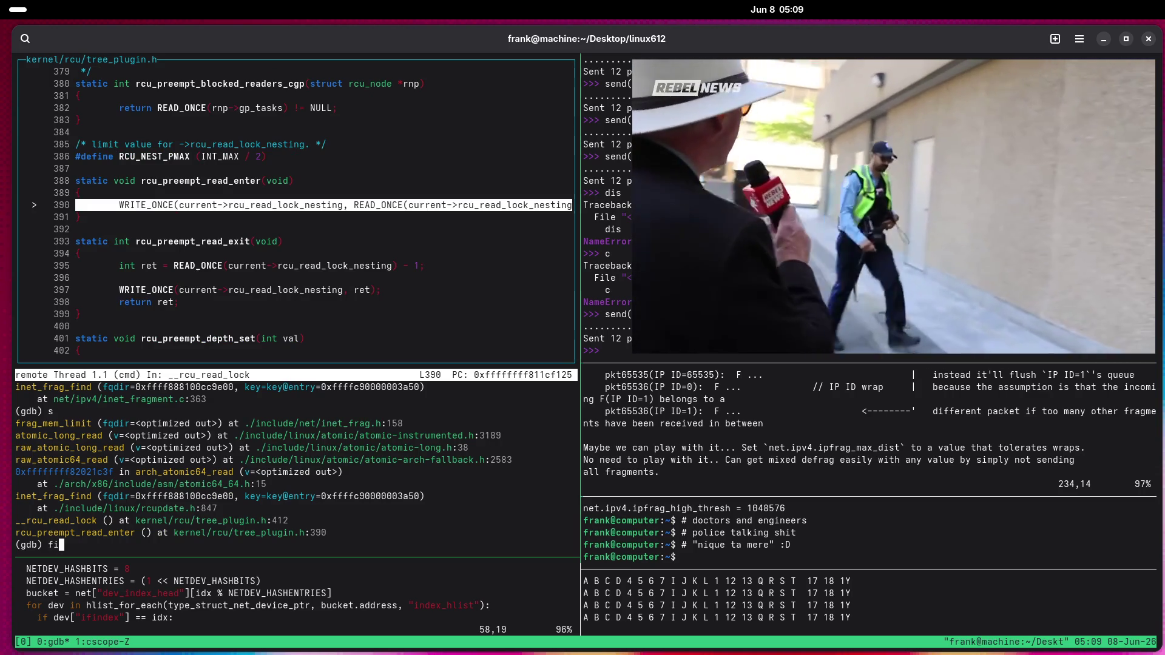
pyautogui.press('Return')
pyautogui.press('Return')
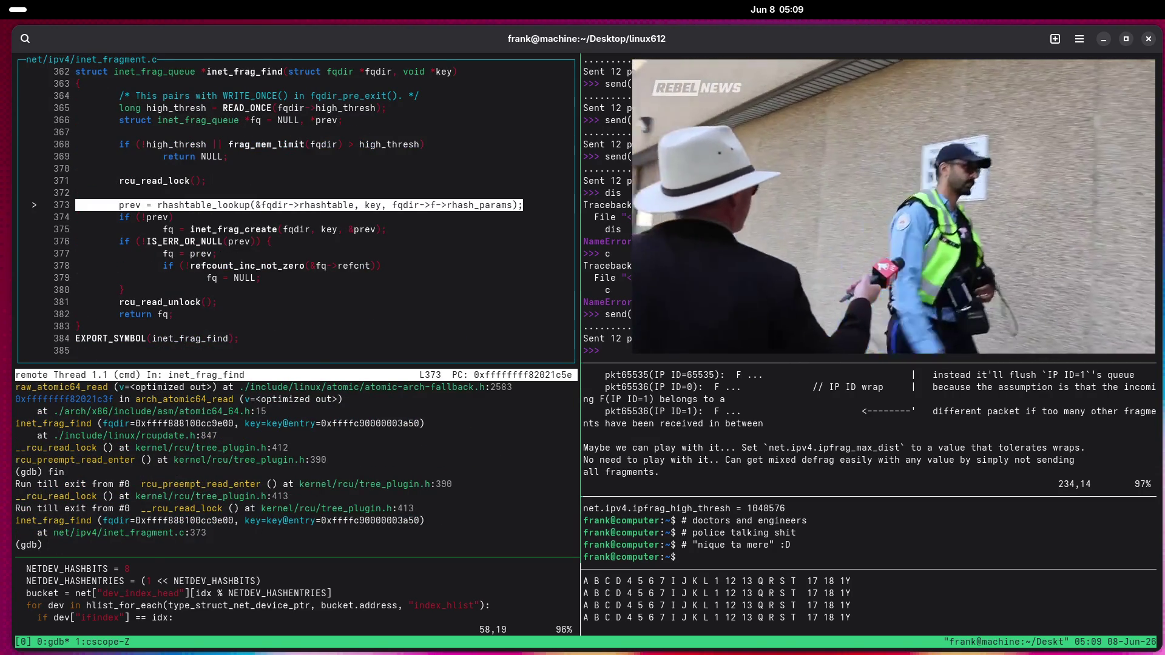
pyautogui.write('s')
pyautogui.press('Return')
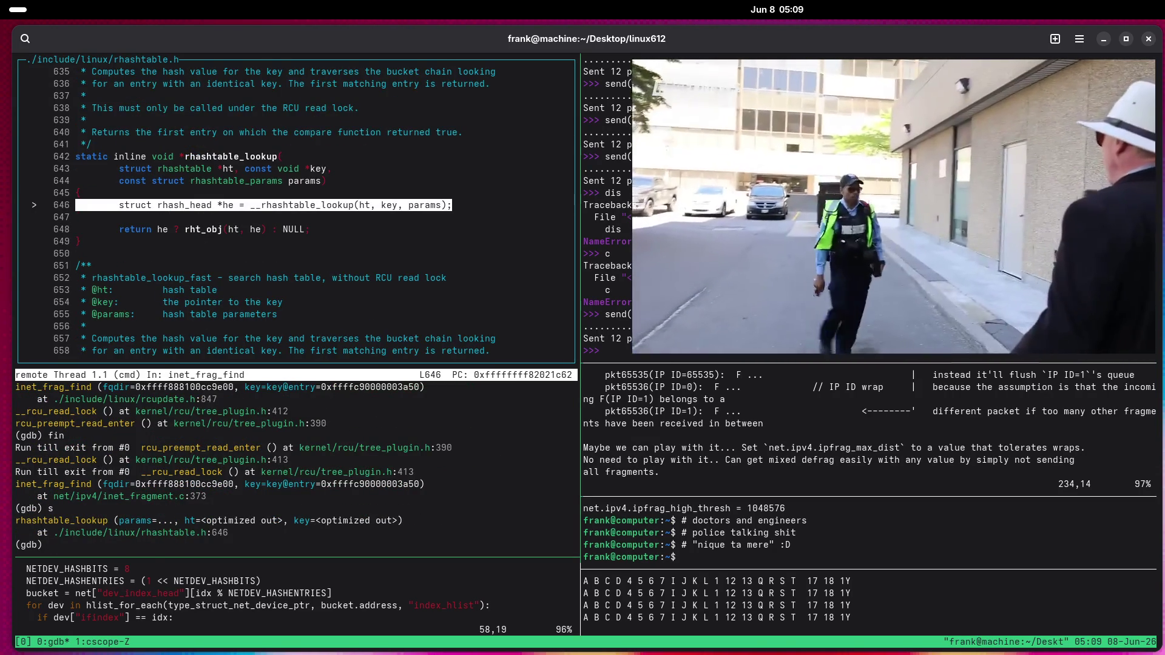
pyautogui.write('in')
pyautogui.press('Return')
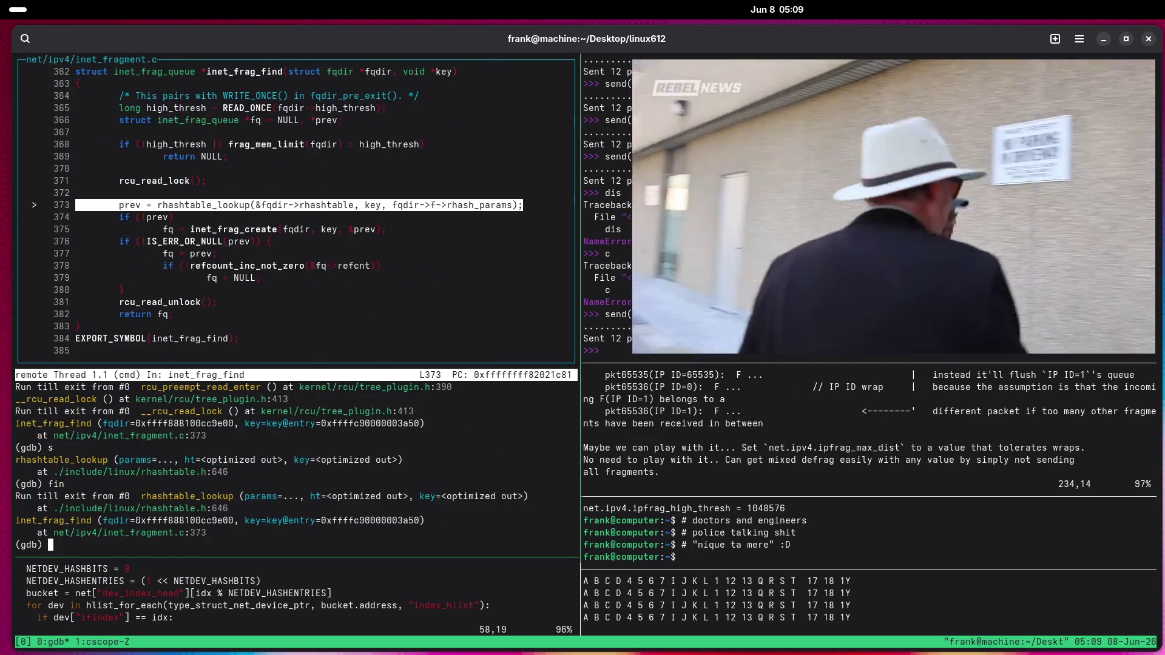
pyautogui.write('s')
# Finish rhashtable_lookup and step into inet_frag_create at line 340
pyautogui.press('Return')
pyautogui.write('fin')
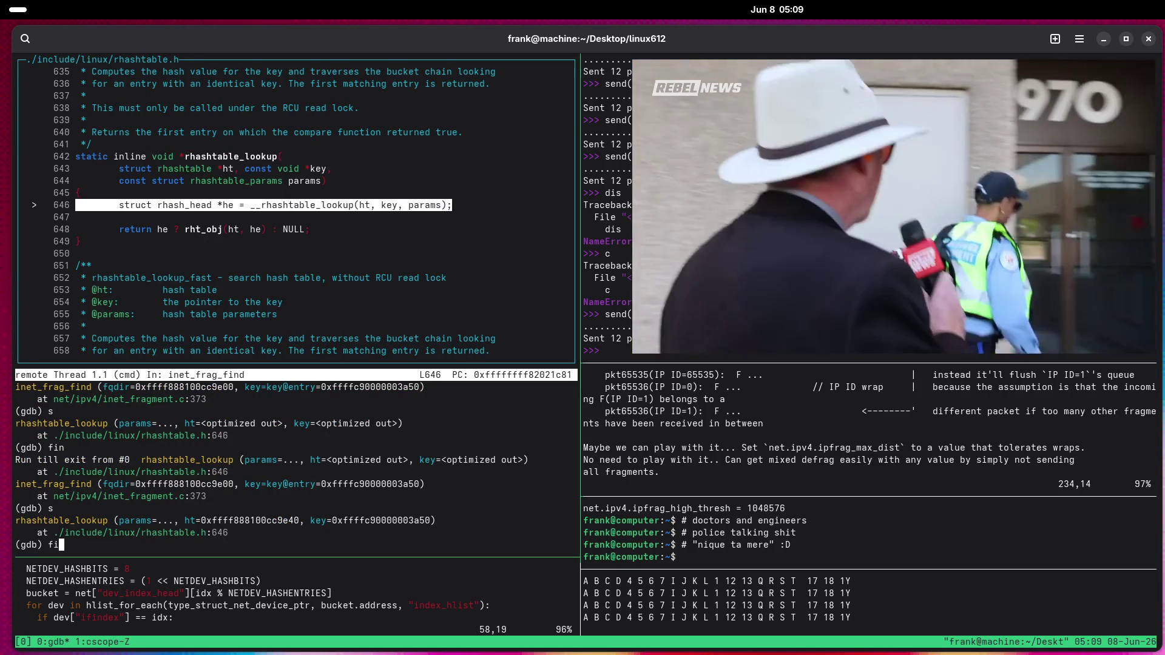
pyautogui.press('Return')
pyautogui.write('s')
pyautogui.press('Return')
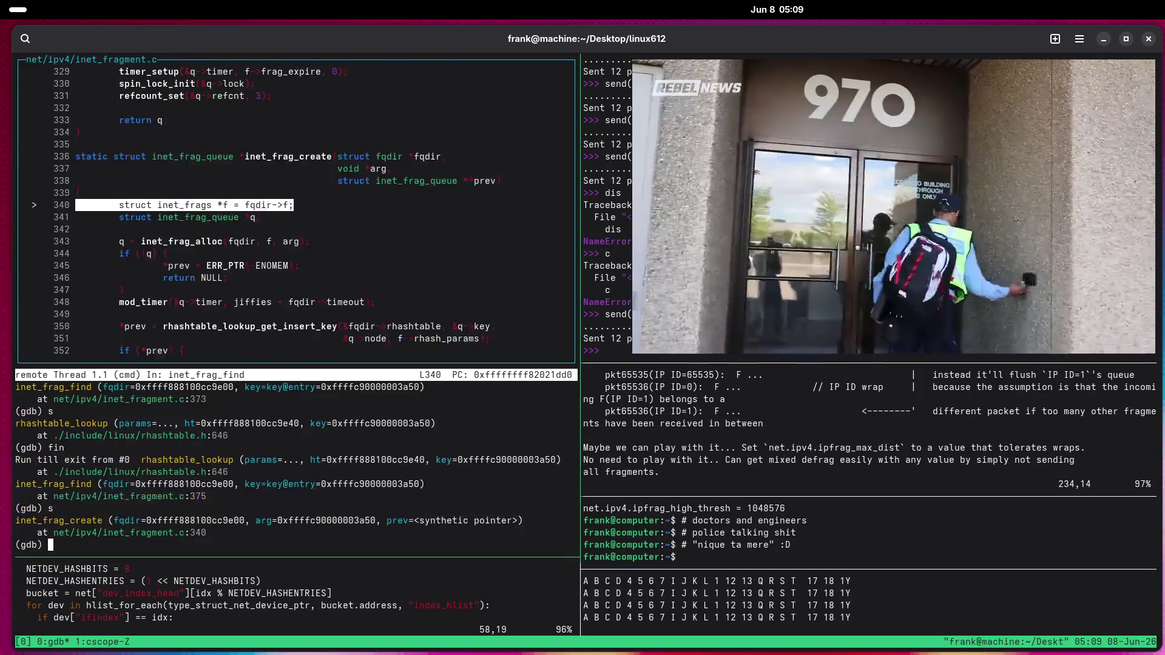
pyautogui.press('Return')
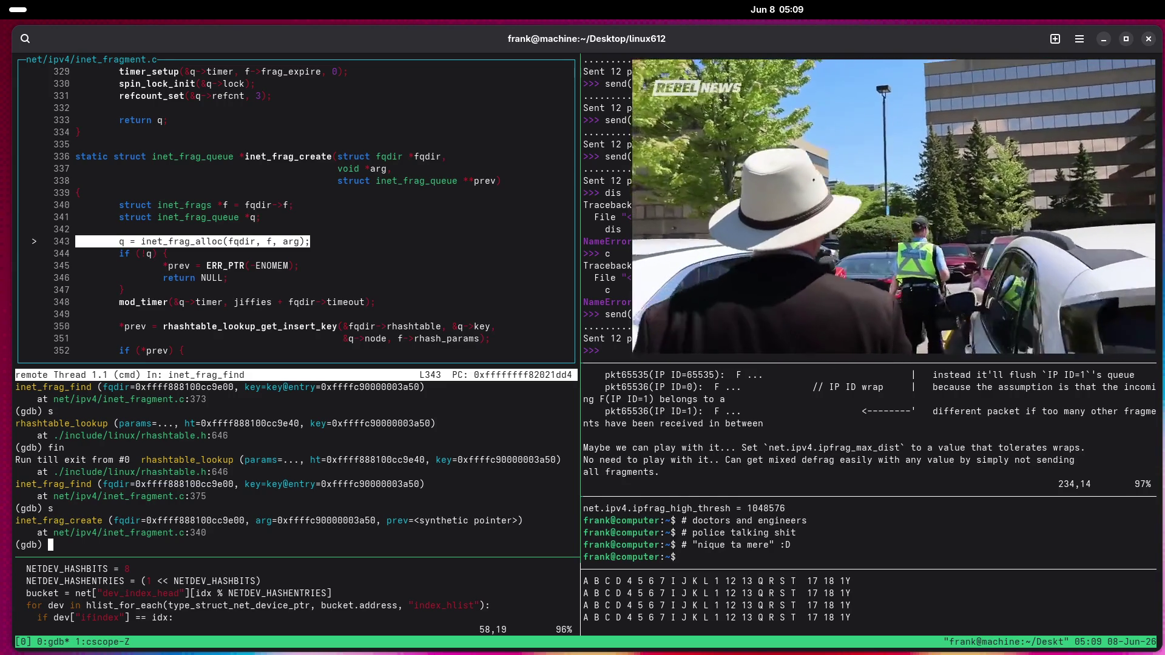
# Enter the comment '# whya re they even doing 10h shifts' at the gdb prompt
pyautogui.write('whya re they e')
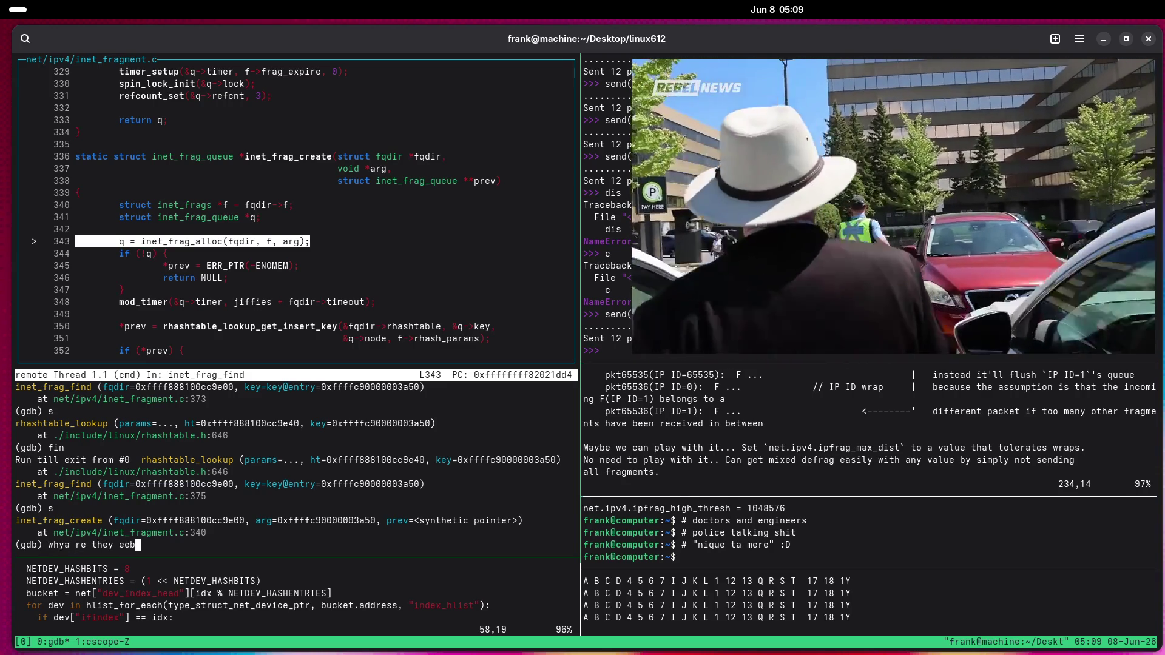
pyautogui.write('ven doing 10h sh')
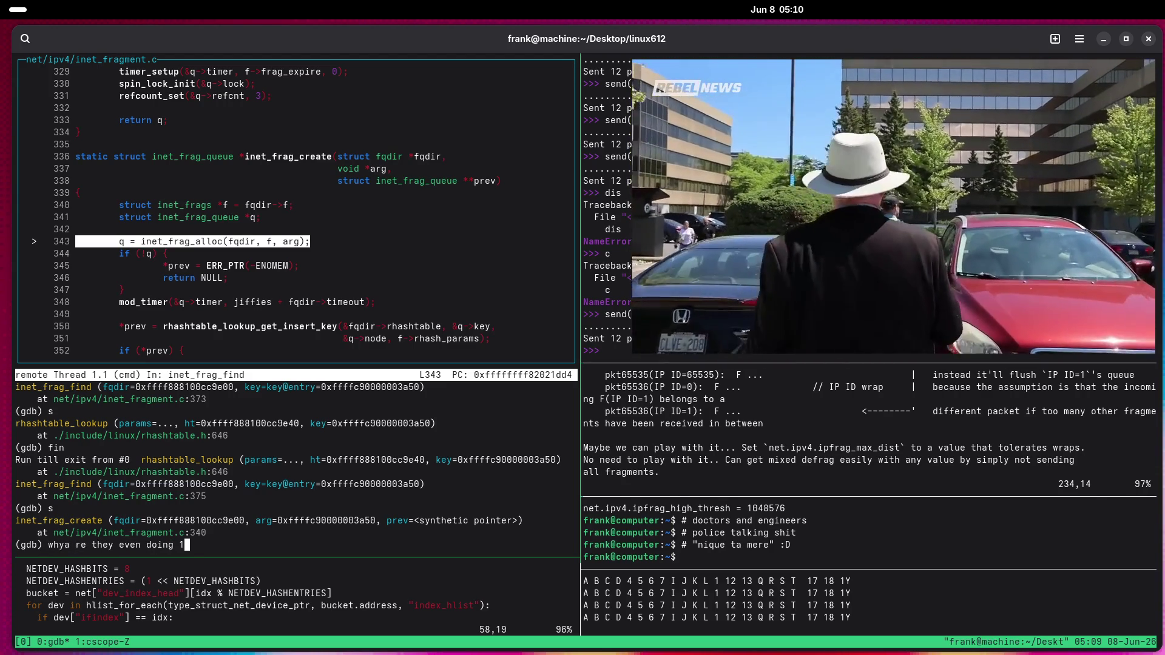
pyautogui.write('ifts')
pyautogui.press('Home')
pyautogui.write('#')
pyautogui.press('Return')
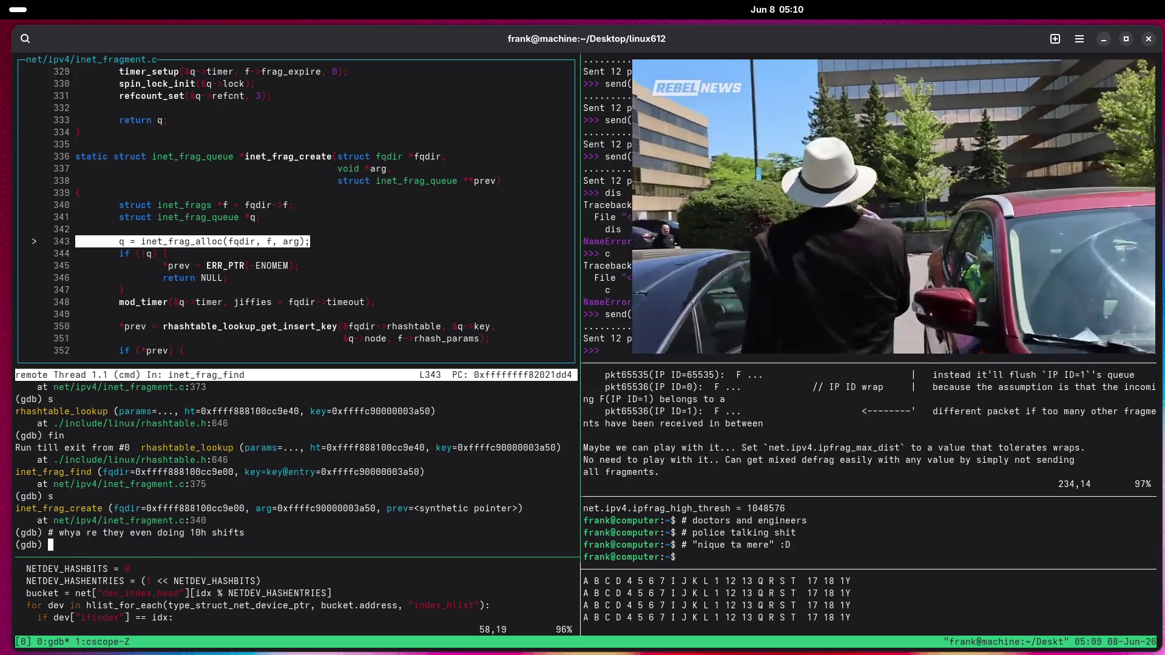
pyautogui.press('super')
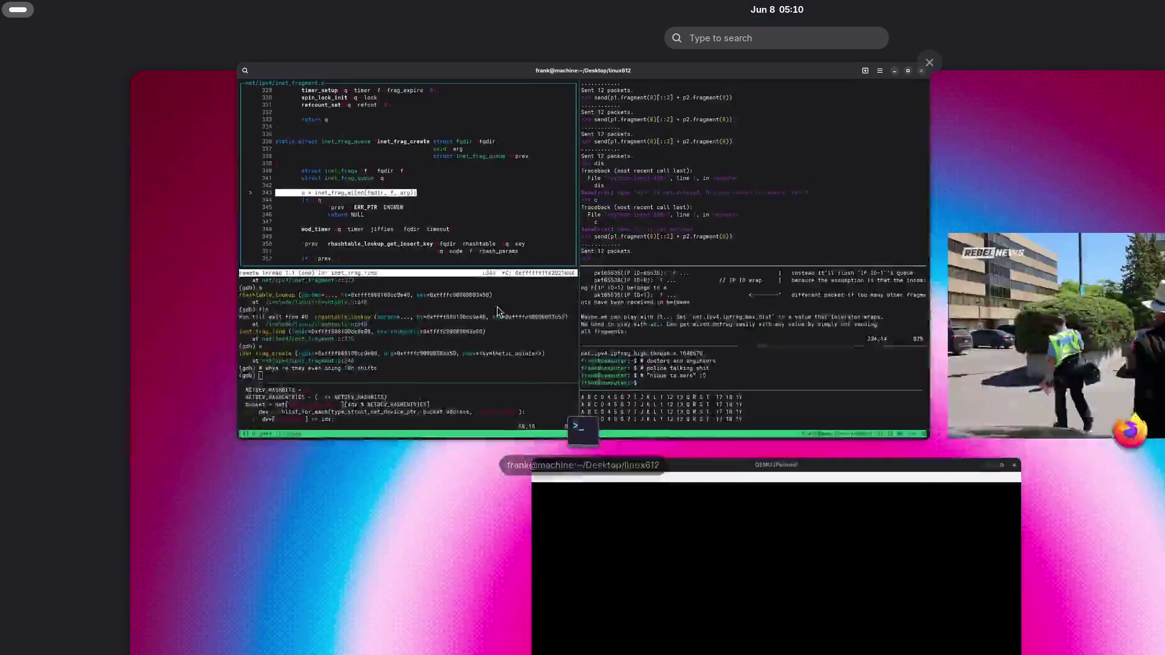
pyautogui.click(456, 350)
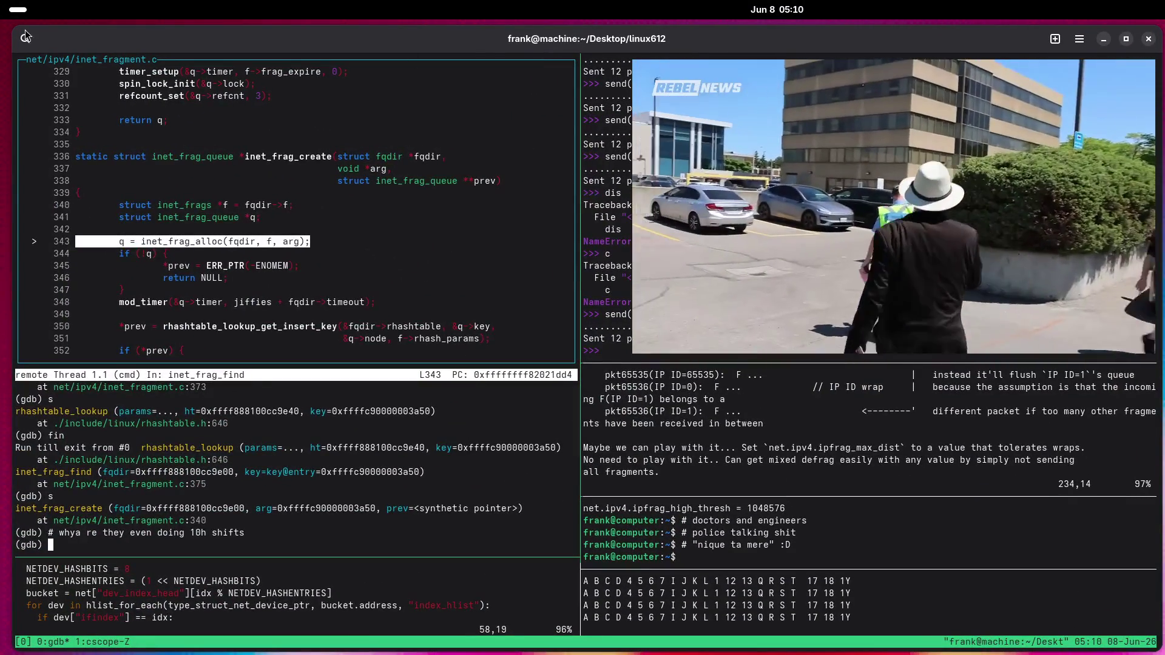
pyautogui.click(1054, 40)
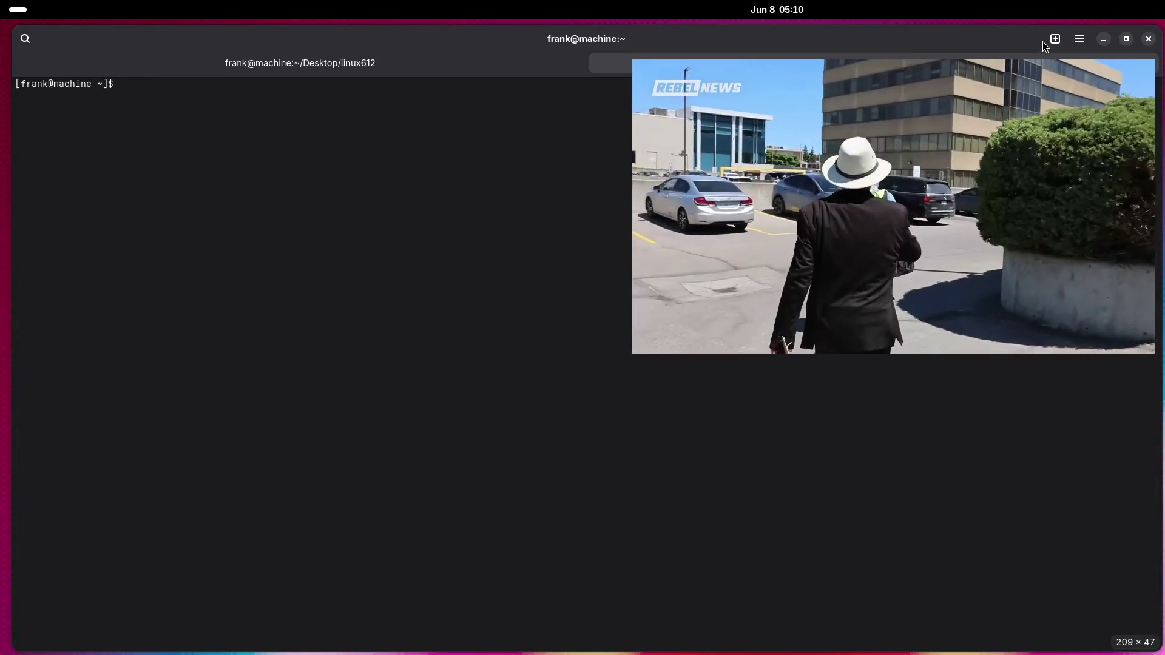
pyautogui.write('/ff.sh')
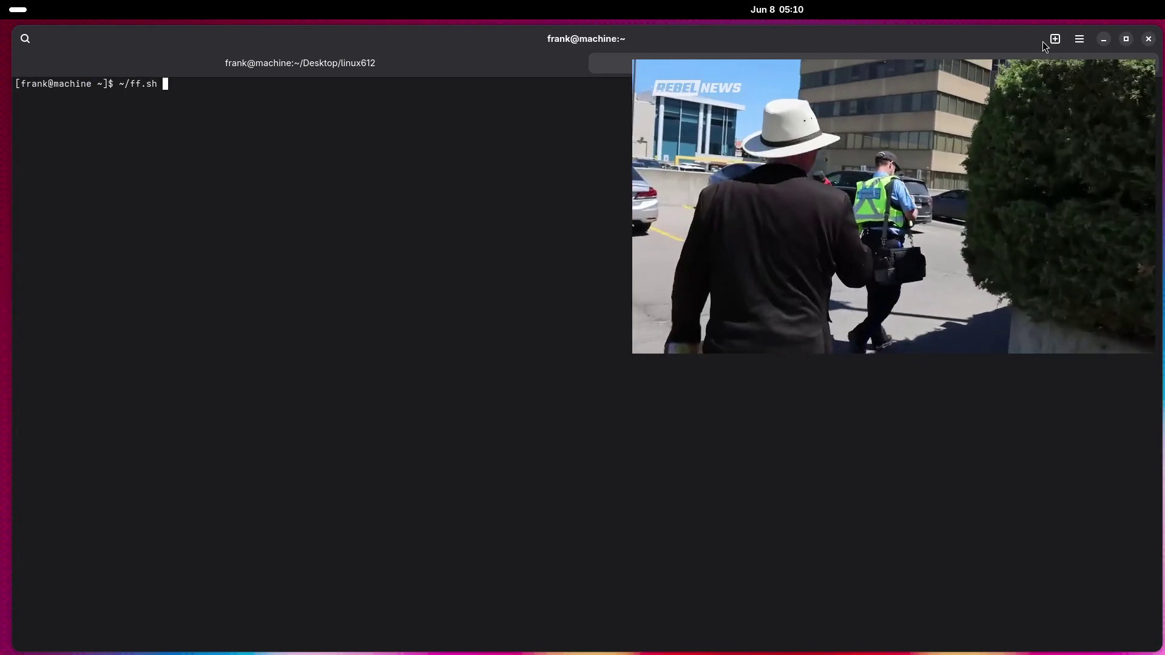
pyautogui.press('Return')
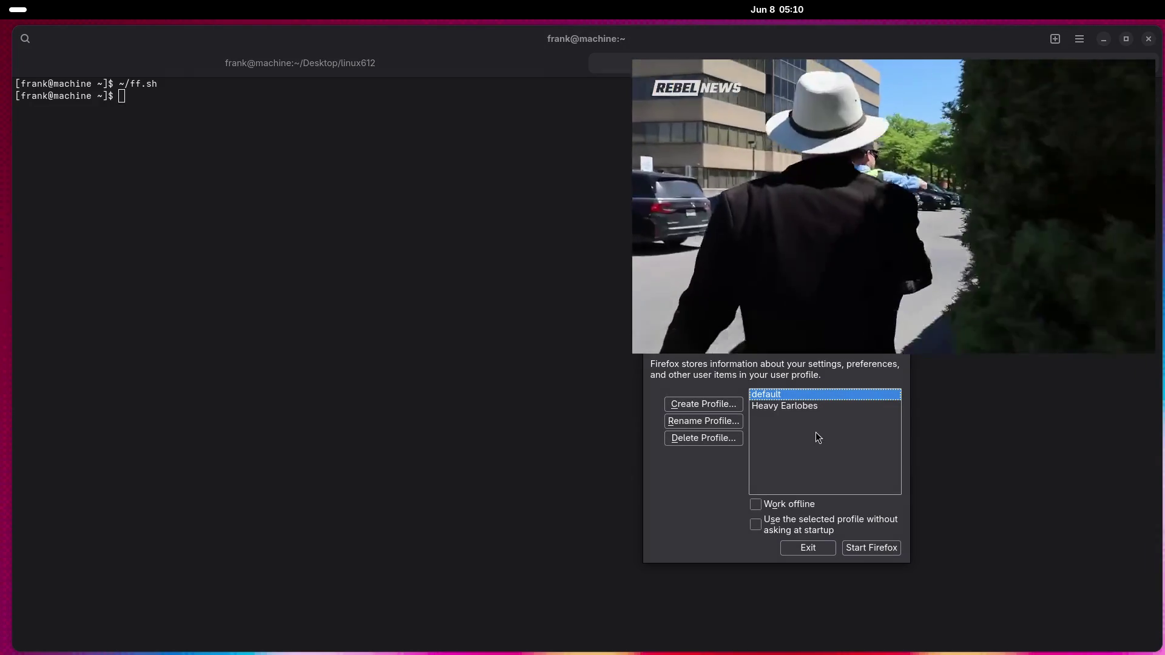
# Start Firefox with the Heavy Earlobes profile, position the window, and load chatgpt.com
pyautogui.click(792, 406)
pyautogui.click(878, 551)
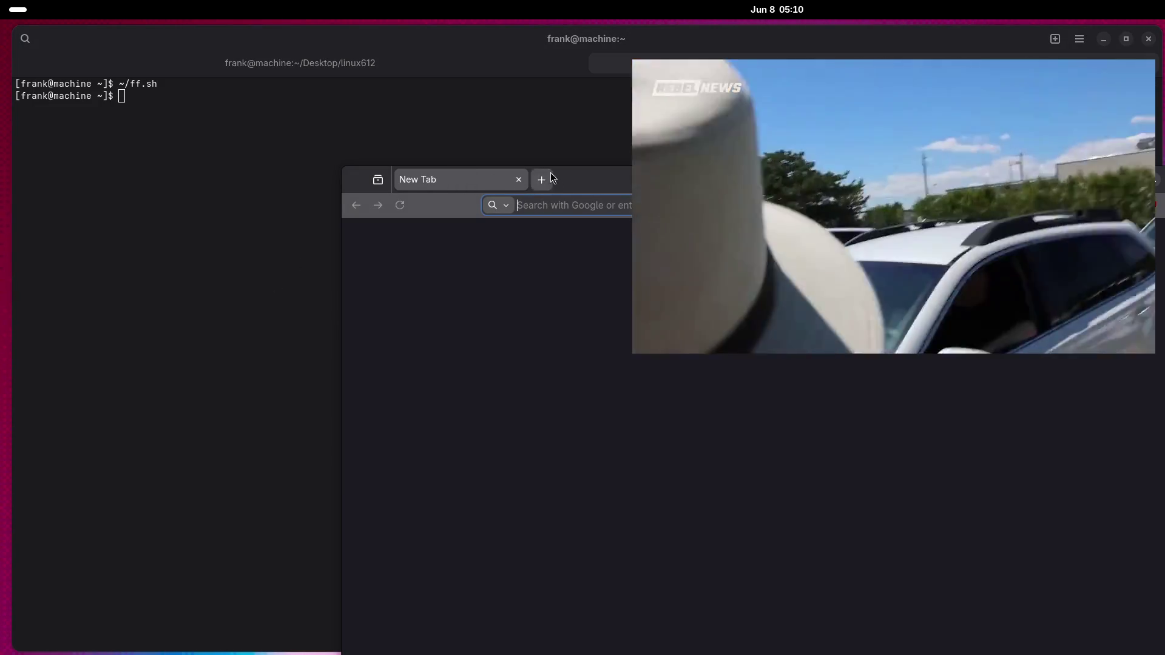
pyautogui.moveTo(417, 165); pyautogui.dragTo(241, 117)
pyautogui.write('chatg')
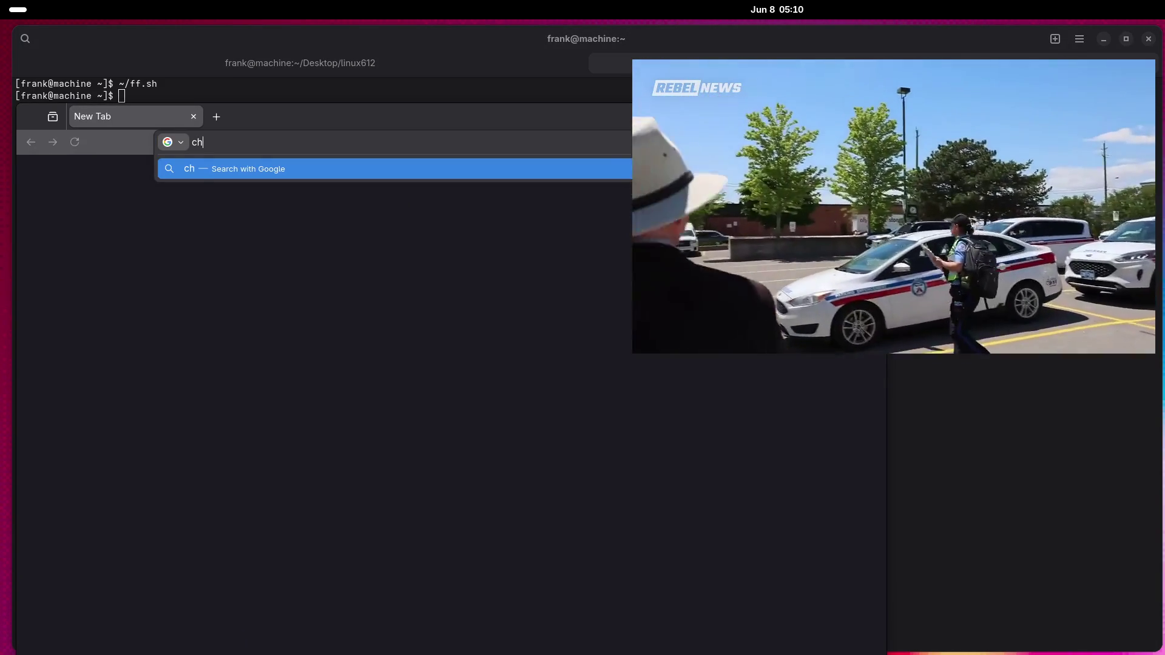
pyautogui.write('pt.com')
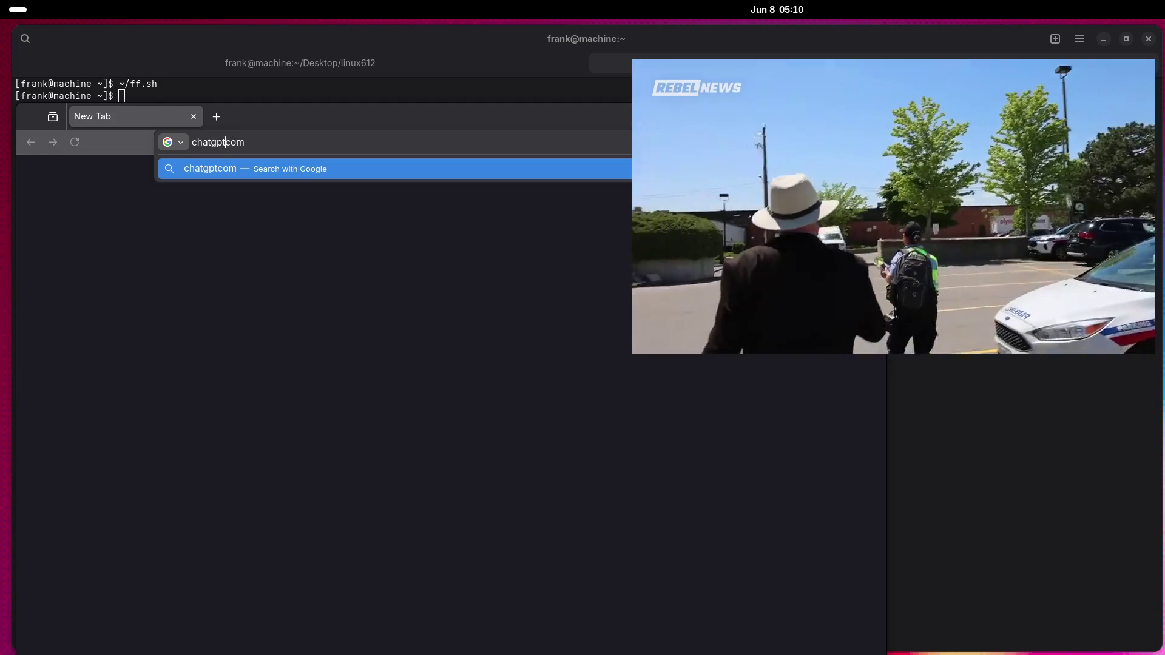
pyautogui.press('Return')
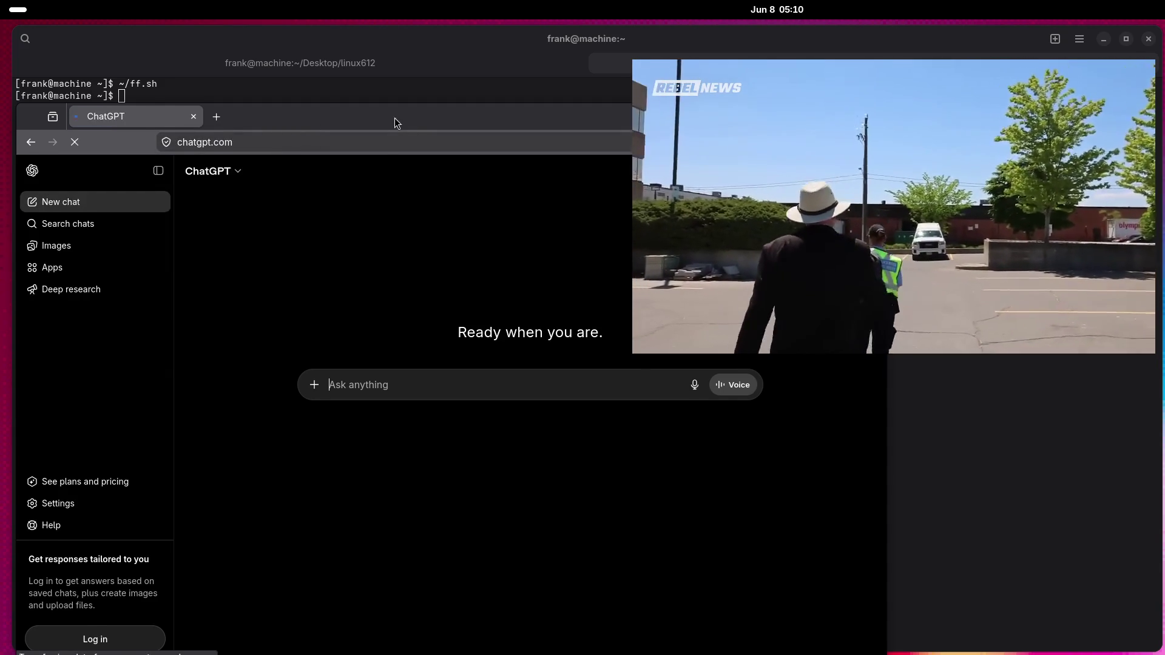
pyautogui.moveTo(394, 117); pyautogui.dragTo(404, 92)
# Ask ChatGPT why Toronto Parking Police do 10h shifts and how Toronto regulates work time
pyautogui.click(416, 359)
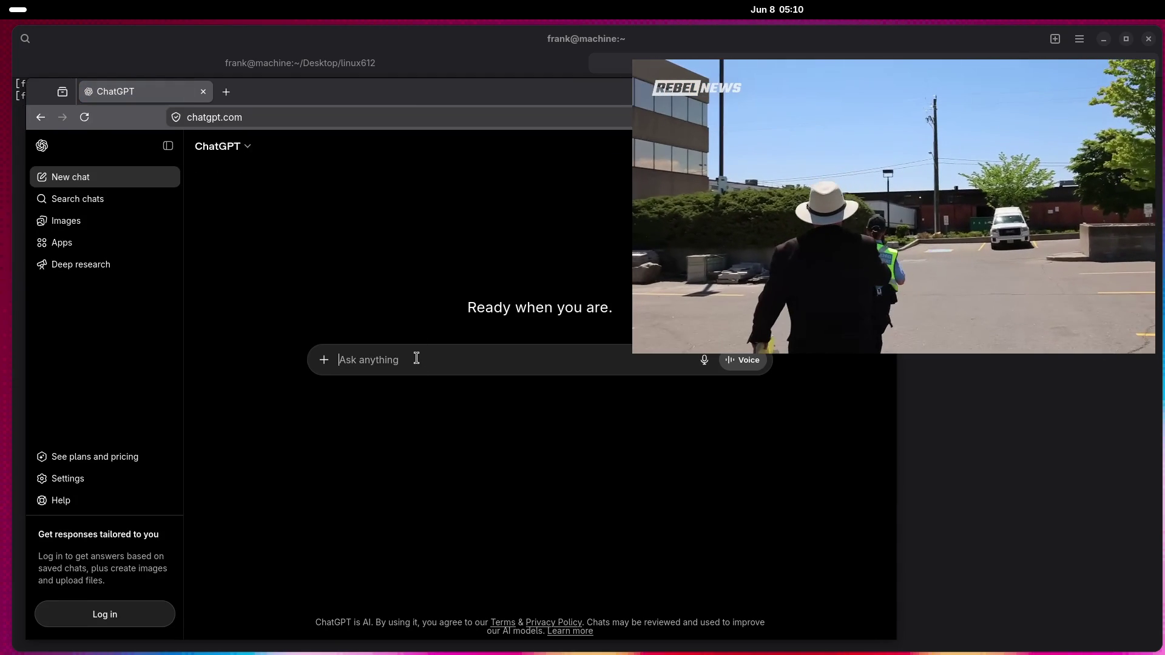
pyautogui.write('Toronto Pa')
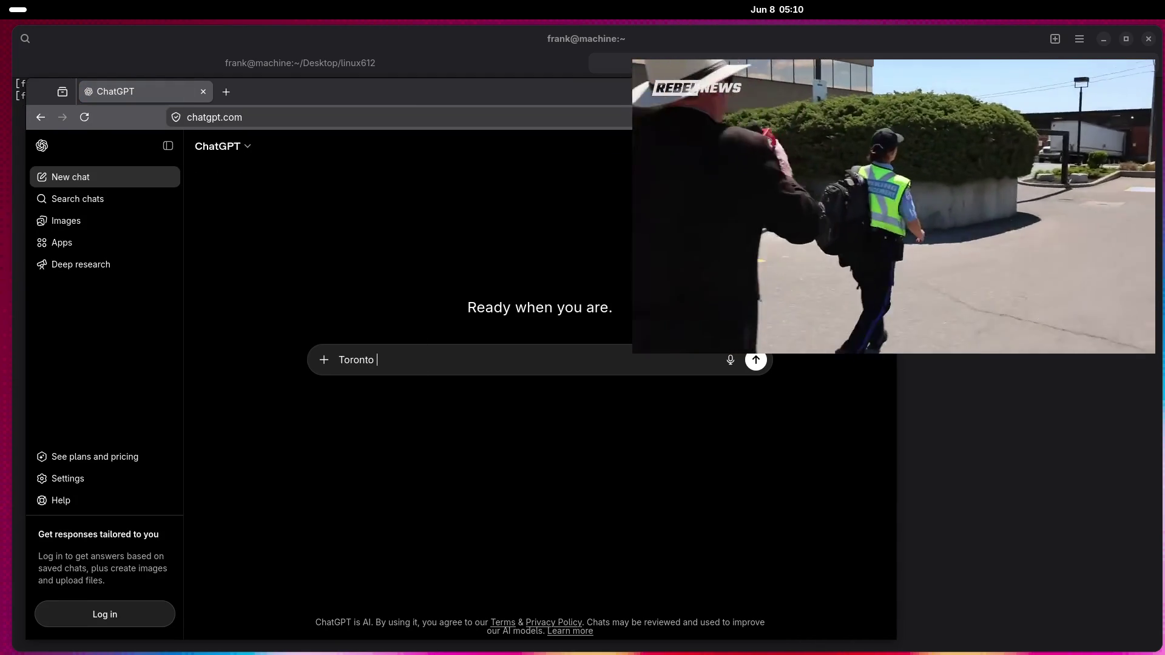
pyautogui.write('rkin Police doe')
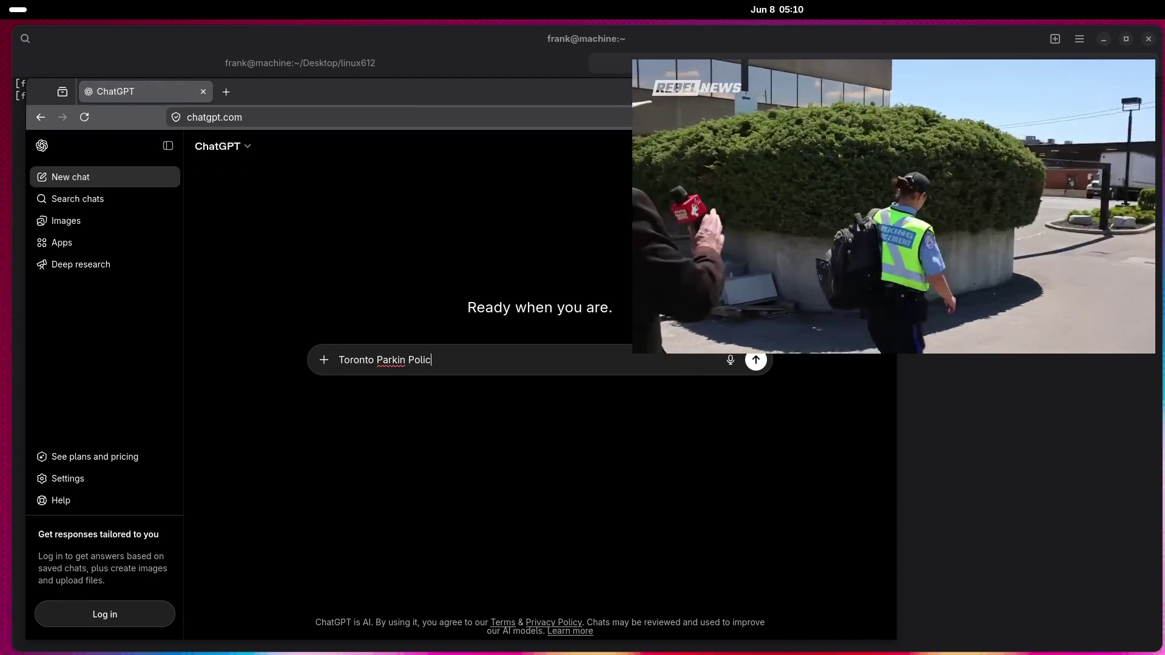
pyautogui.write('s 10h shifts. But why is it 10h? How is work time regula')
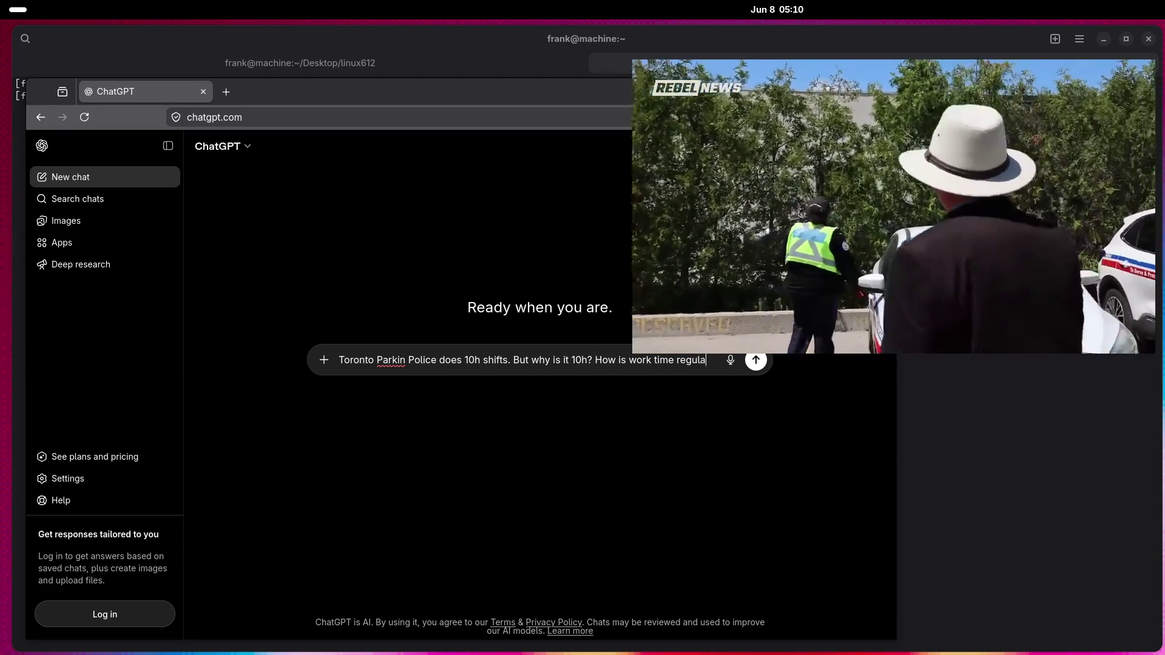
pyautogui.write('ted in Toronto>')
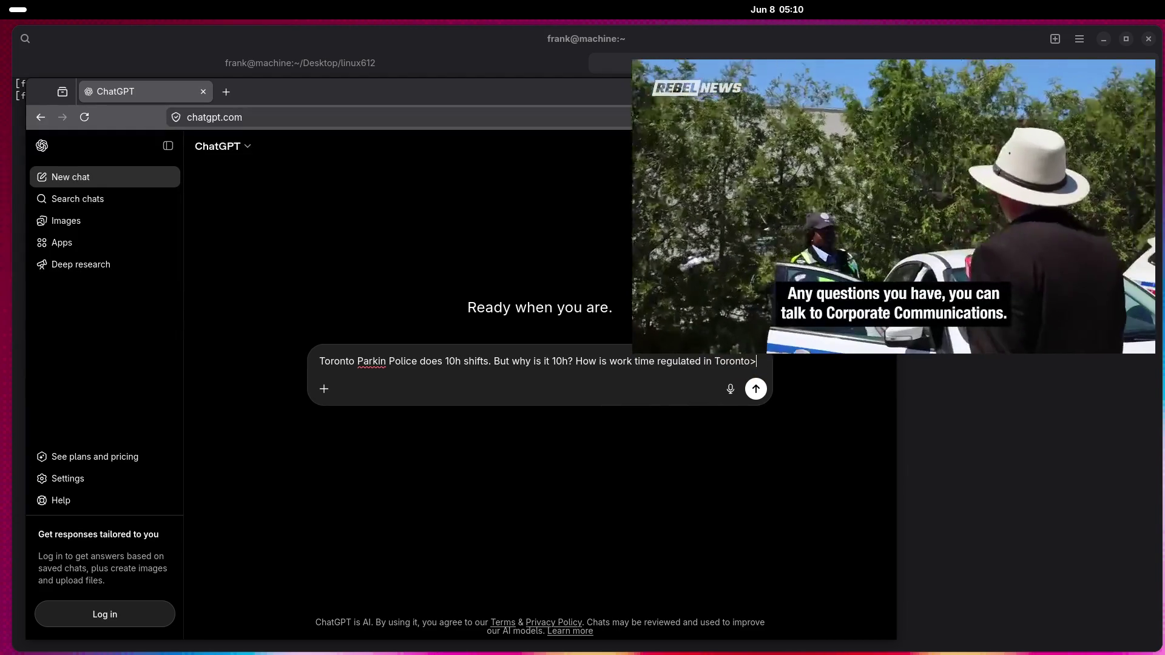
pyautogui.write('?')
pyautogui.press('BackSpace')
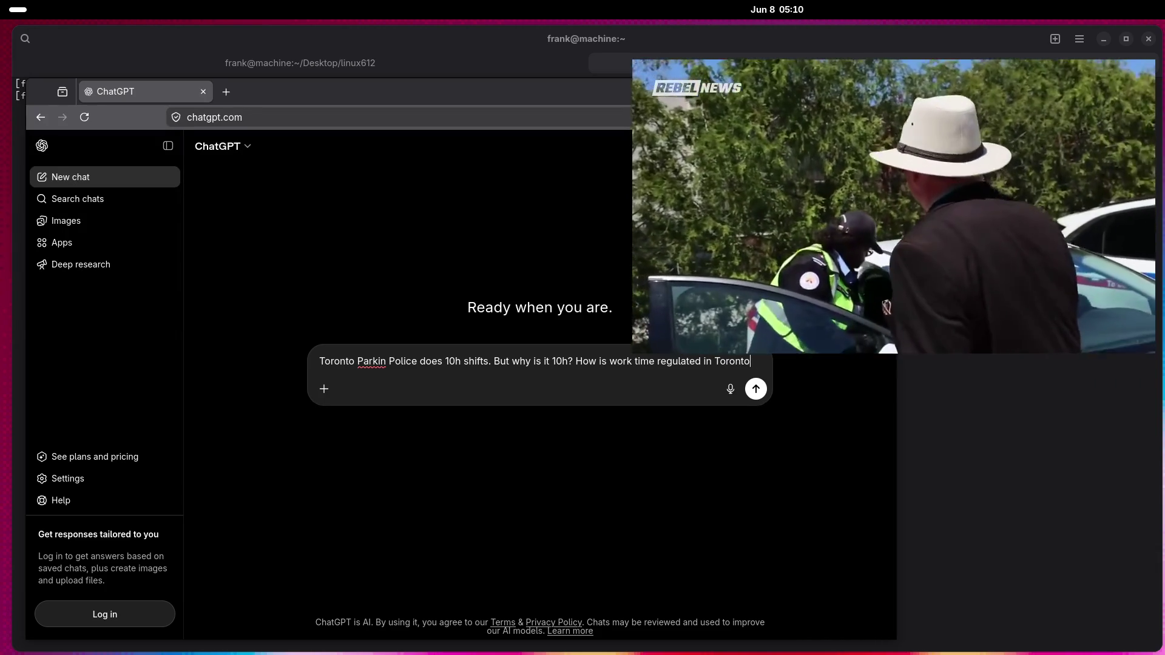
pyautogui.press('Return')
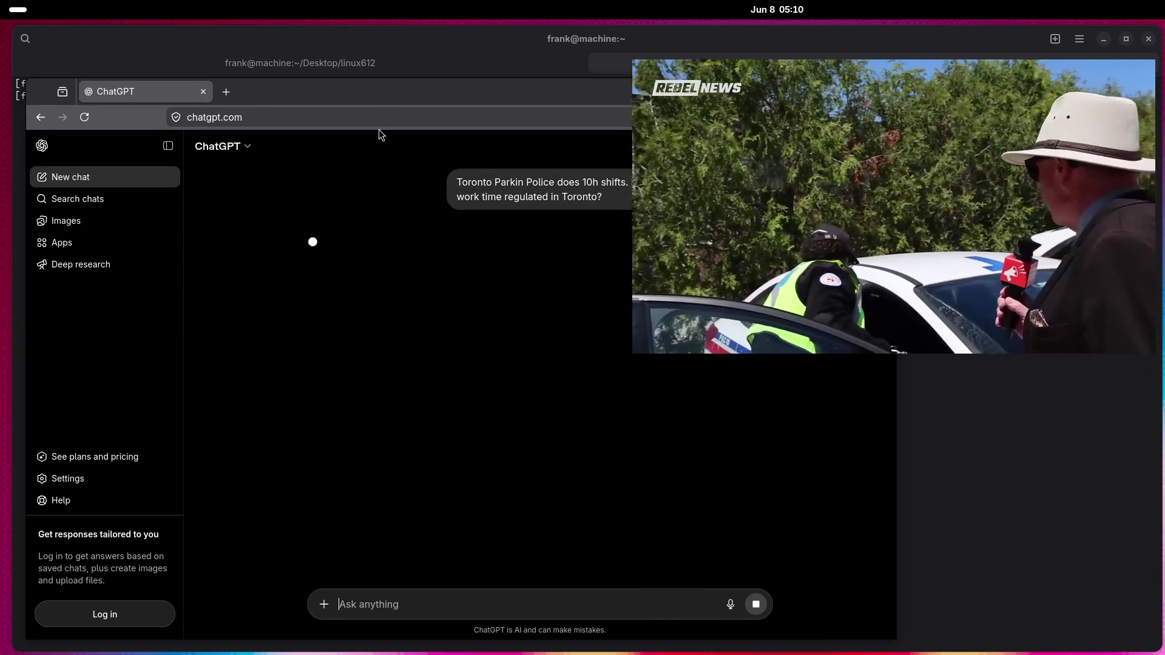
# Highlight the reply's 10-hour shift explanation and its 40-hour workweek figure
pyautogui.moveTo(389, 91)
pyautogui.mouseDown()
pyautogui.moveTo(391, 290)
pyautogui.moveTo(319, 228)
pyautogui.moveTo(340, 234)
pyautogui.mouseUp()
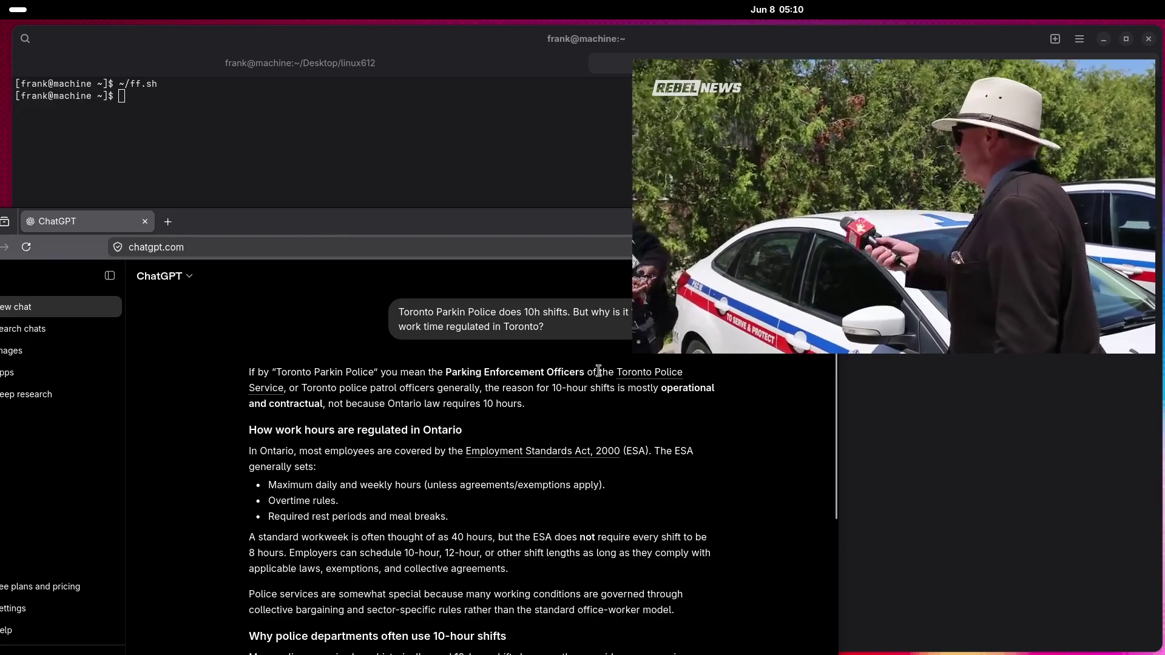
pyautogui.moveTo(599, 372)
pyautogui.mouseDown()
pyautogui.moveTo(479, 370)
pyautogui.moveTo(610, 389)
pyautogui.moveTo(329, 408)
pyautogui.moveTo(515, 405)
pyautogui.mouseUp()
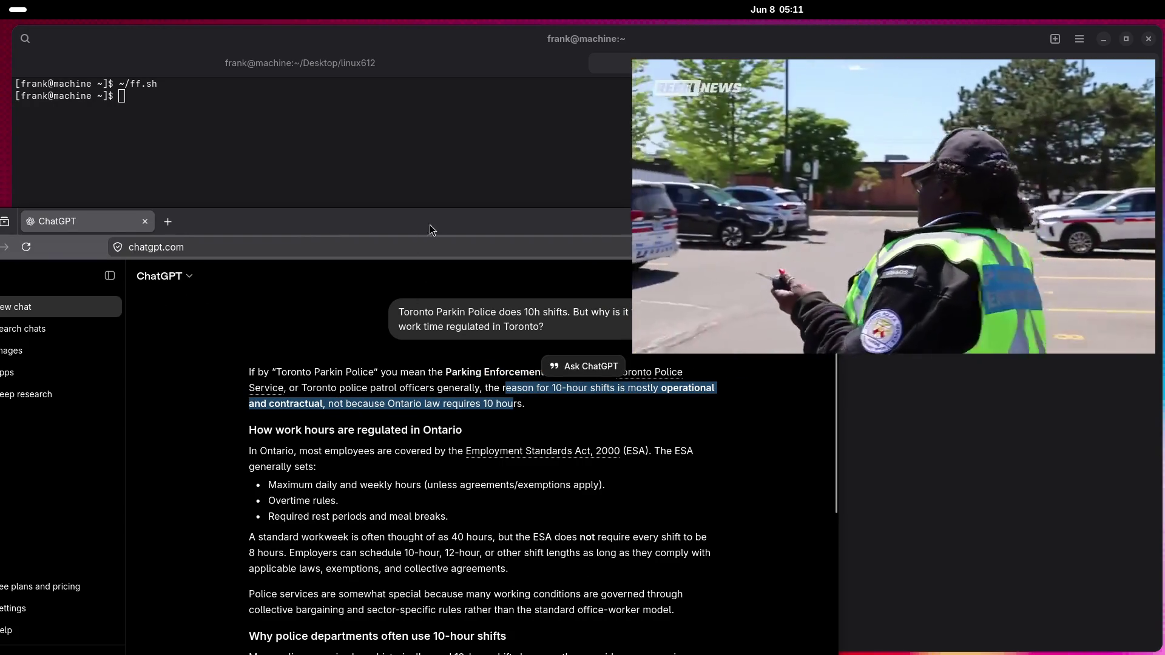
pyautogui.moveTo(430, 224); pyautogui.dragTo(455, 150)
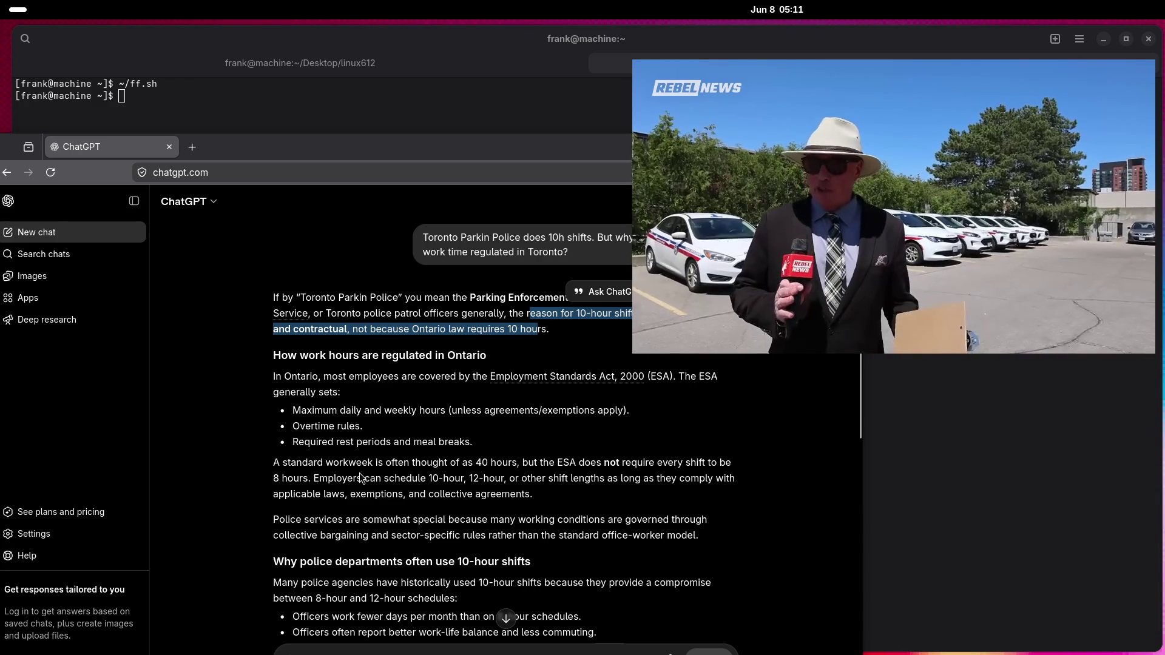
pyautogui.moveTo(508, 463); pyautogui.dragTo(473, 464)
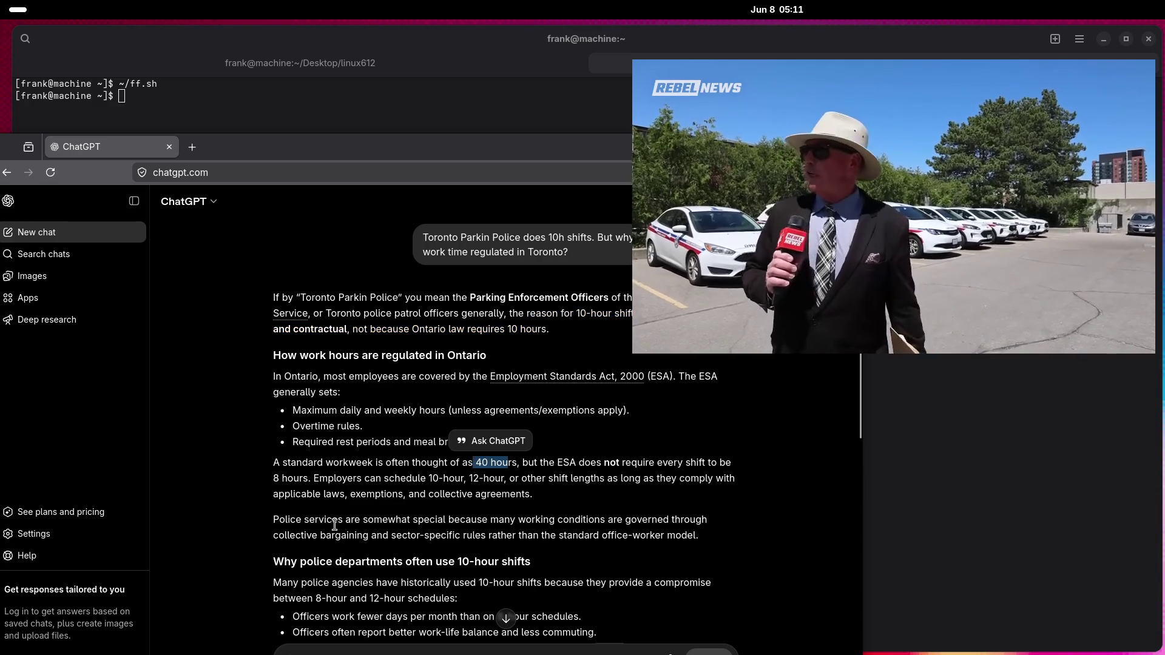
pyautogui.scroll(-2, 333, 491)
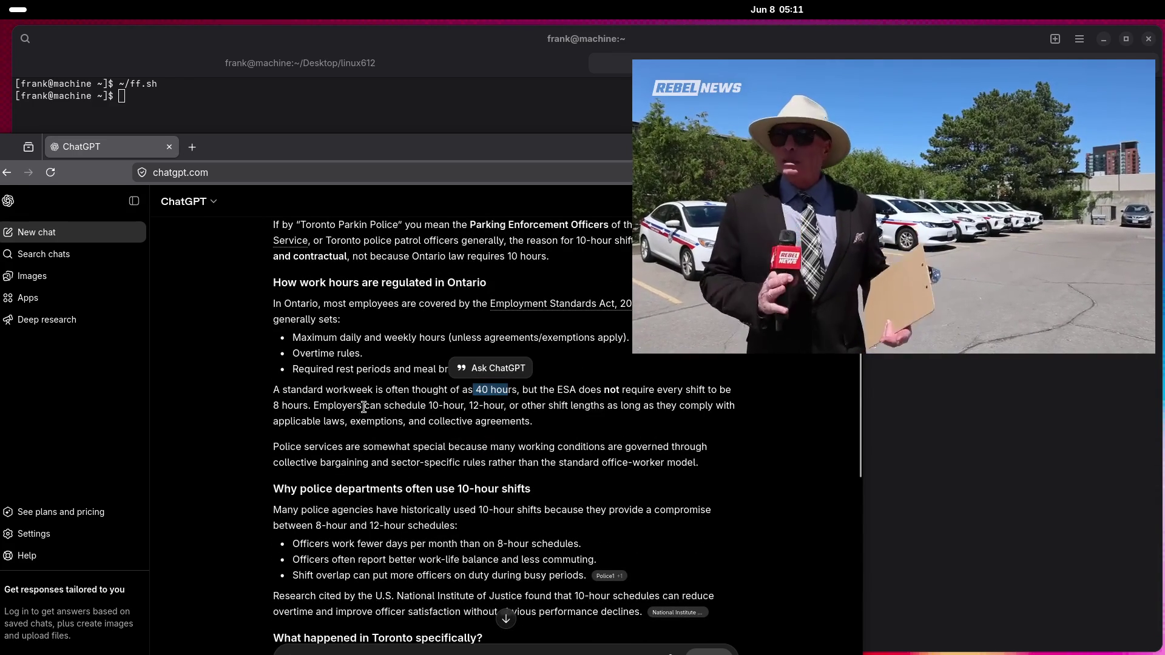
pyautogui.click(549, 409)
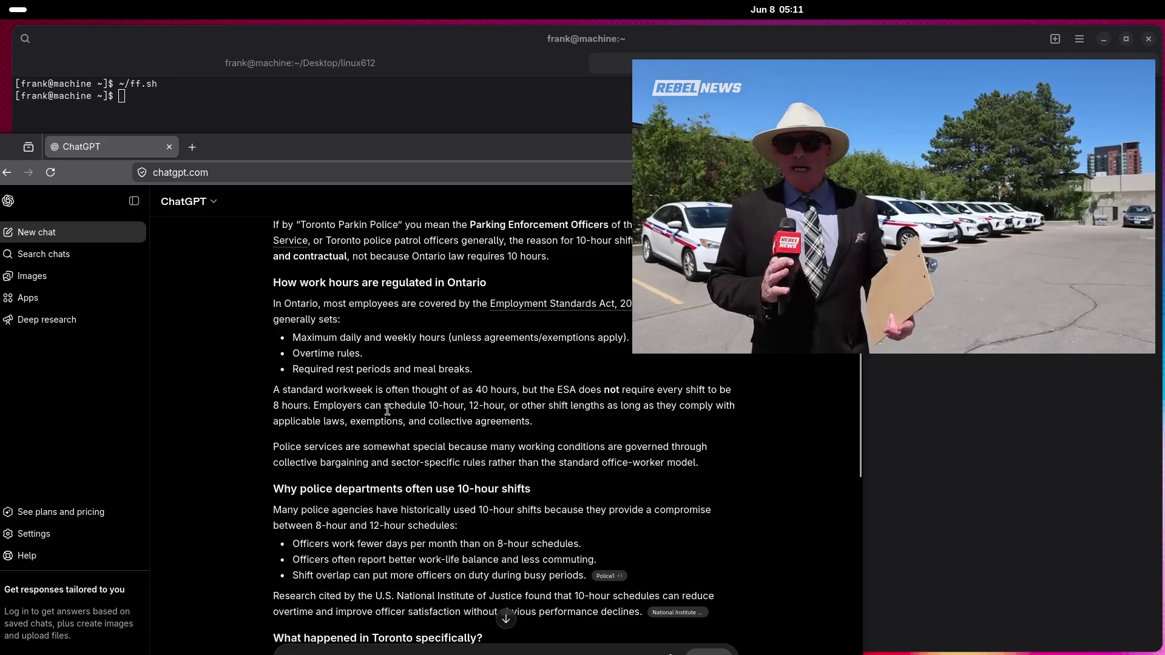
# Read through the rest of the answer down to its Sources row
pyautogui.scroll(-2, 316, 415)
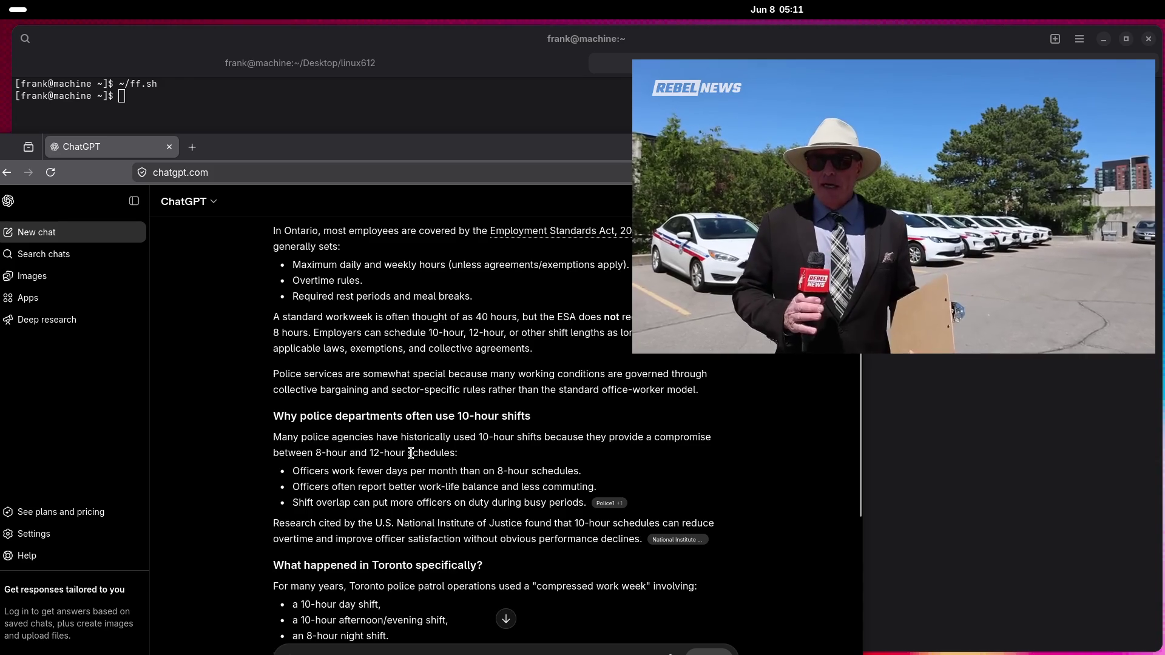
pyautogui.scroll(-3, 339, 455)
pyautogui.scroll(2, 330, 334)
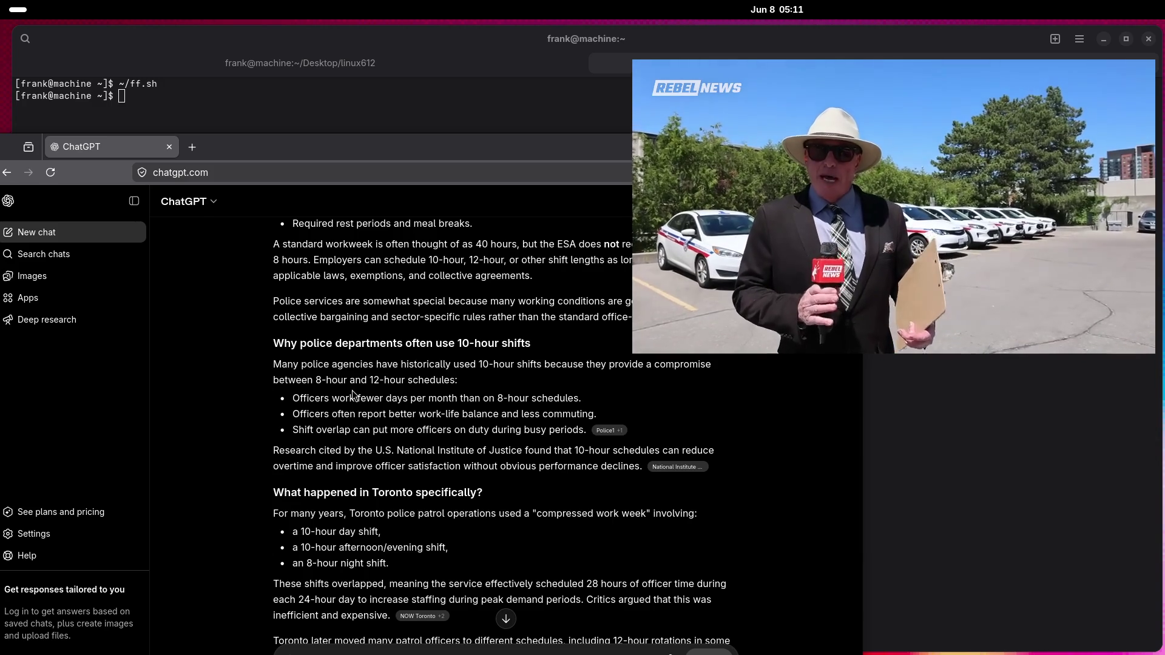
pyautogui.scroll(-2, 351, 391)
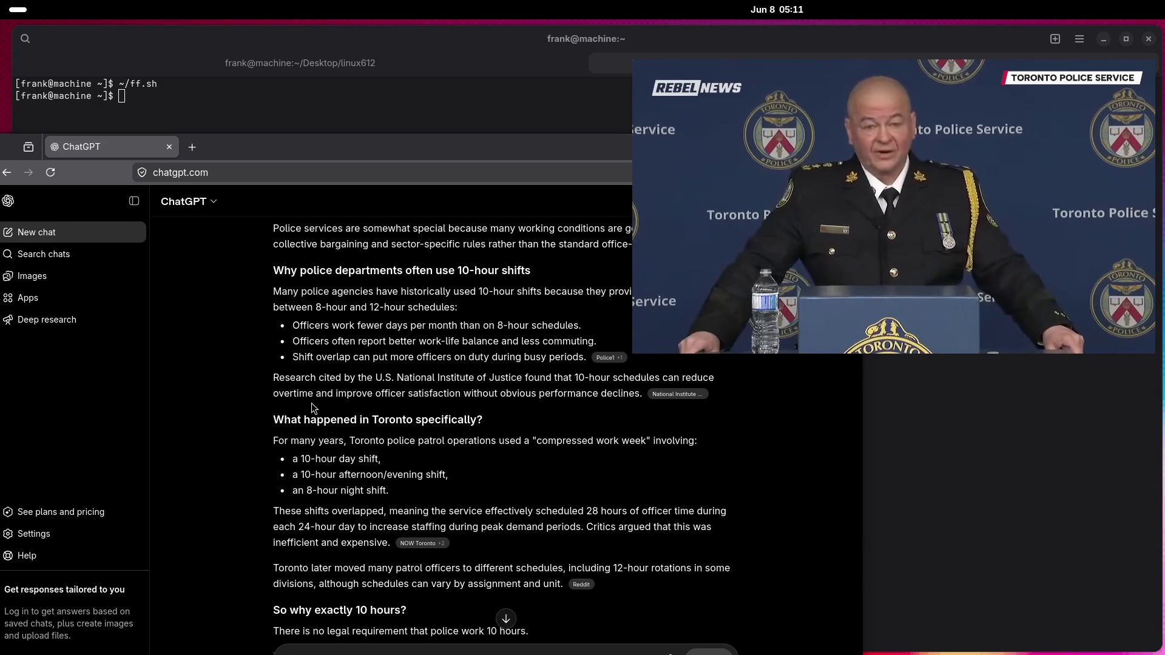
pyautogui.scroll(-2, 311, 403)
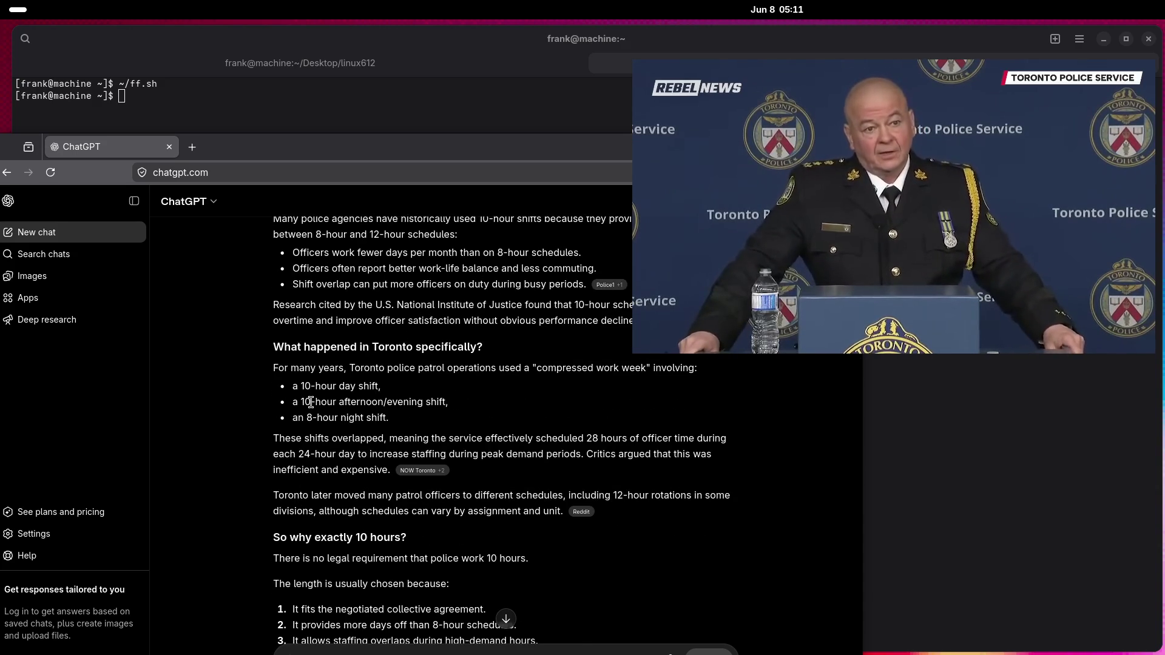
pyautogui.scroll(-2, 311, 403)
pyautogui.scroll(-1, 311, 403)
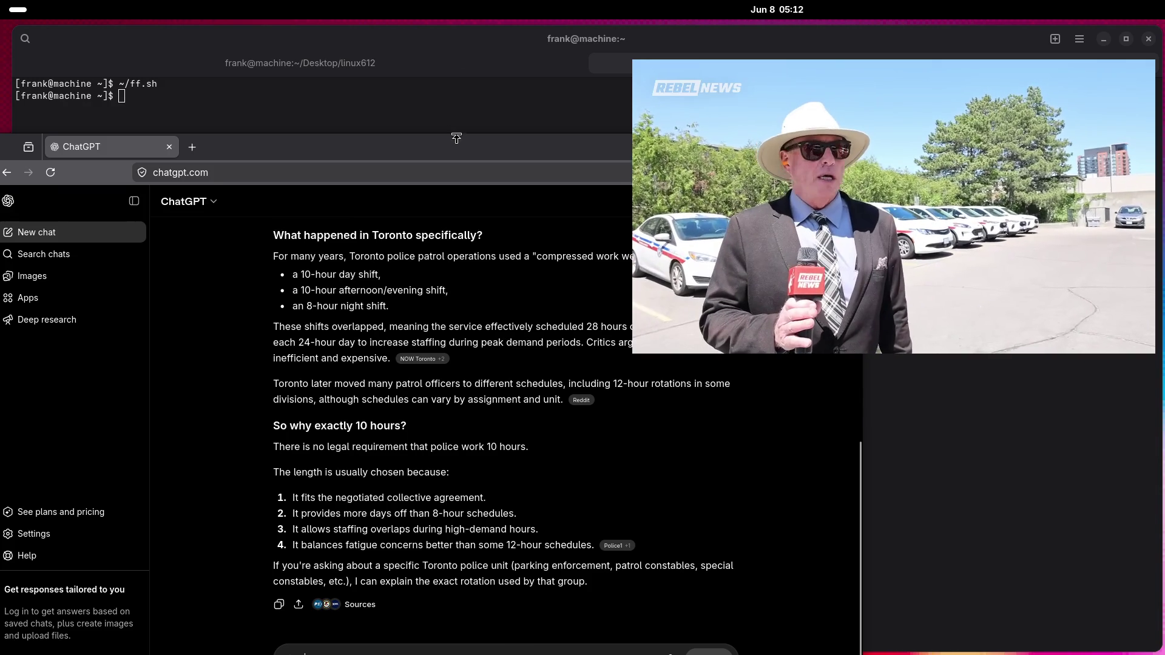
pyautogui.moveTo(461, 150); pyautogui.dragTo(491, 121)
# Ask ChatGPT whether officers on 10h days only work 4 days per week on average
pyautogui.write('If they do 10h per d')
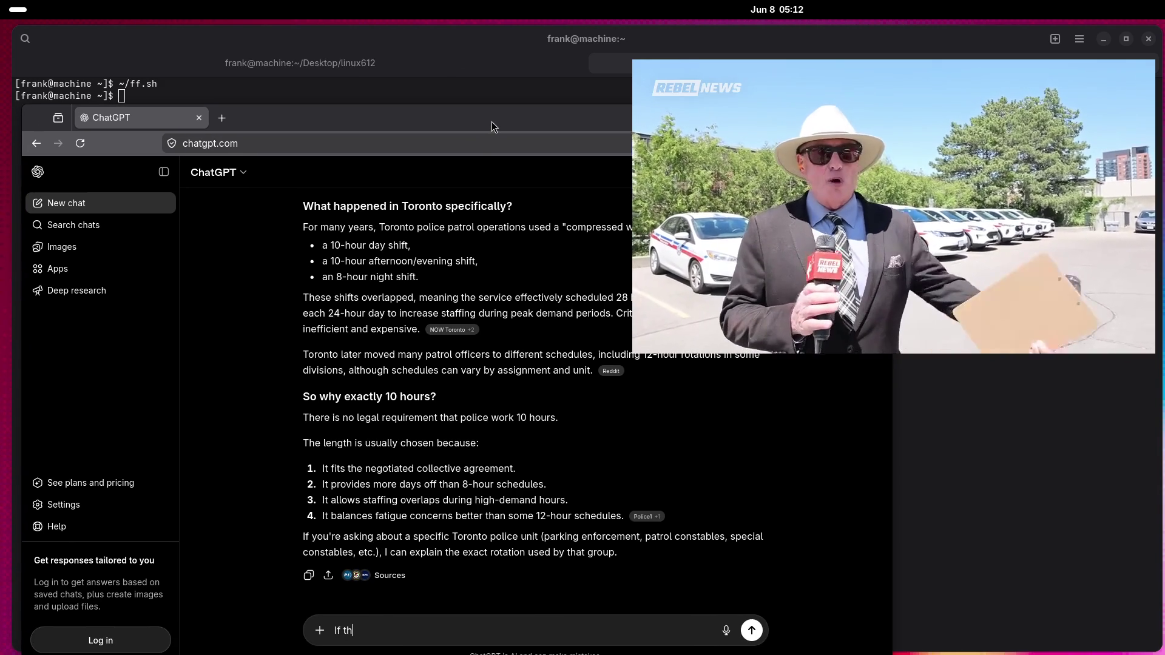
pyautogui.write('ay, do yhey on')
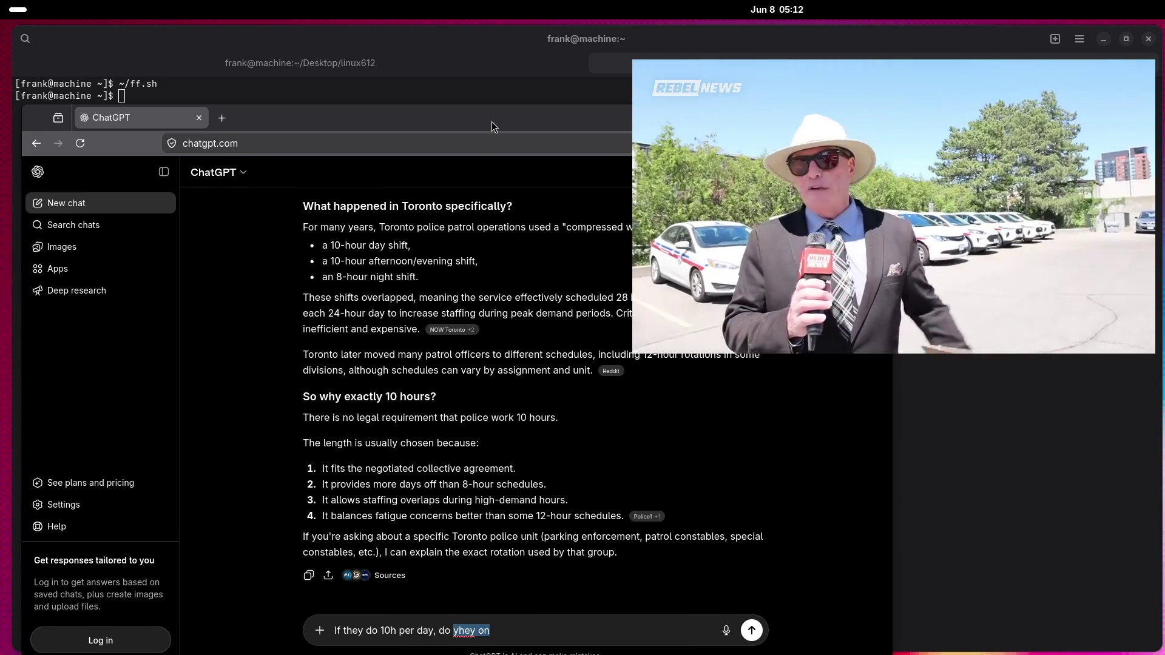
pyautogui.press('BackSpace')
pyautogui.press('BackSpace')
pyautogui.press('BackSpace')
pyautogui.write('th')
pyautogui.write('nly work ')
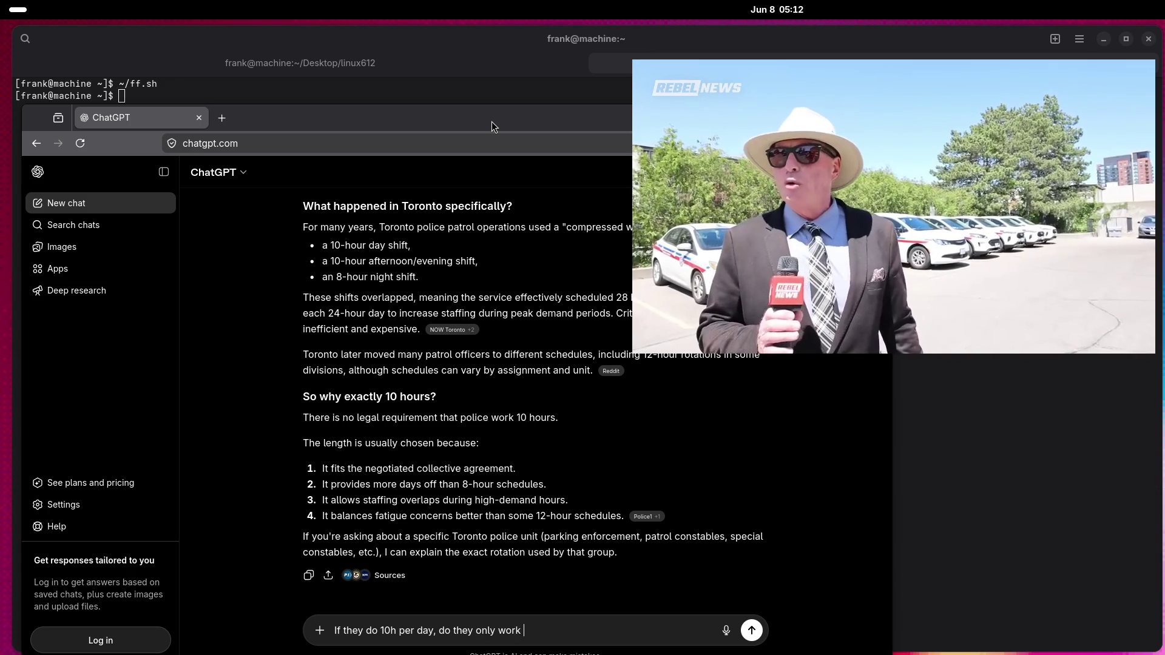
pyautogui.write('eek o')
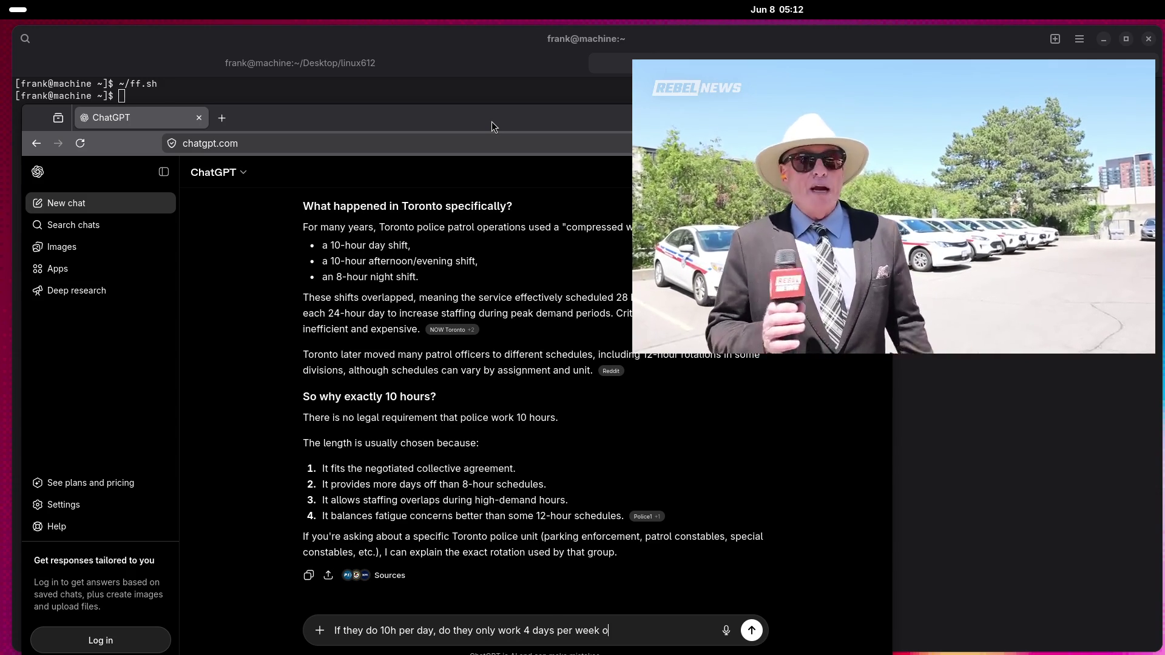
pyautogui.write('rage?')
pyautogui.press('Return')
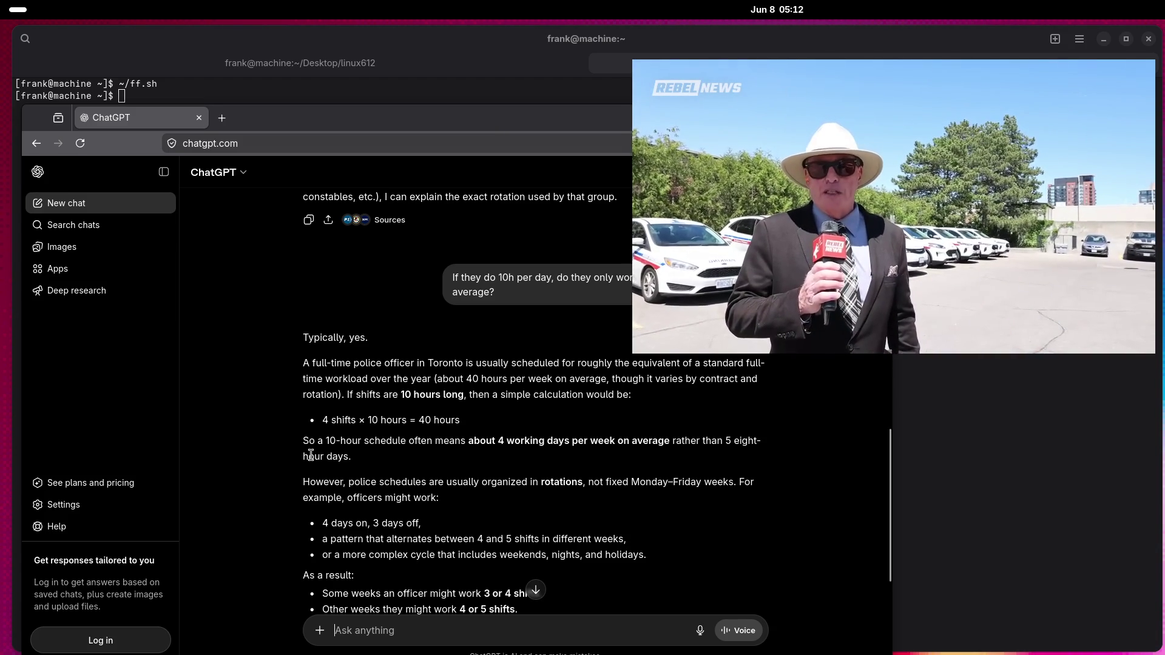
# Bring the Mon–Thu work, Fri–Sun off table and overtime notes at the reply's end into view
pyautogui.scroll(-2, 302, 457)
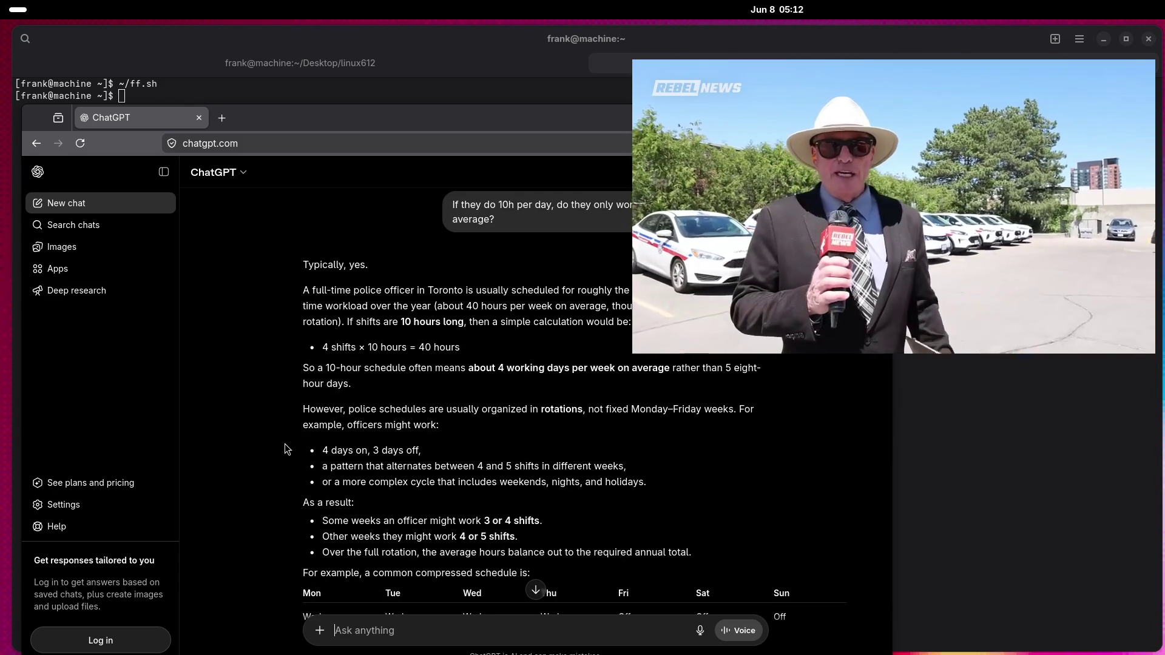
pyautogui.scroll(-2, 287, 449)
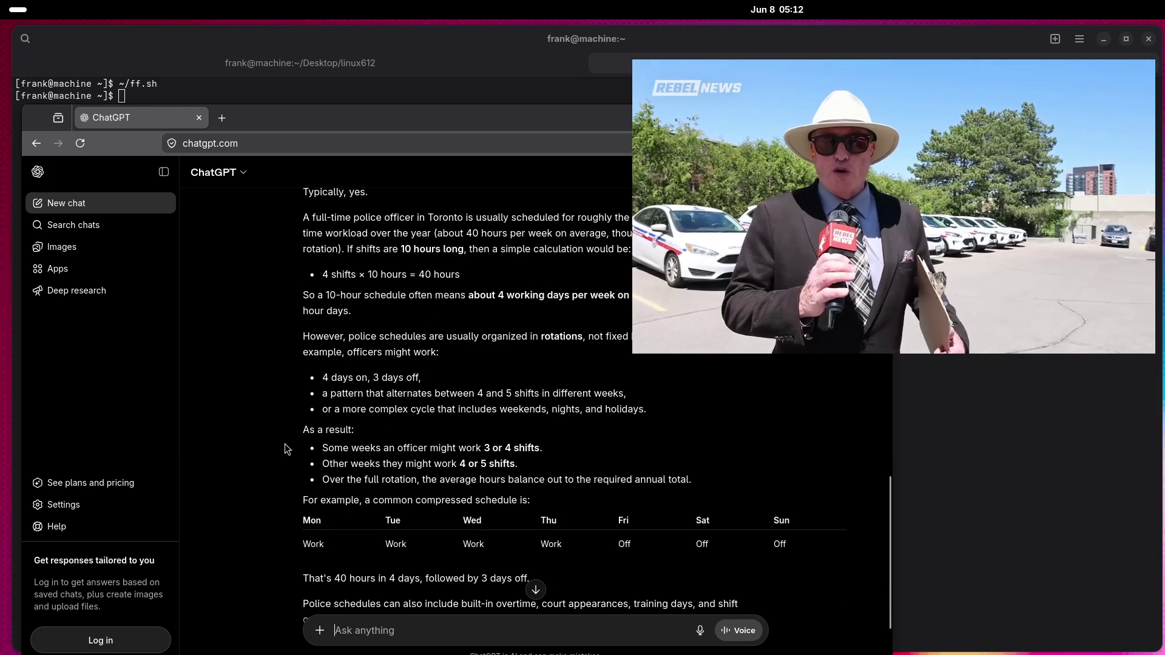
pyautogui.scroll(-2, 288, 449)
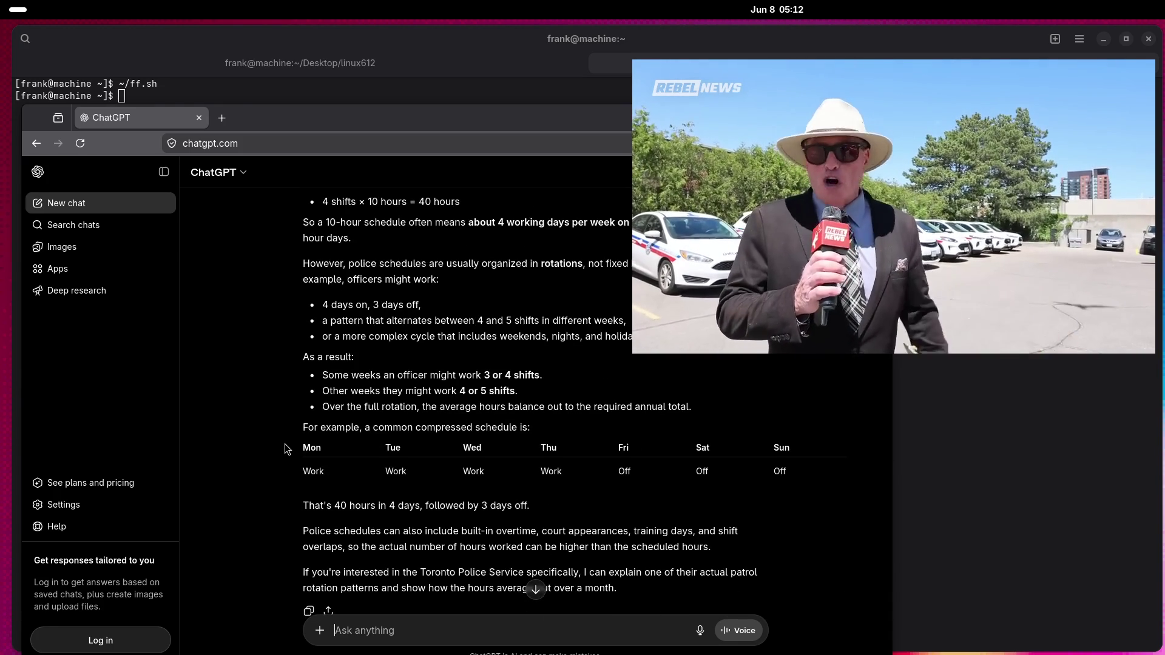
pyautogui.scroll(-1, 288, 449)
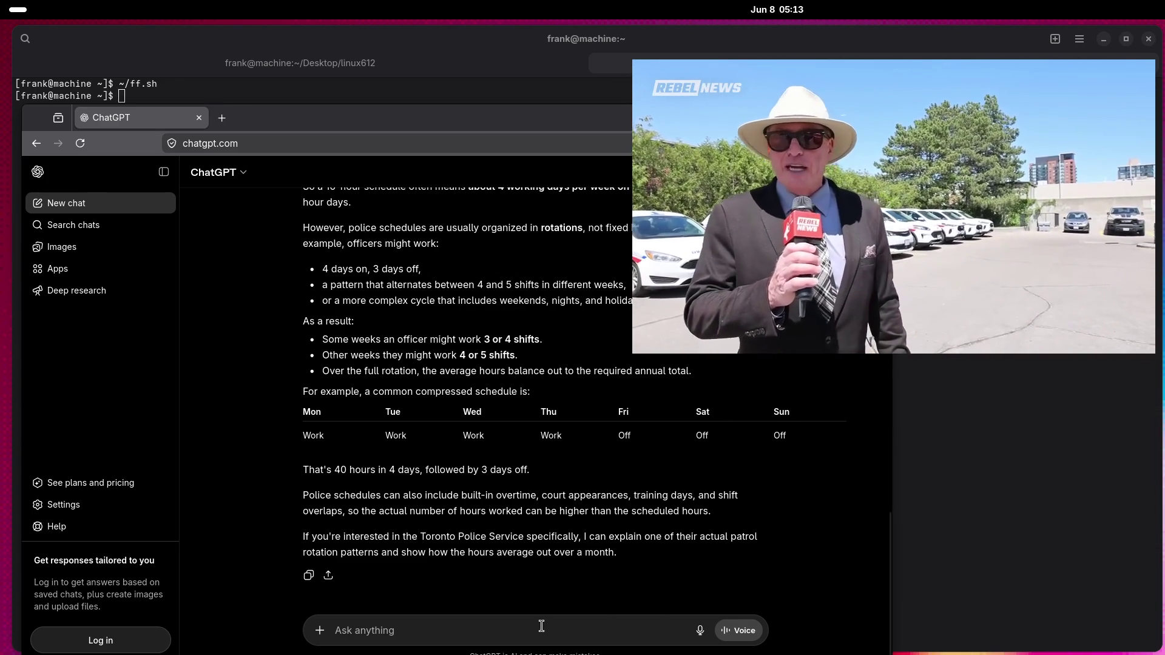
# Ask ChatGPT whether officers can choose five 8-hour days, and read the reply
pyautogui.write('Can they also chose to do')
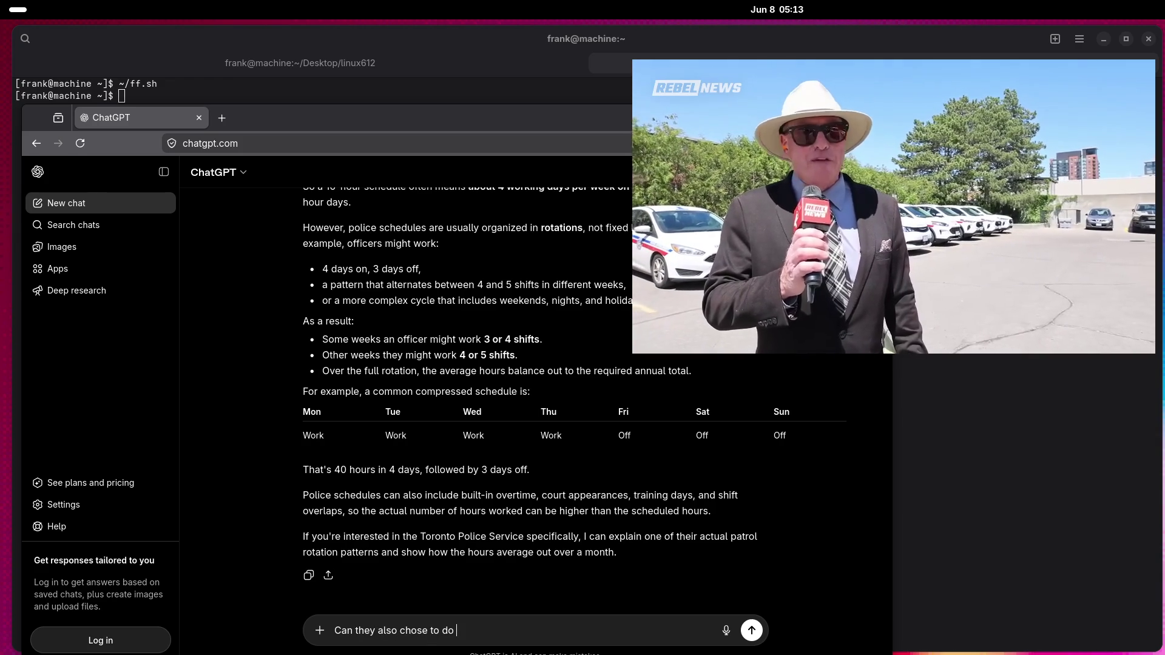
pyautogui.write('h shifty')
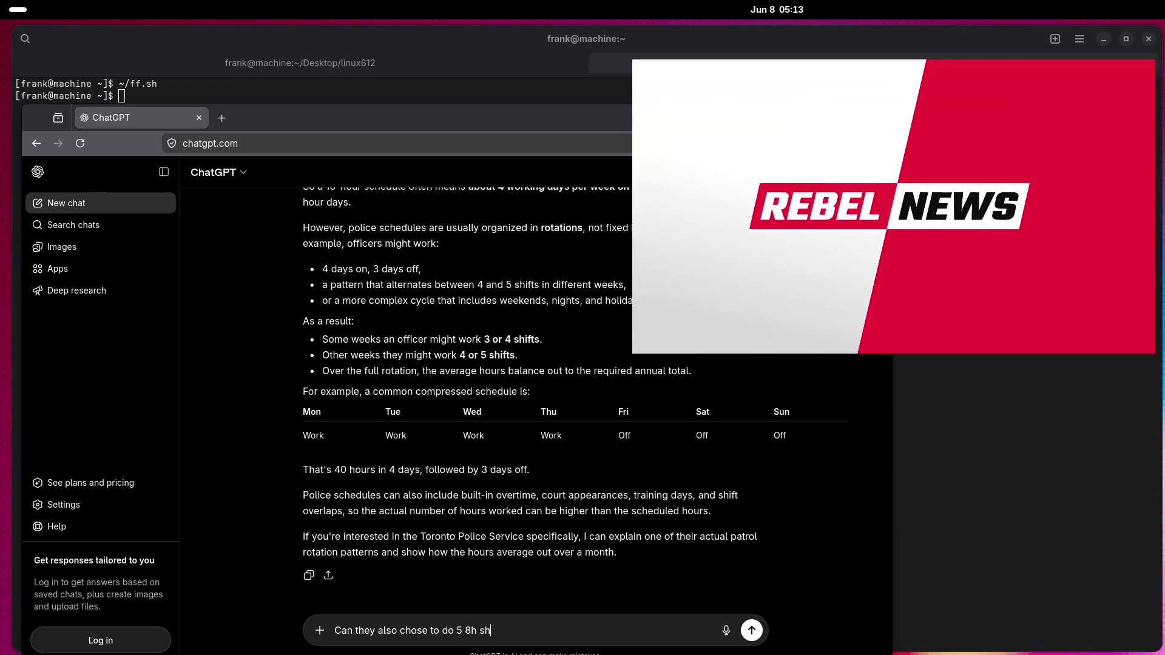
pyautogui.hotkey('ctrl', 'shift', 'Left')
pyautogui.write('da')
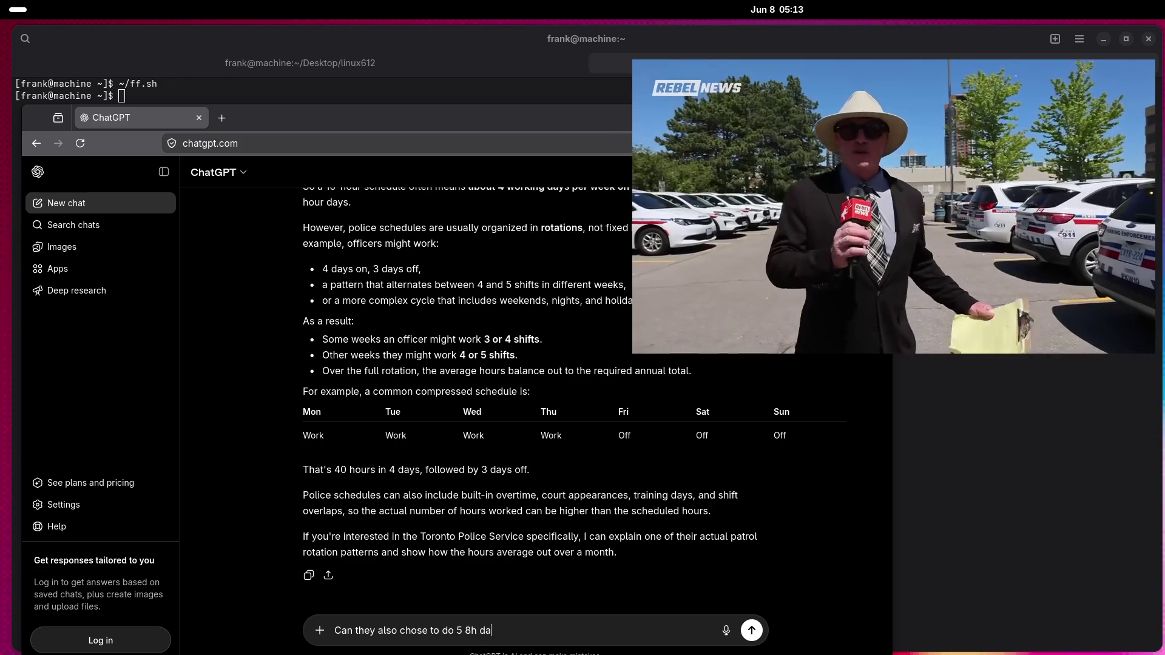
pyautogui.press('Return')
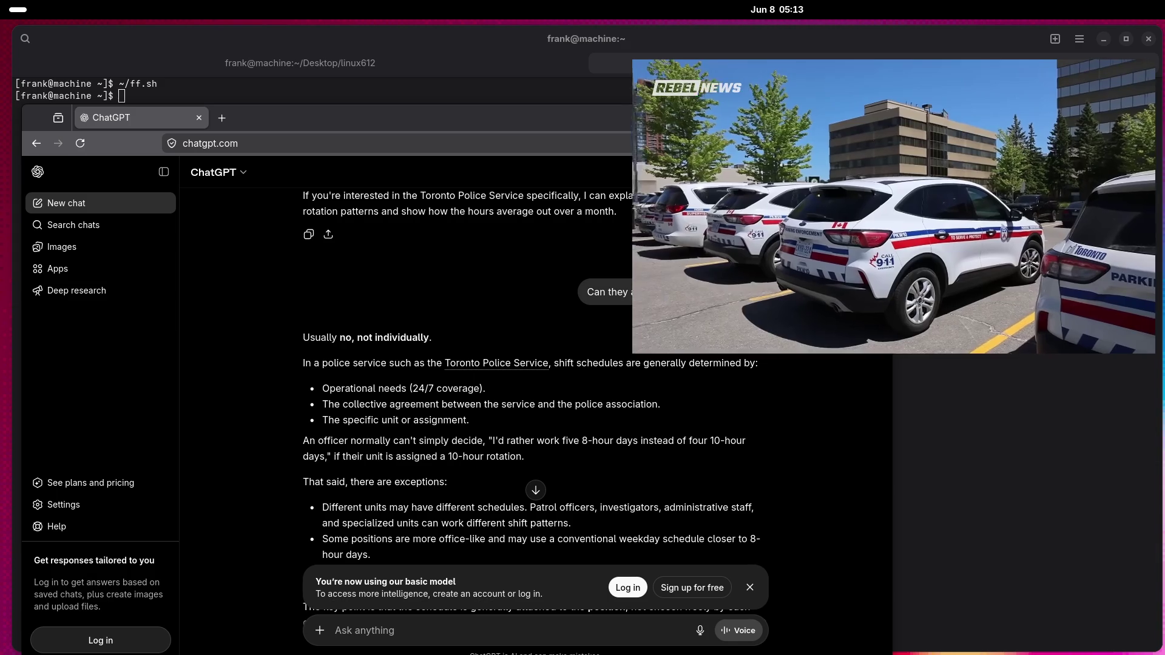
pyautogui.scroll(-3, 425, 495)
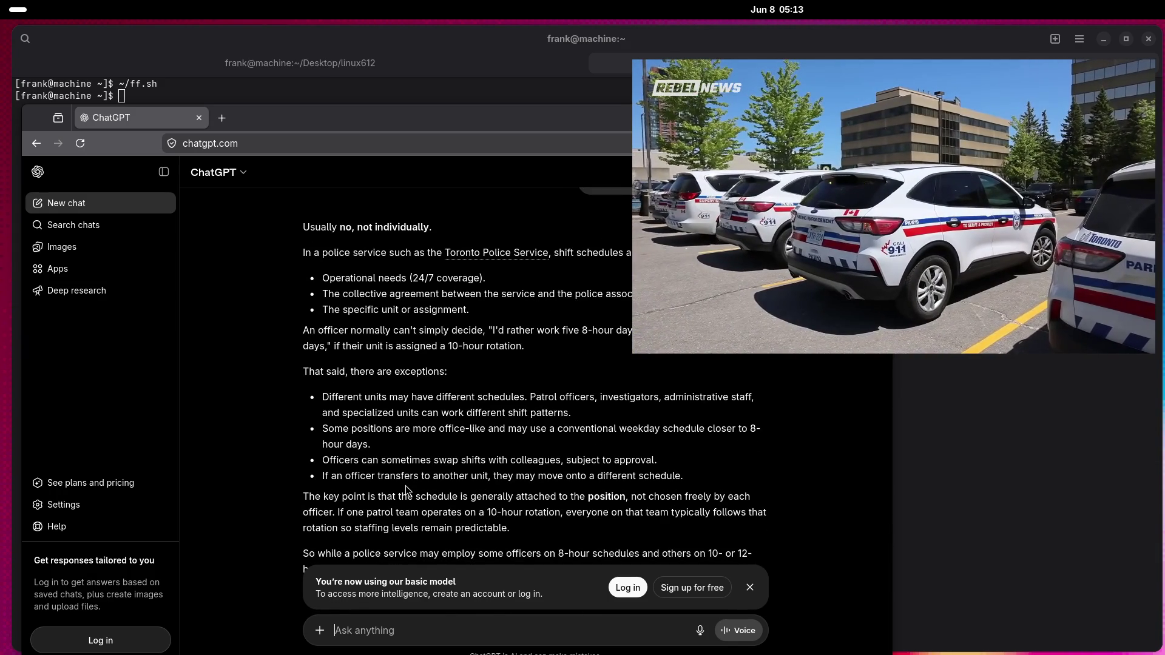
# Close the ChatGPT browser and the idle home-directory terminal tab, returning to the paused gdb session
pyautogui.click(199, 118)
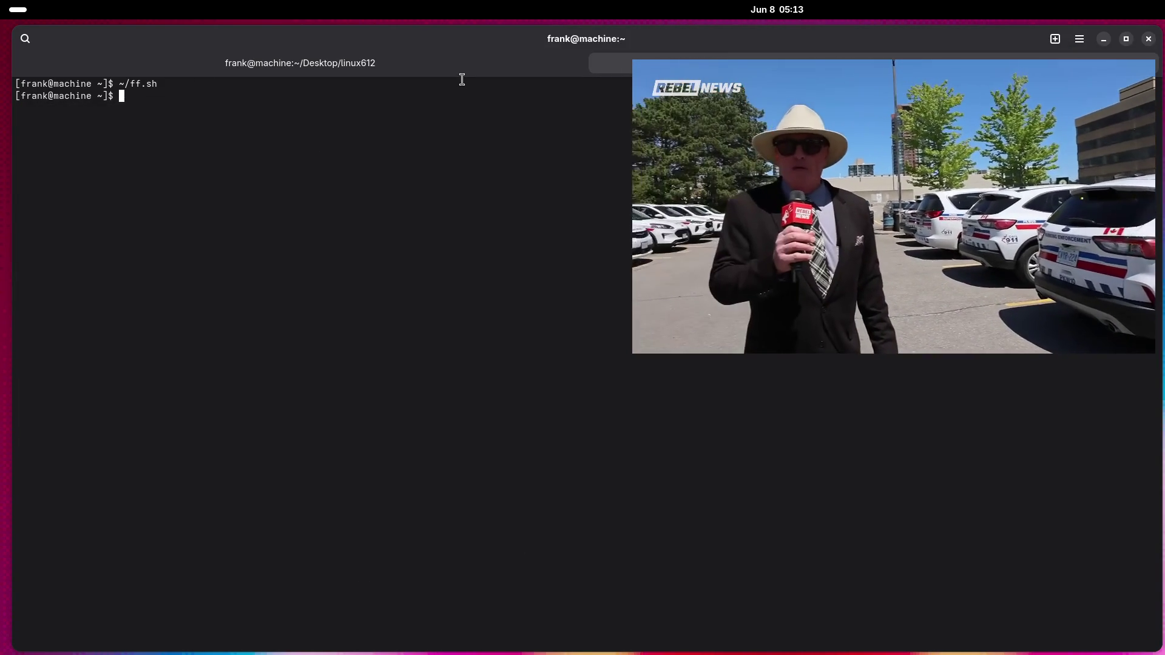
pyautogui.hotkey('ctrl', 'd')
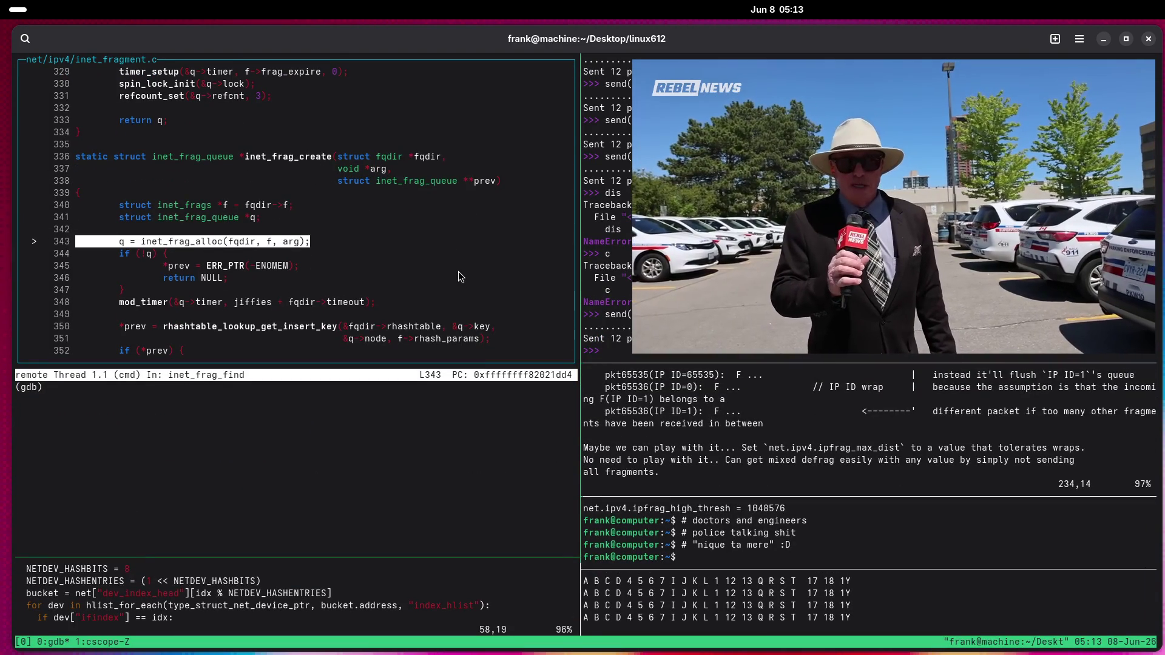
pyautogui.scroll(-2, 462, 260)
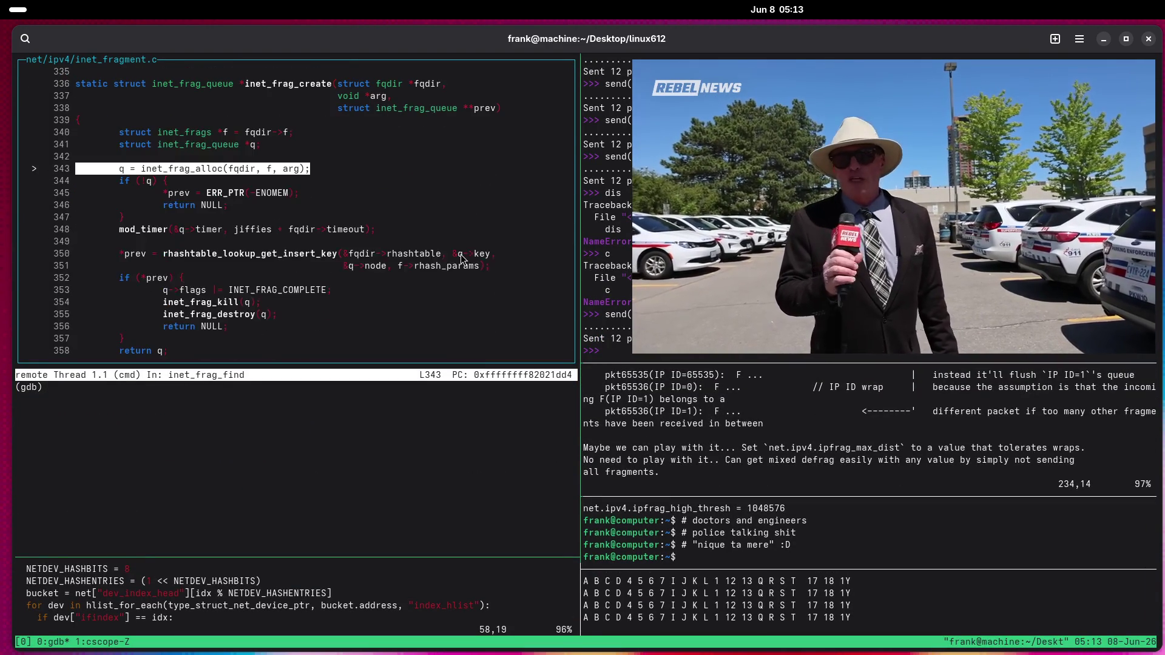
pyautogui.scroll(1, 355, 289)
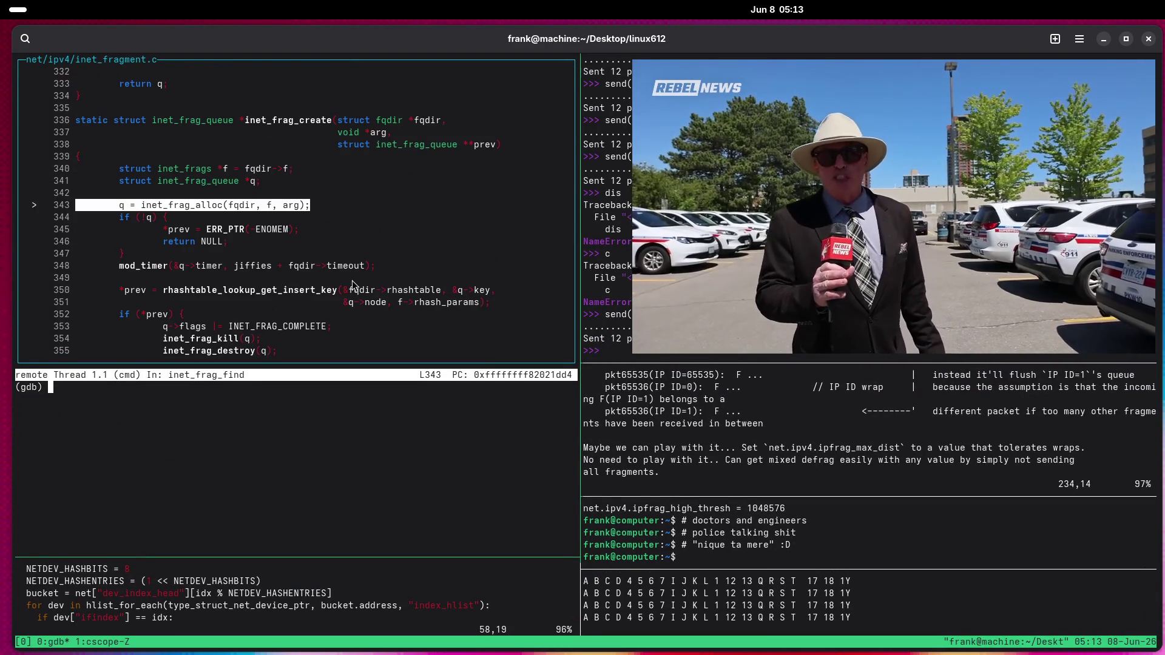
pyautogui.scroll(-1, 355, 286)
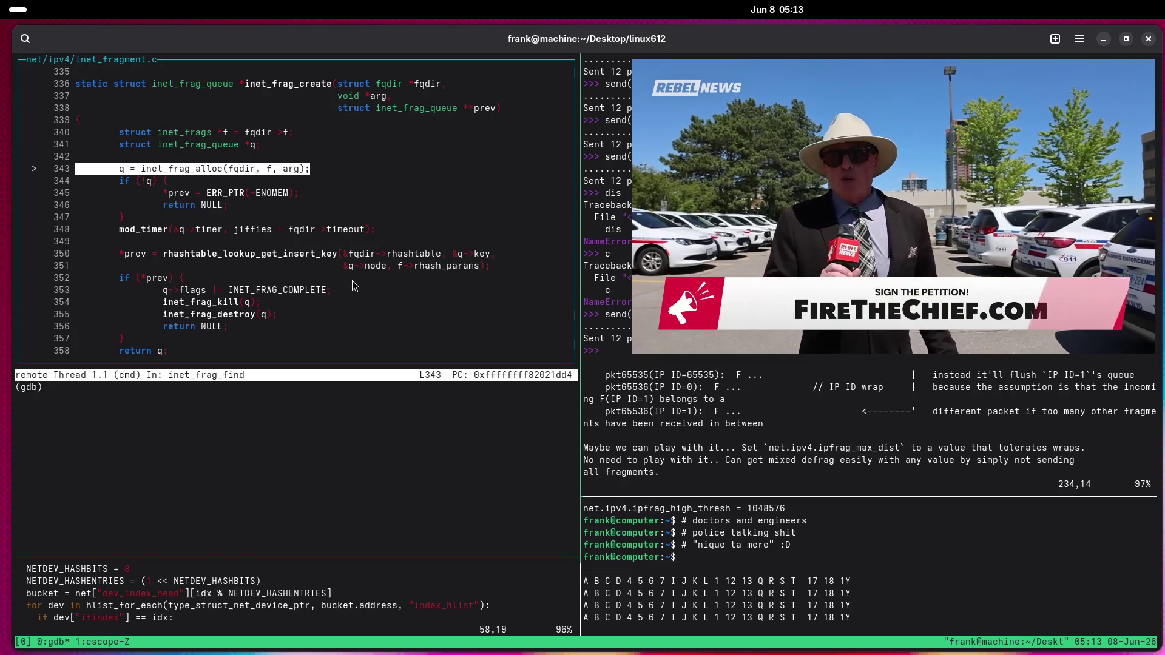
# Step into inet_frag_alloc and print the f->frags_cachep pointer, correcting the member-name typos
pyautogui.write('s')
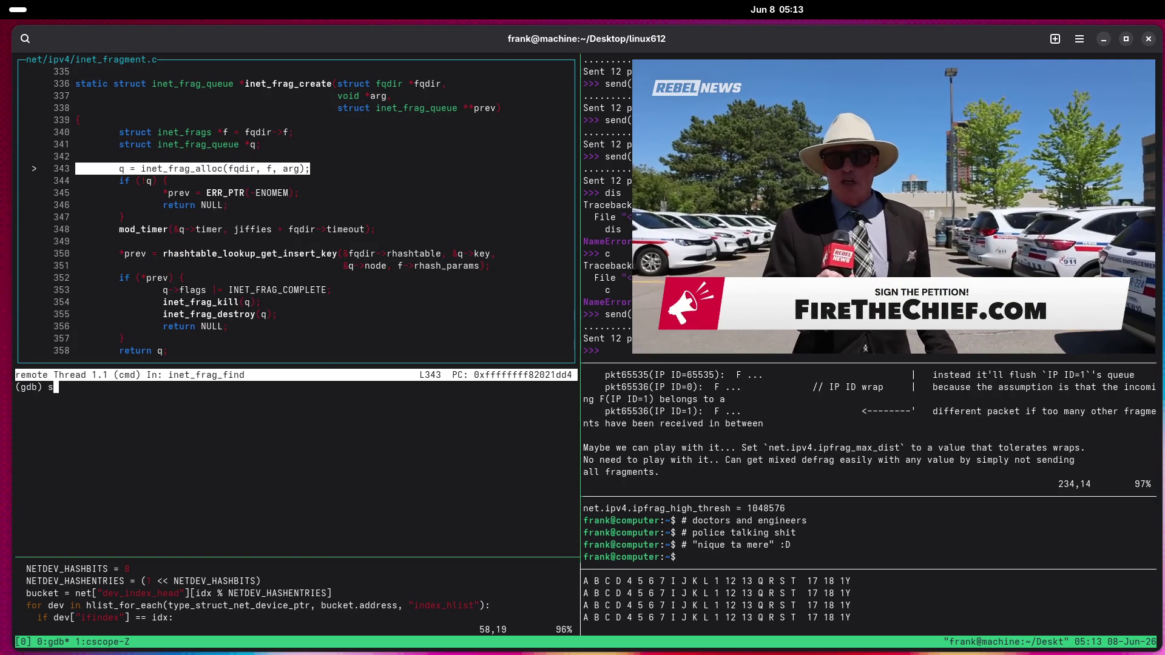
pyautogui.press('Return')
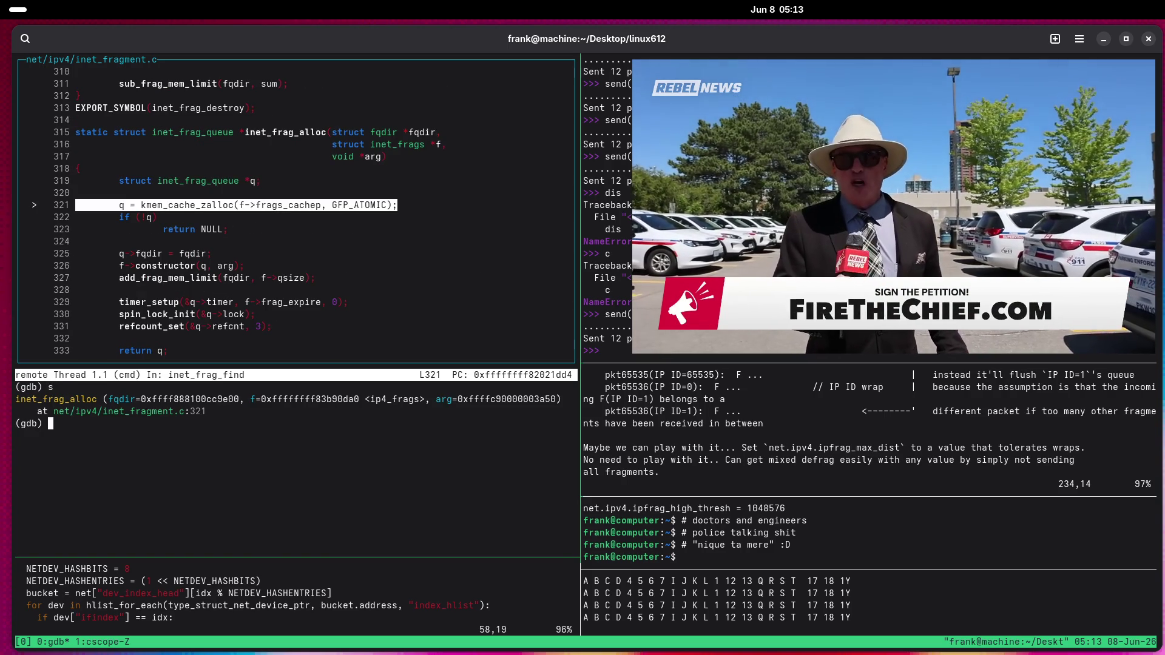
pyautogui.write('p f->Frags_')
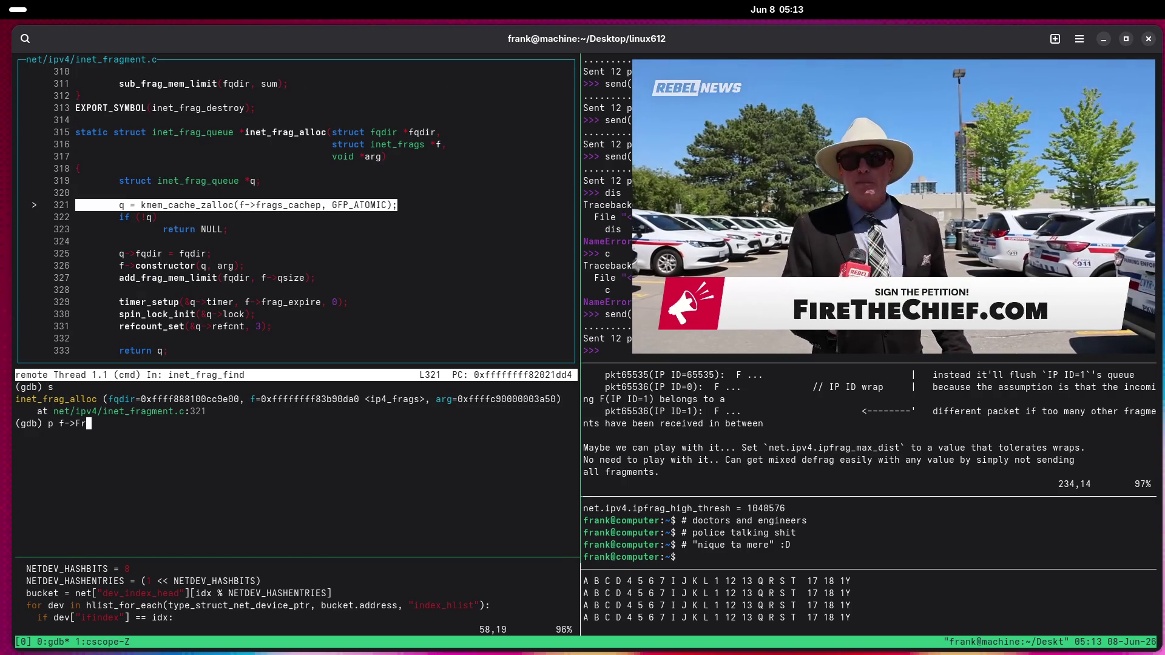
pyautogui.write('cacep')
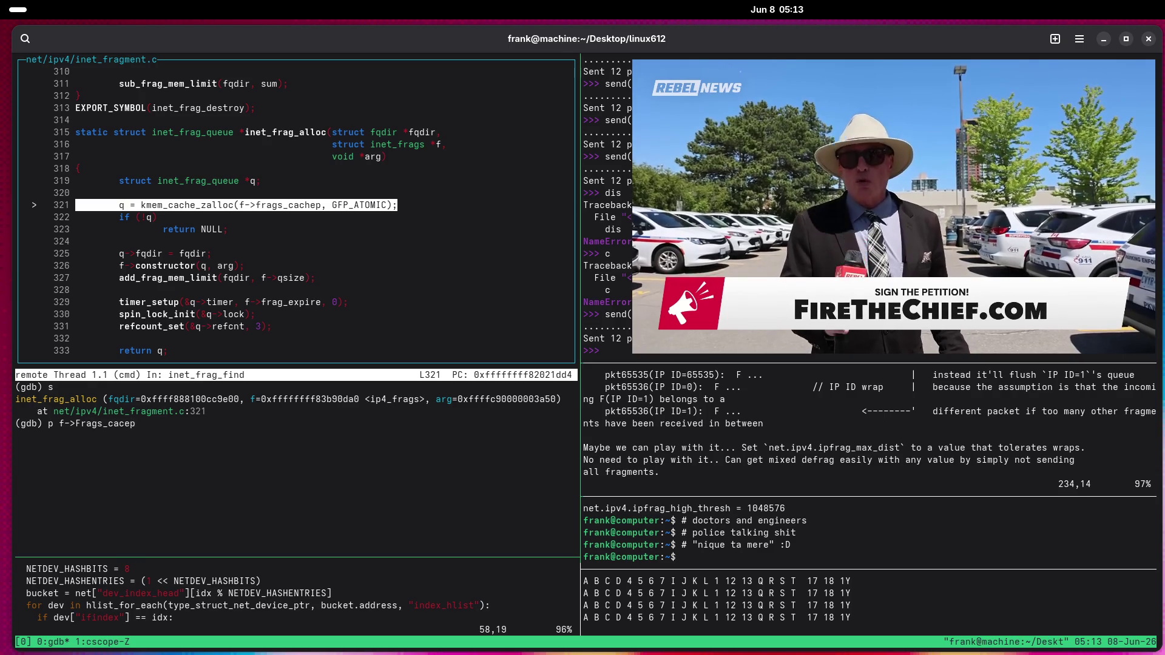
pyautogui.press('BackSpace')
pyautogui.press('BackSpace')
pyautogui.write('hep')
pyautogui.press('Return')
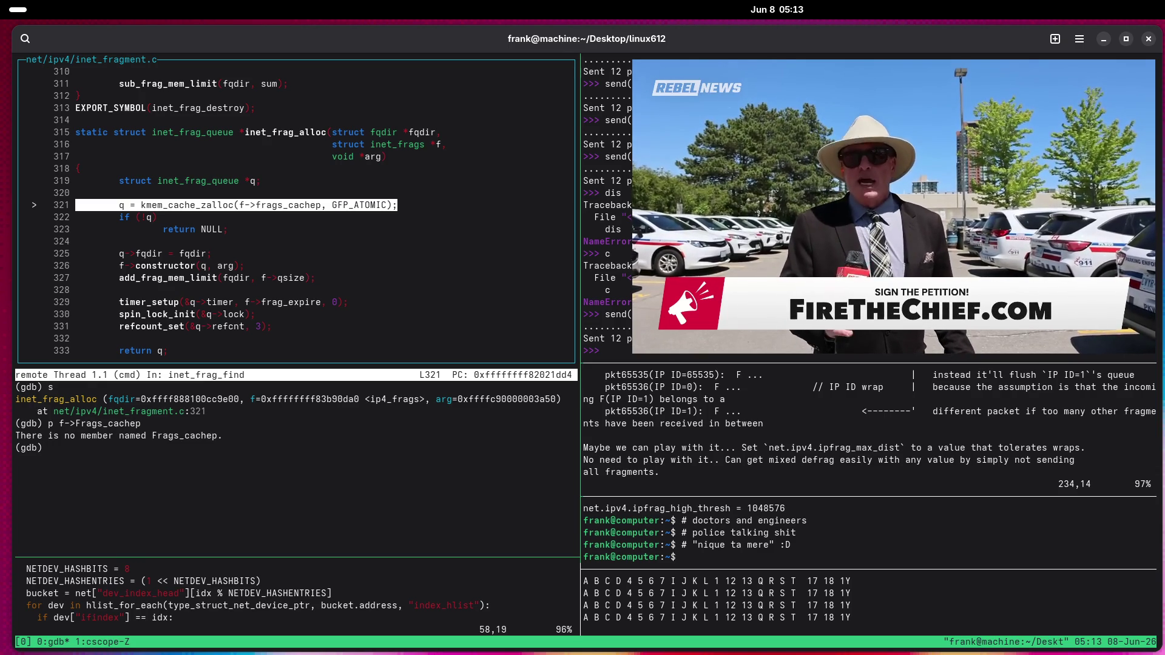
pyautogui.press('Up')
pyautogui.press('Left')
pyautogui.press('Left')
pyautogui.press('Left')
pyautogui.press('BackSpace')
pyautogui.write('f')
pyautogui.press('Return')
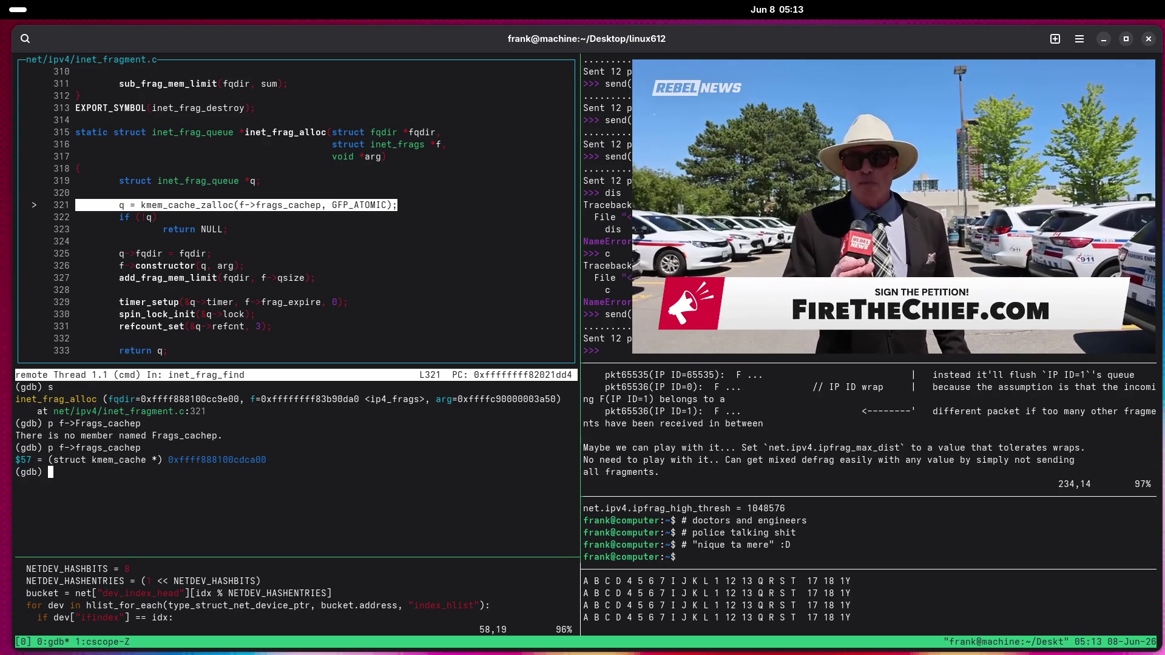
# Print f->frags_cachep->name using Tab completion, confirming the cache is "ip4-frags"
pyautogui.press('Up')
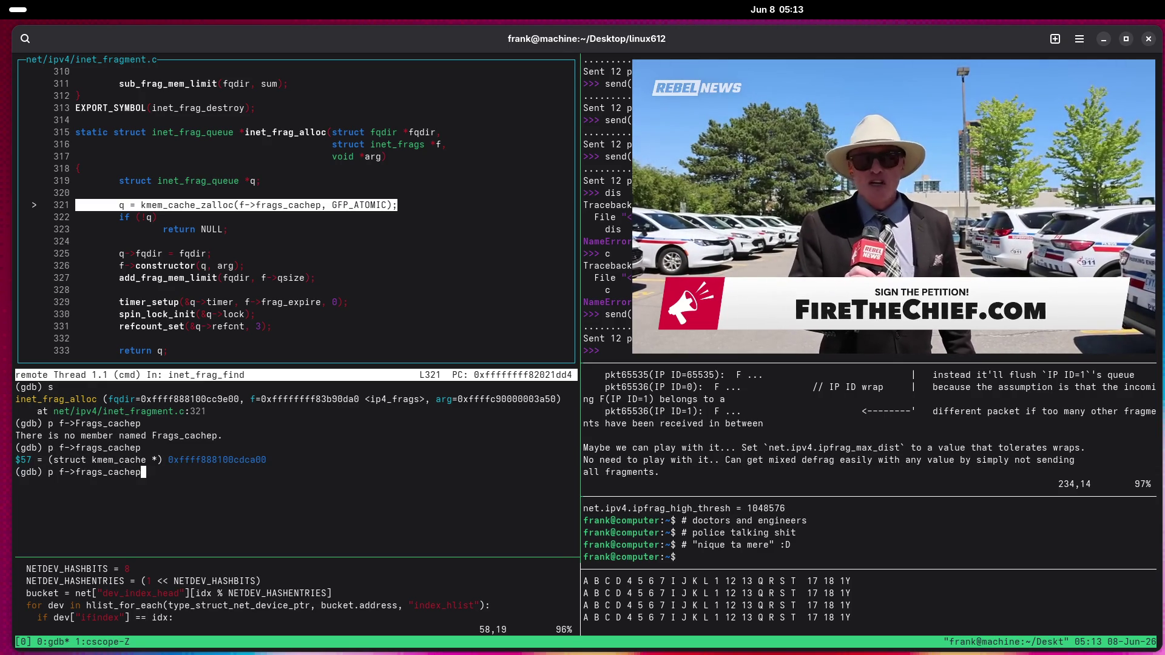
pyautogui.write('->')
pyautogui.press('Tab')
pyautogui.press('Tab')
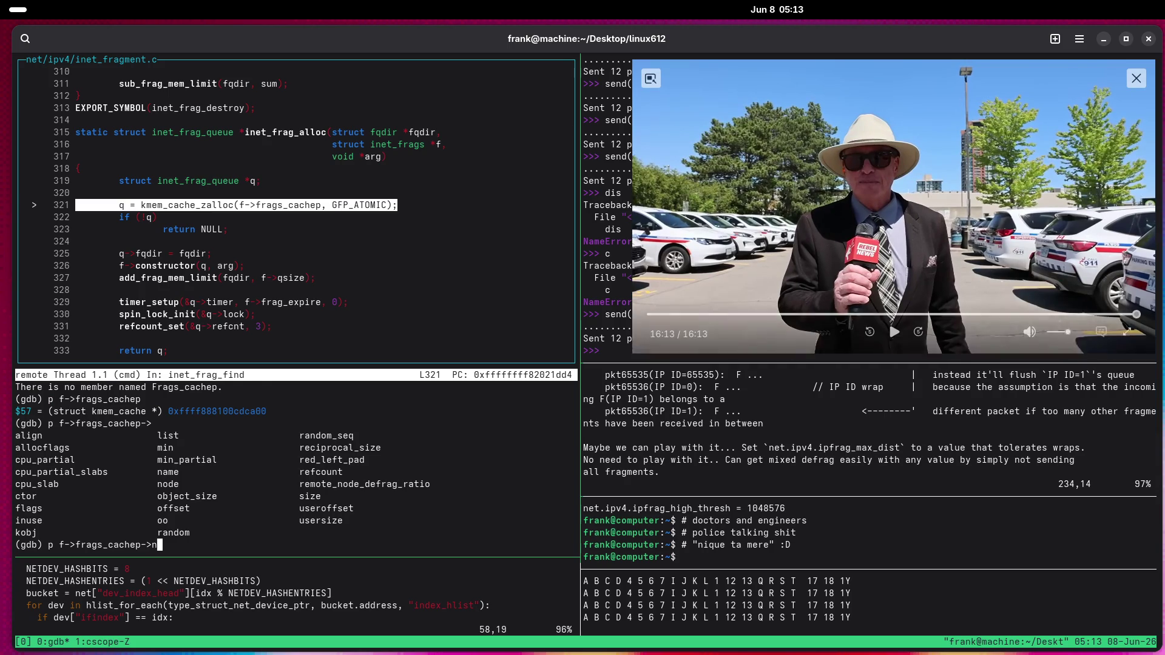
pyautogui.write('name')
pyautogui.press('Return')
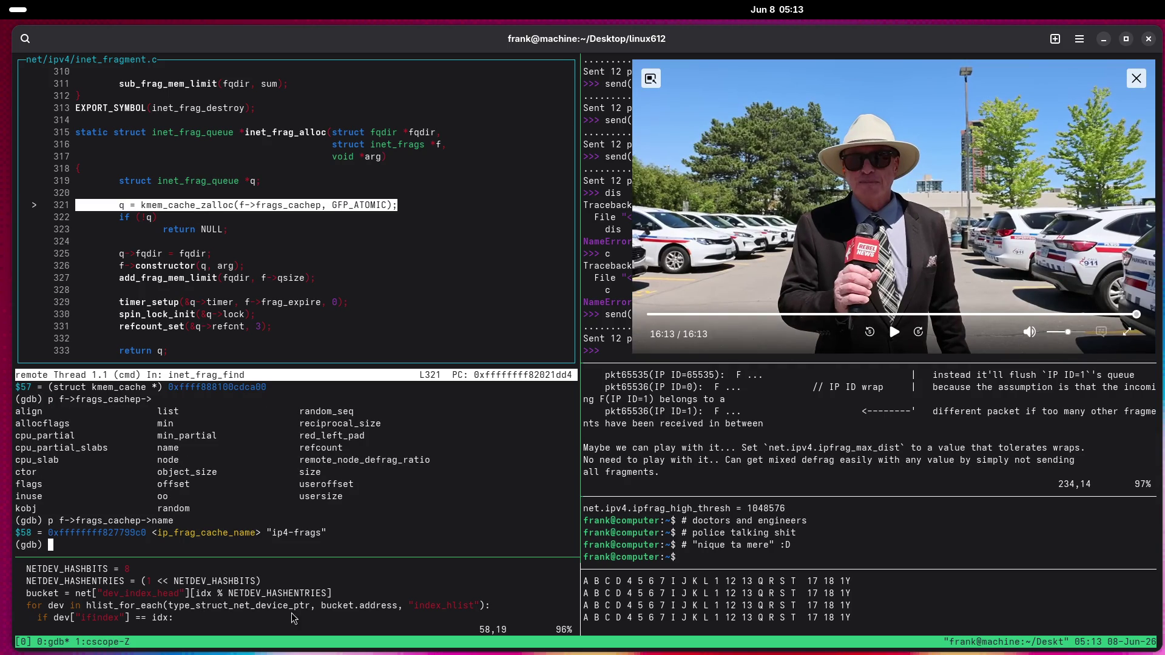
pyautogui.hotkey('ctrl', 'b')
pyautogui.press('Right')
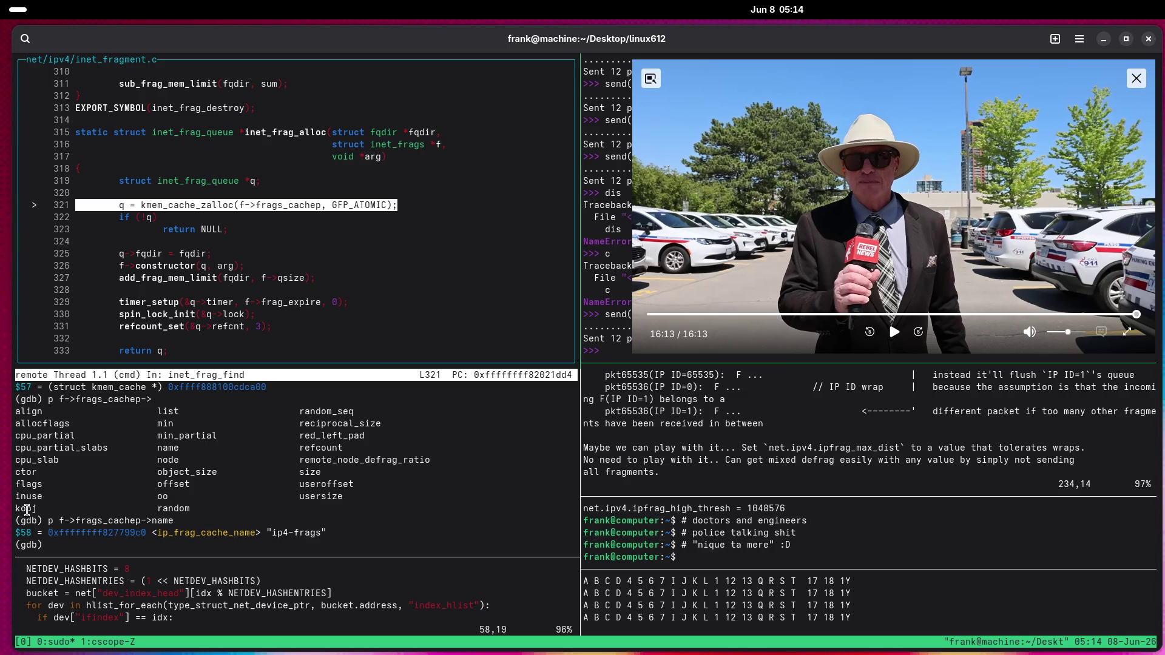
# Print f->frags_cachep->ctor and f->constructor, identifying the constructor as ip4_frag_init
pyautogui.doubleClick(21, 471)
pyautogui.press('Up')
pyautogui.click(50, 544)
pyautogui.press('Up')
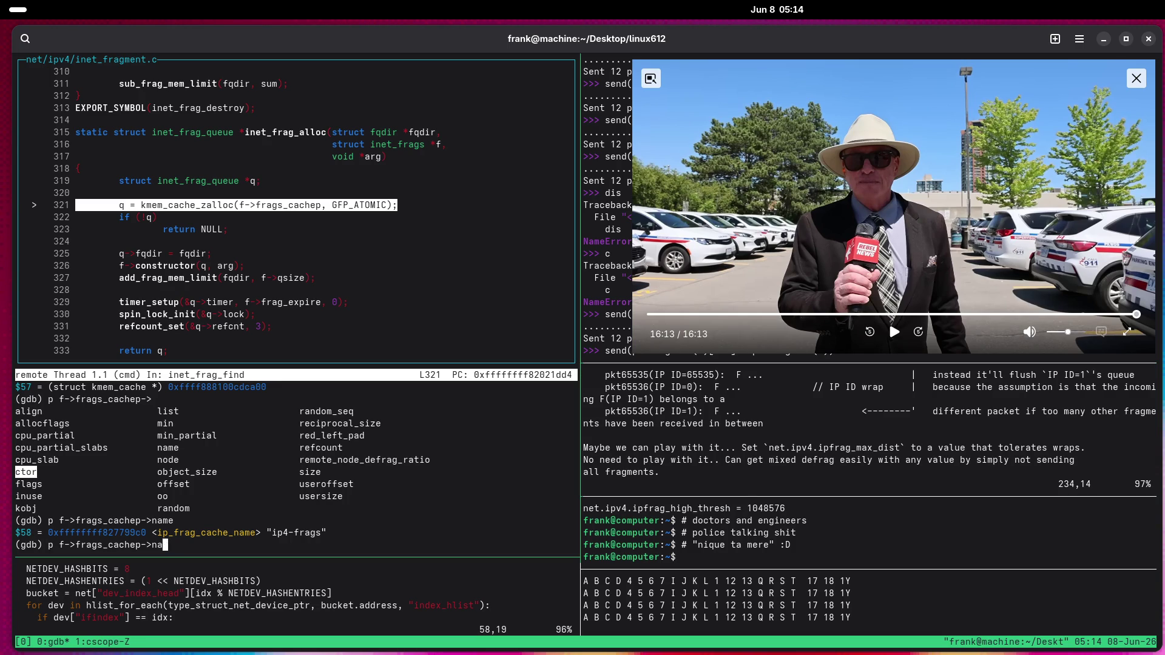
pyautogui.press('BackSpace')
pyautogui.press('BackSpace')
pyautogui.write('ctor')
pyautogui.press('Return')
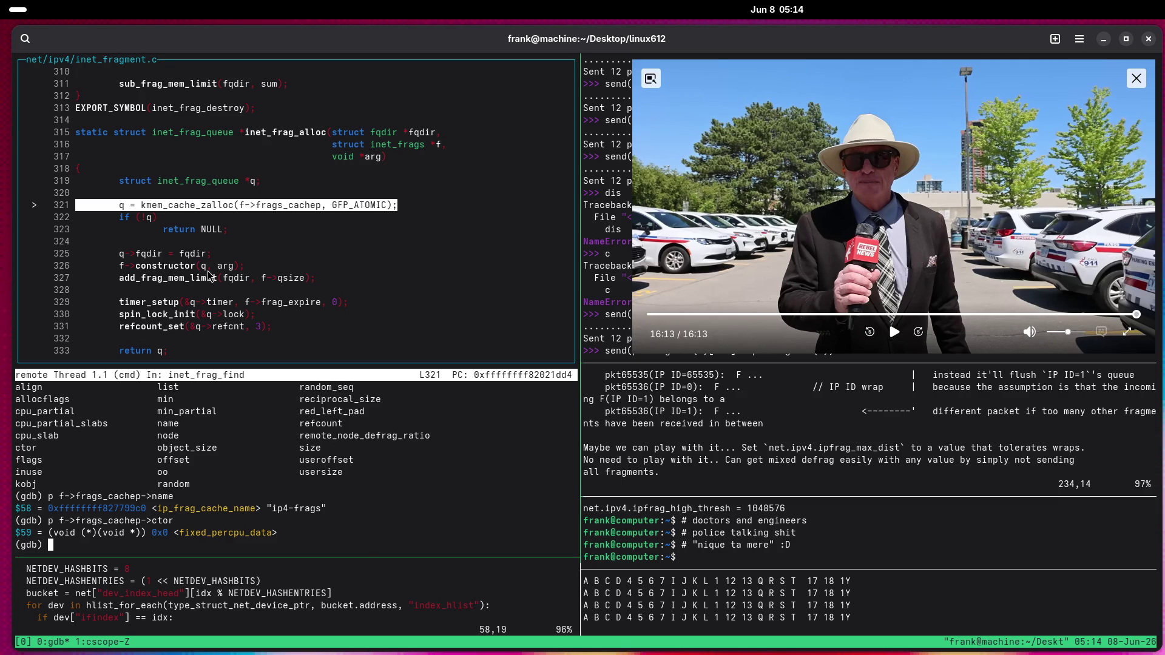
pyautogui.write('p f->c')
pyautogui.write('onstructor')
pyautogui.press('Return')
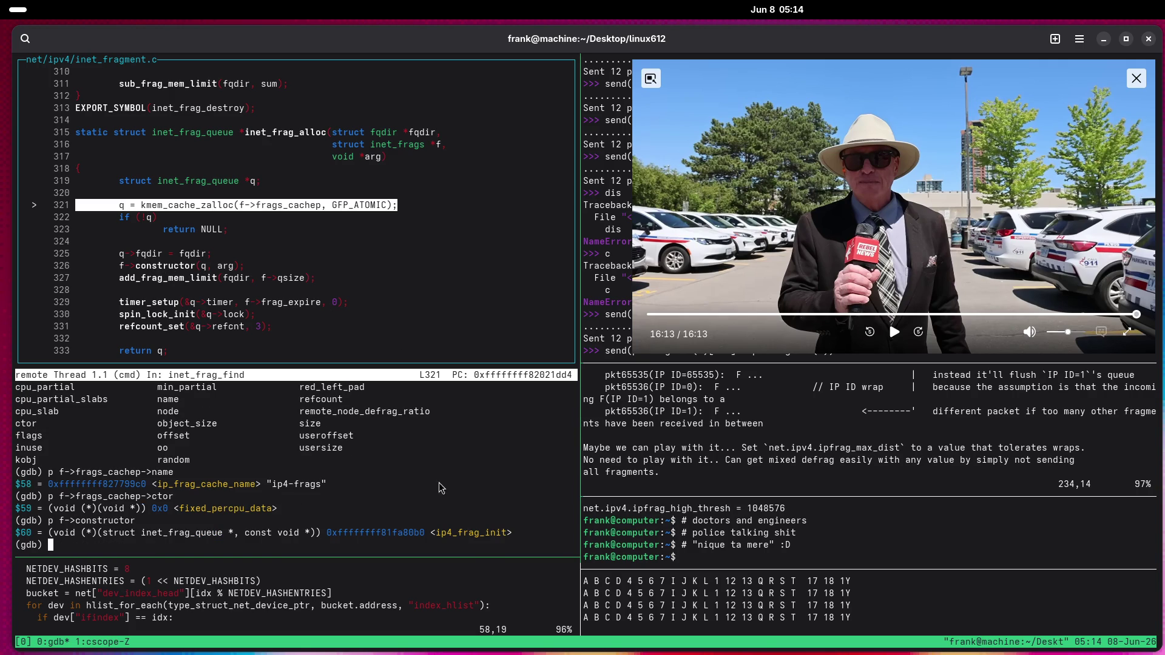
# Set a breakpoint on ip4_frag_init and continue until it hits at ip_fragment.c line 83
pyautogui.write('b')
pyautogui.write('r ip4_frag')
pyautogui.write('_init')
pyautogui.press('Return')
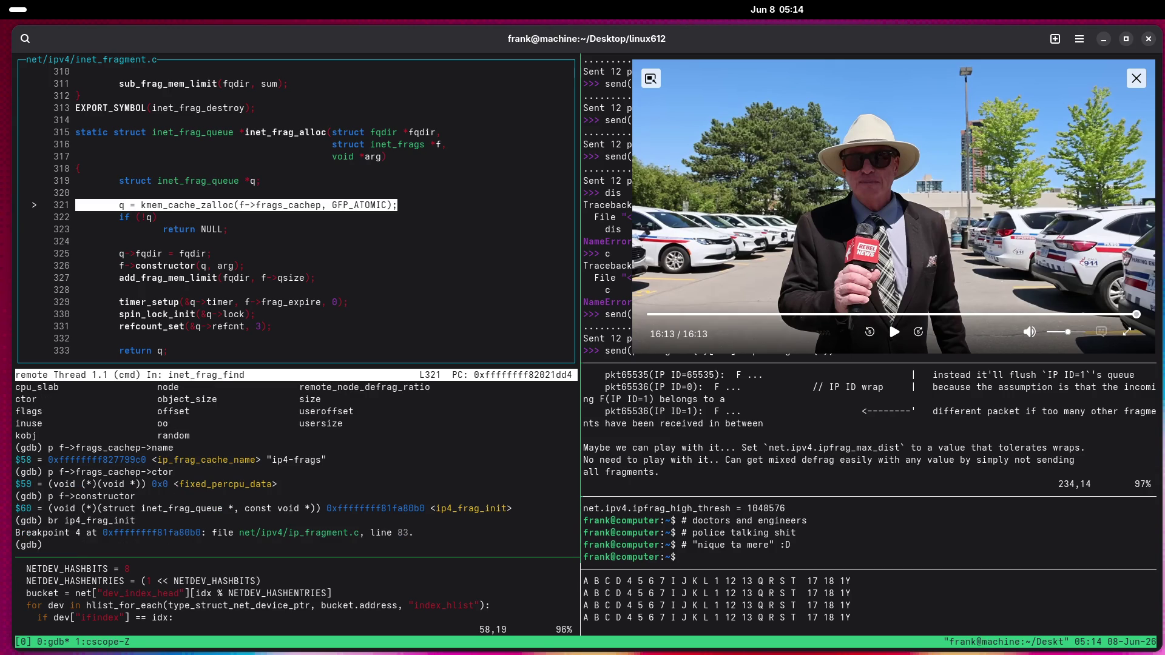
pyautogui.write('c')
pyautogui.press('Return')
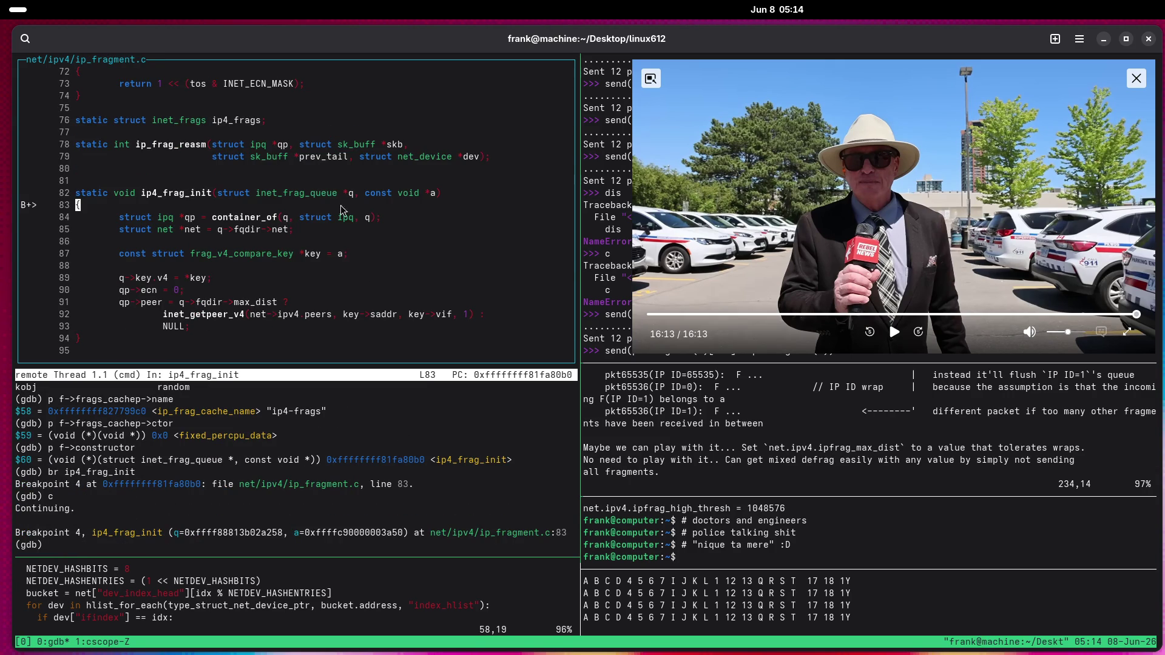
pyautogui.scroll(-1, 339, 206)
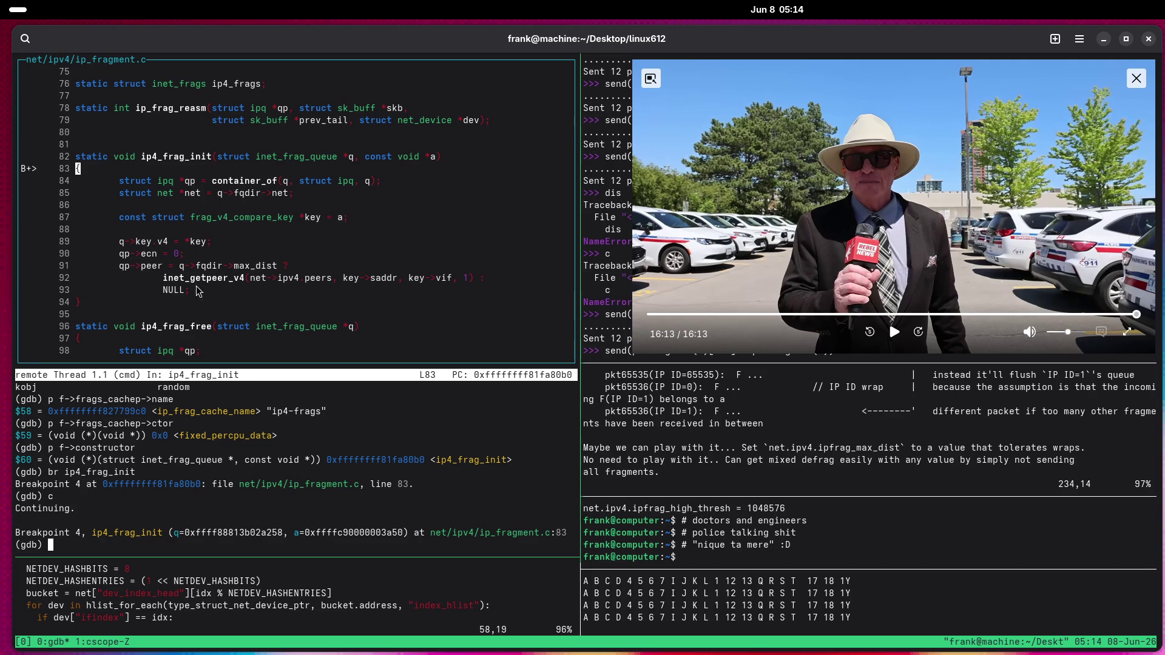
# Add gdb comments noting it can get even faster if you disable max_dist
pyautogui.write('# nice')
pyautogui.press('Return')
pyautogui.write('# can get it')
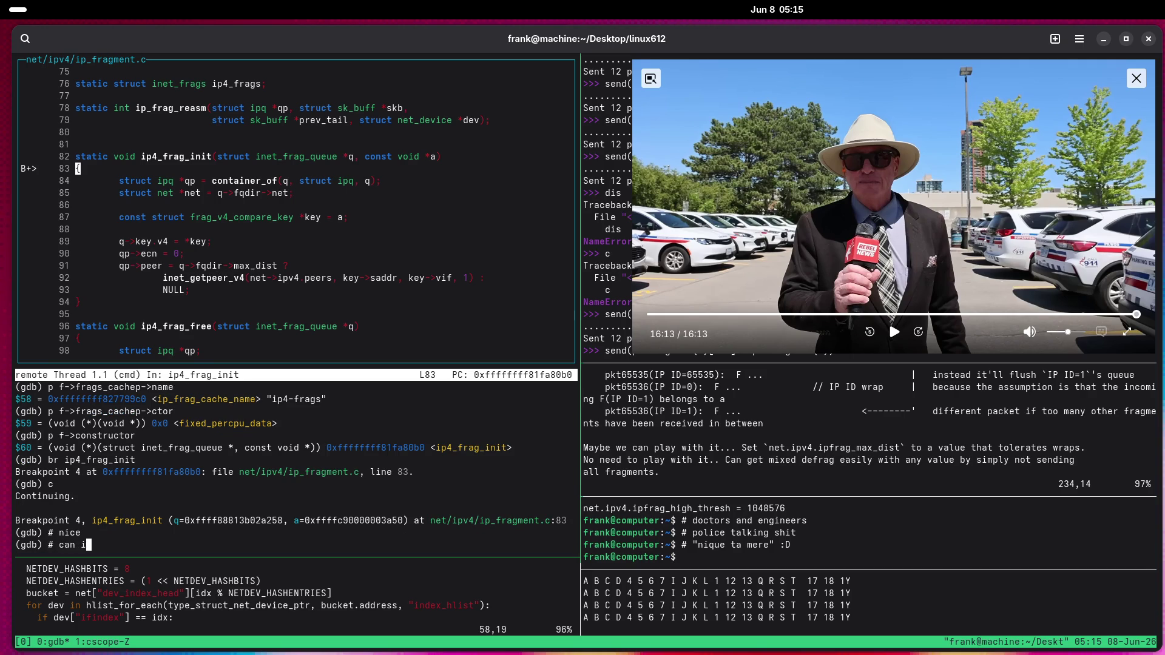
pyautogui.write(' a bit faster eve')
pyautogui.write('n')
pyautogui.press('Return')
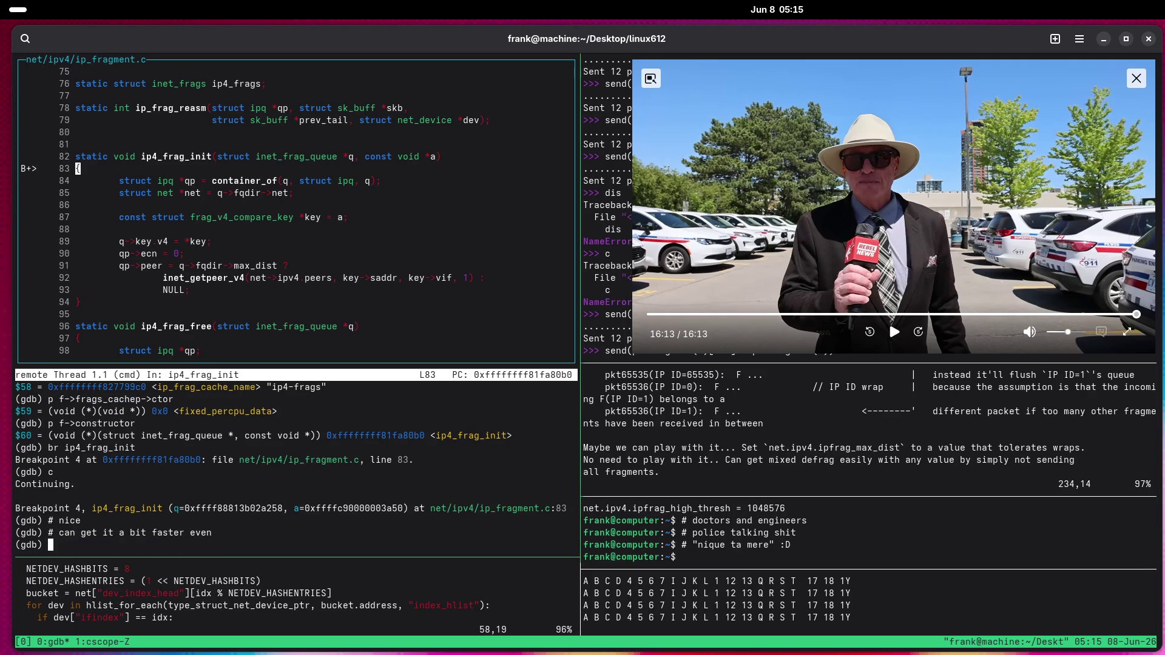
pyautogui.write('# if you disable ma_dist')
pyautogui.press('Left')
pyautogui.press('Left')
pyautogui.press('Left')
pyautogui.write('x')
pyautogui.press('Return')
# Add comments that skipping the peer lookup loses IP ID wrap protection, mostly covered by L4 checksums
pyautogui.write('# because it doesnt do ')
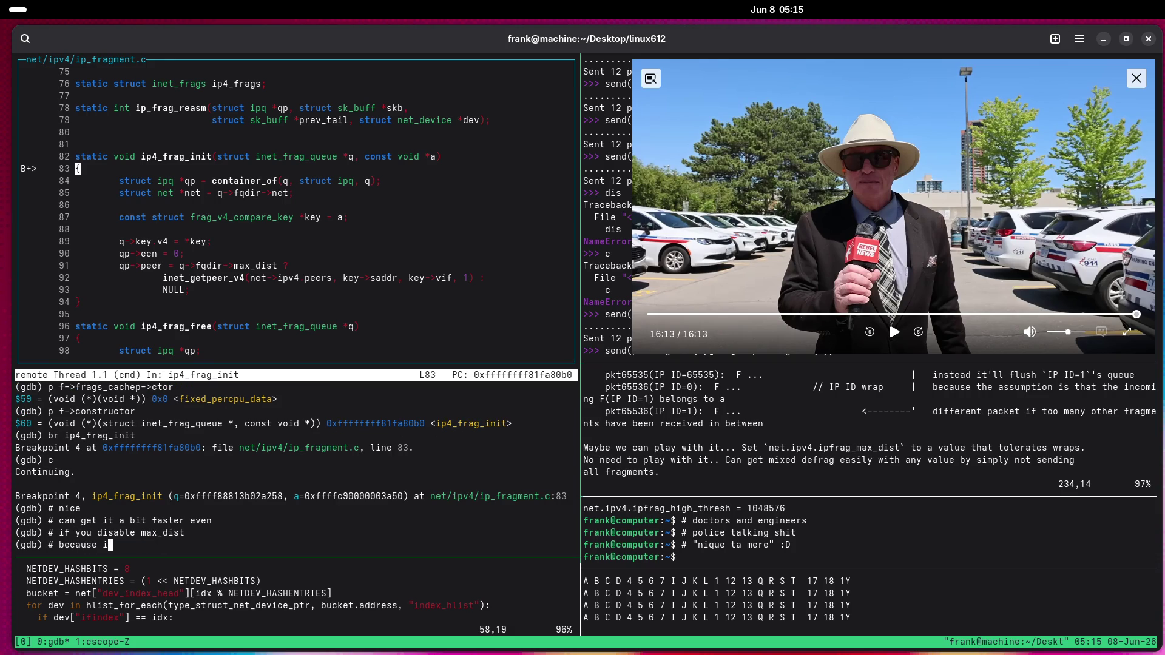
pyautogui.write('the peer look')
pyautogui.write('up')
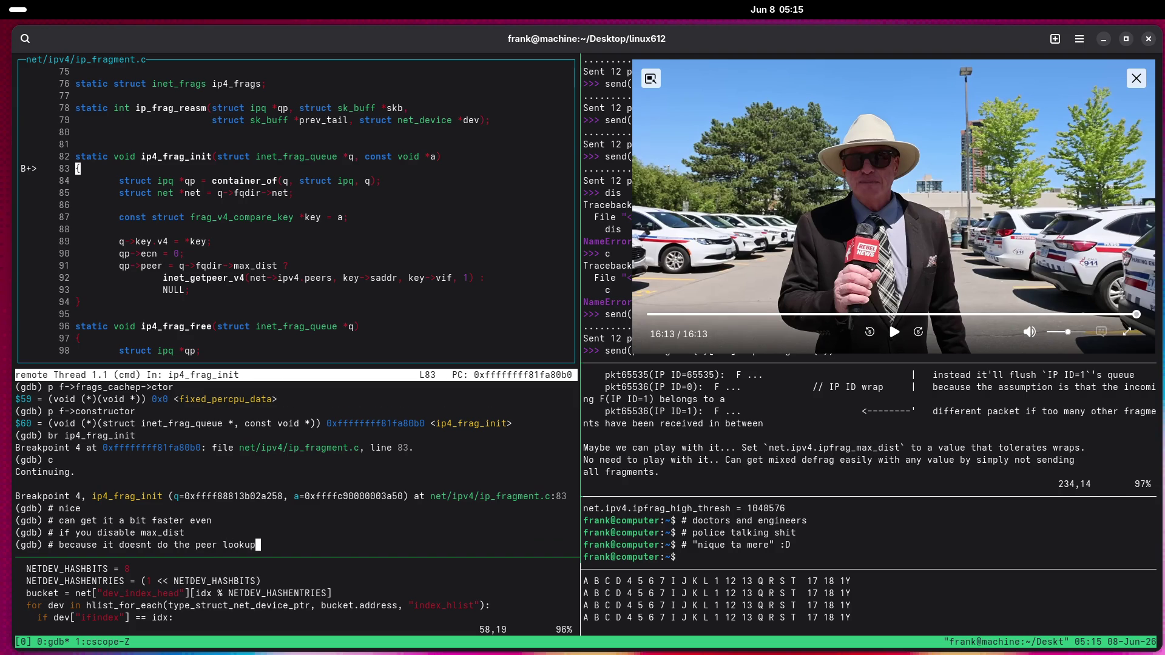
pyautogui.press('Return')
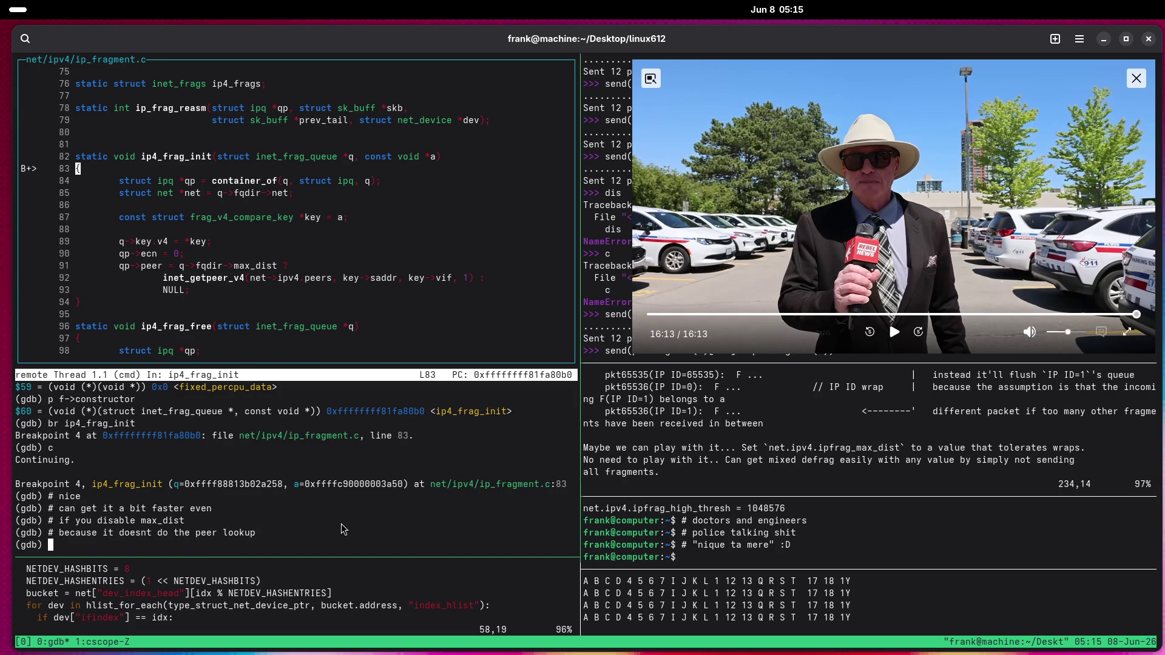
pyautogui.write('# yo')
pyautogui.write('u wouldnt be prot')
pyautogui.write('ected from IPO ID')
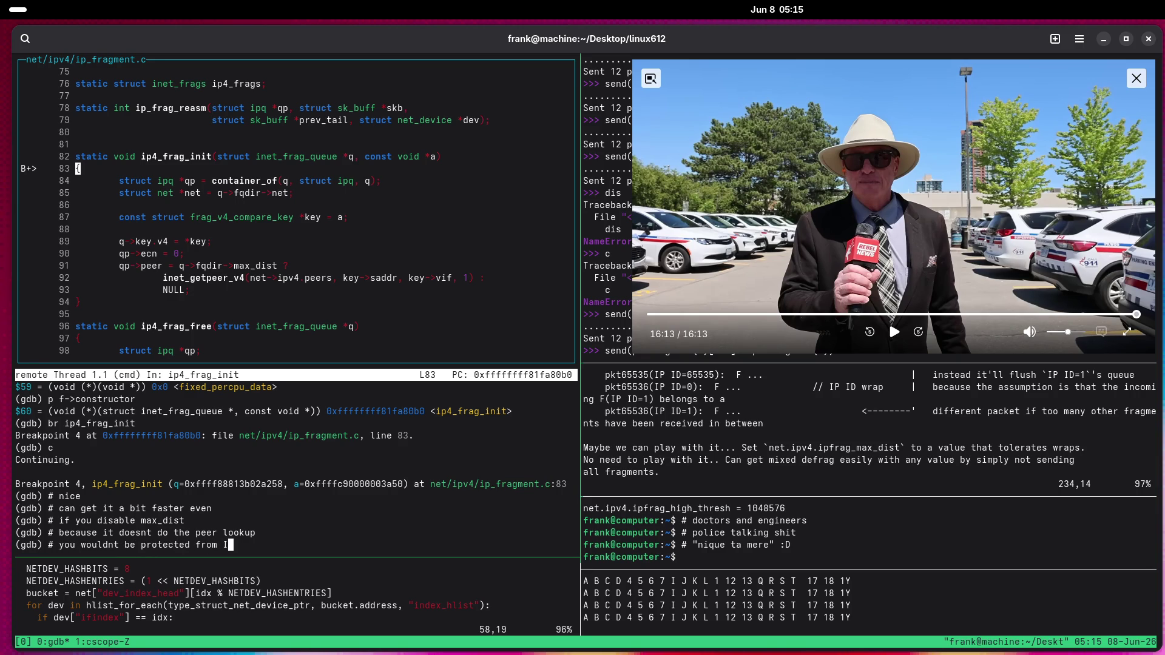
pyautogui.press('Left')
pyautogui.press('Left')
pyautogui.press('Left')
pyautogui.press('Delete')
pyautogui.press('End')
pyautogui.write('w')
pyautogui.write('raps')
pyautogui.press('Return')
pyautogui.write('# but')
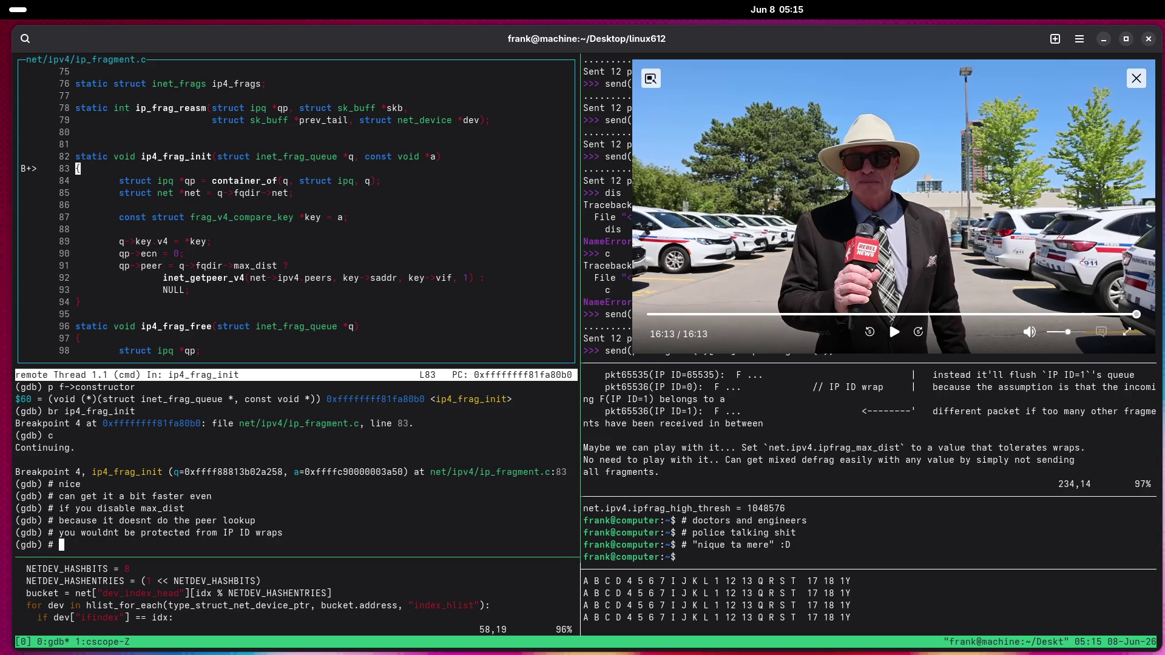
pyautogui.write(' it ')
pyautogui.write('does not matter t')
pyautogui.write('hat much bec')
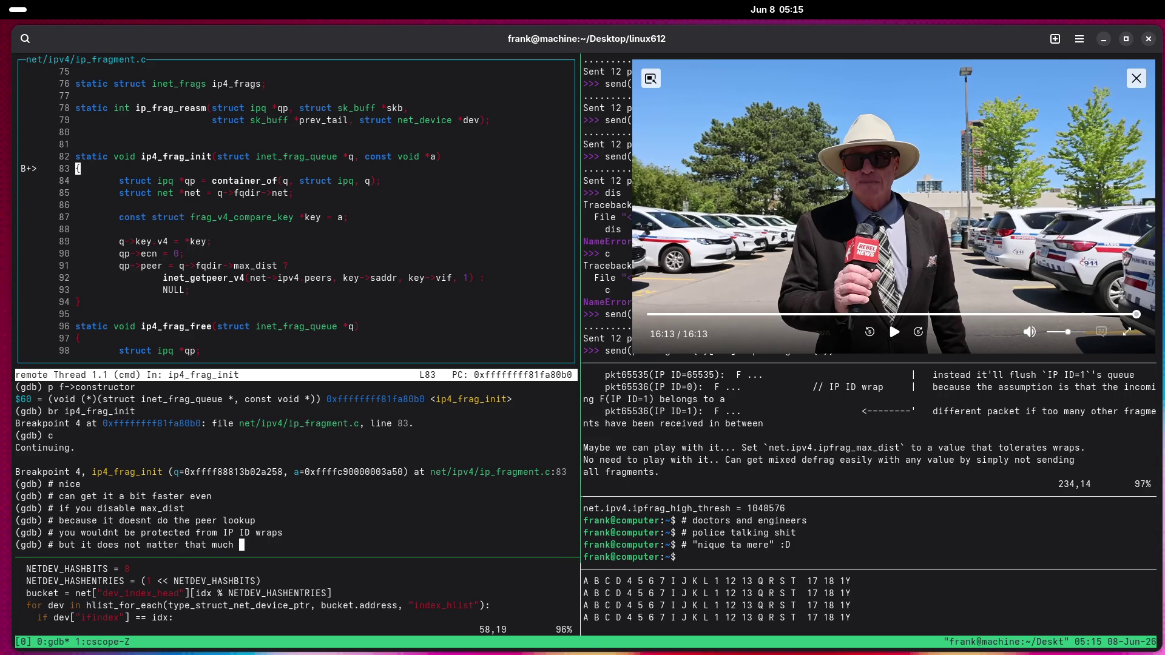
pyautogui.write('use L4 checksums')
pyautogui.write(' protect you fro')
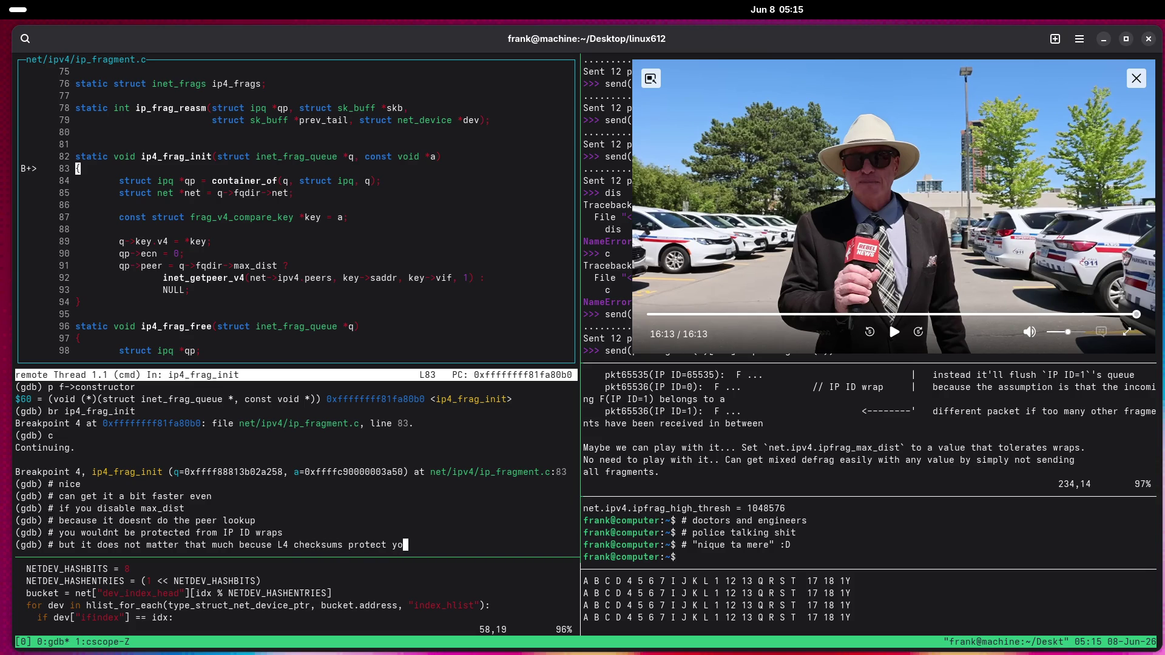
pyautogui.write('m ')
pyautogui.write('packets ')
pyautogui.write('made up of')
pyautogui.write(' parts of packe')
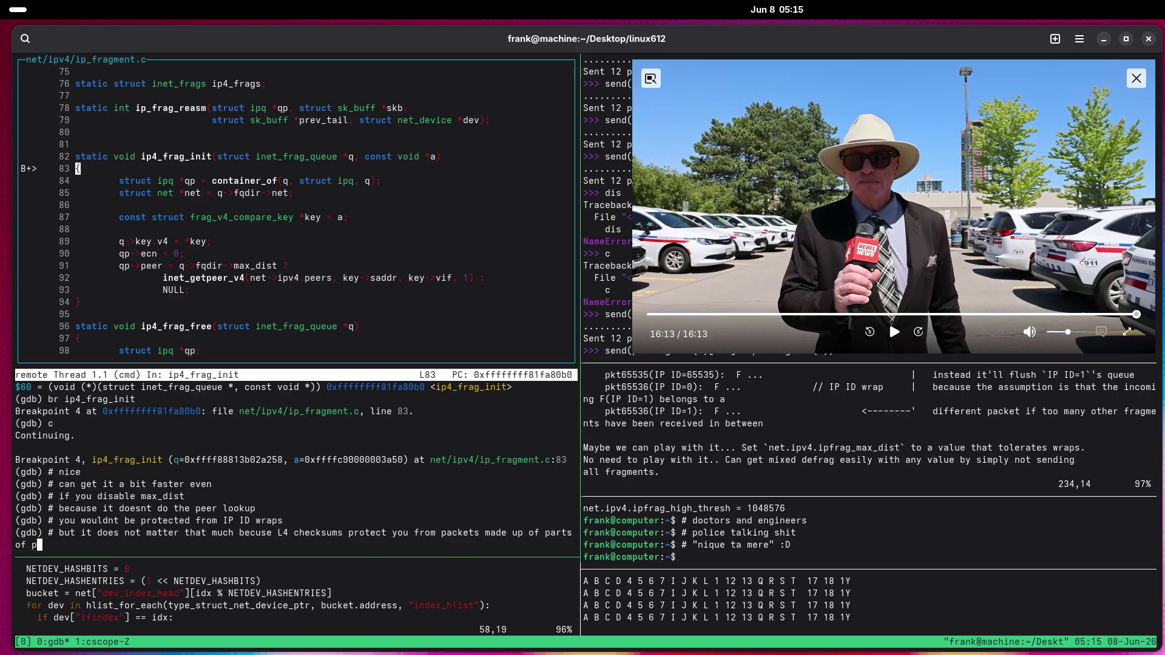
pyautogui.write('ts')
pyautogui.press('Return')
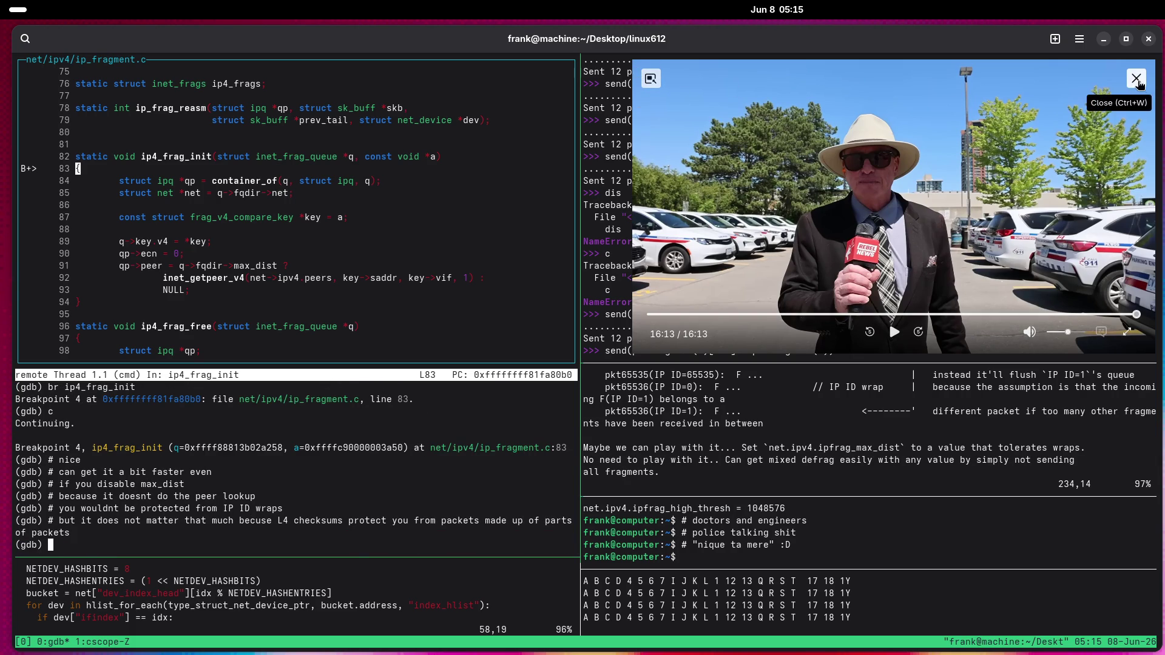
pyautogui.click(651, 79)
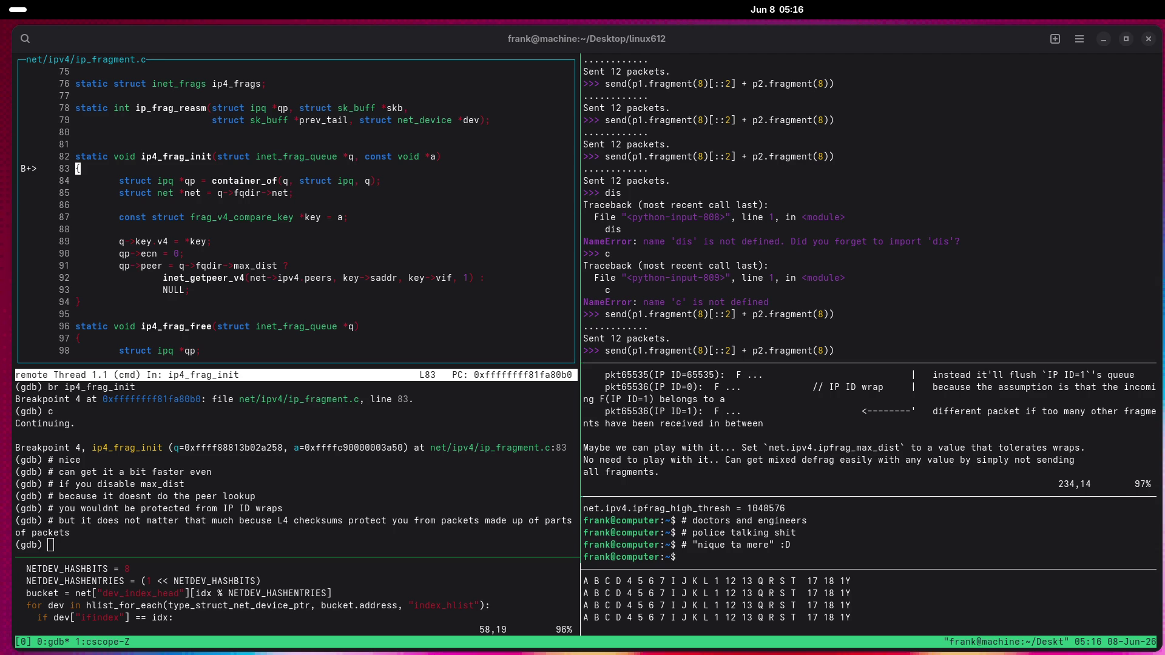
# Add gdb comments that keeping max_dist enabled gives a higher chance of a good packet and reduces drops
pyautogui.click(629, 489)
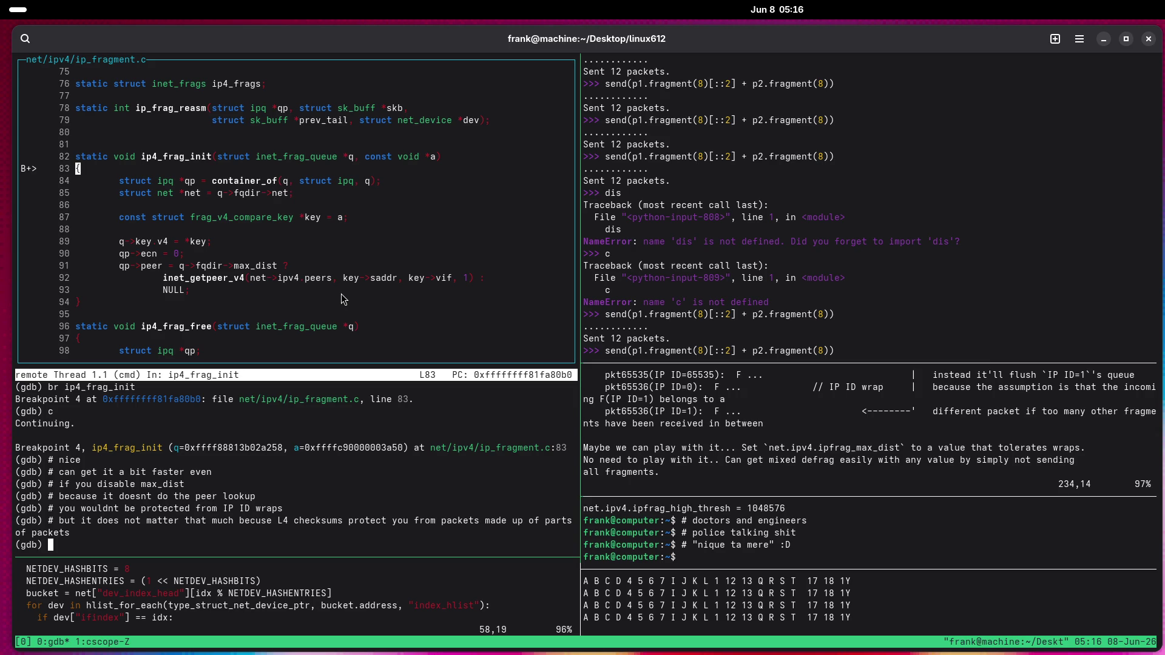
pyautogui.write('# problemi')
pyautogui.write('s just tht with i')
pyautogui.write('t enabled you hav')
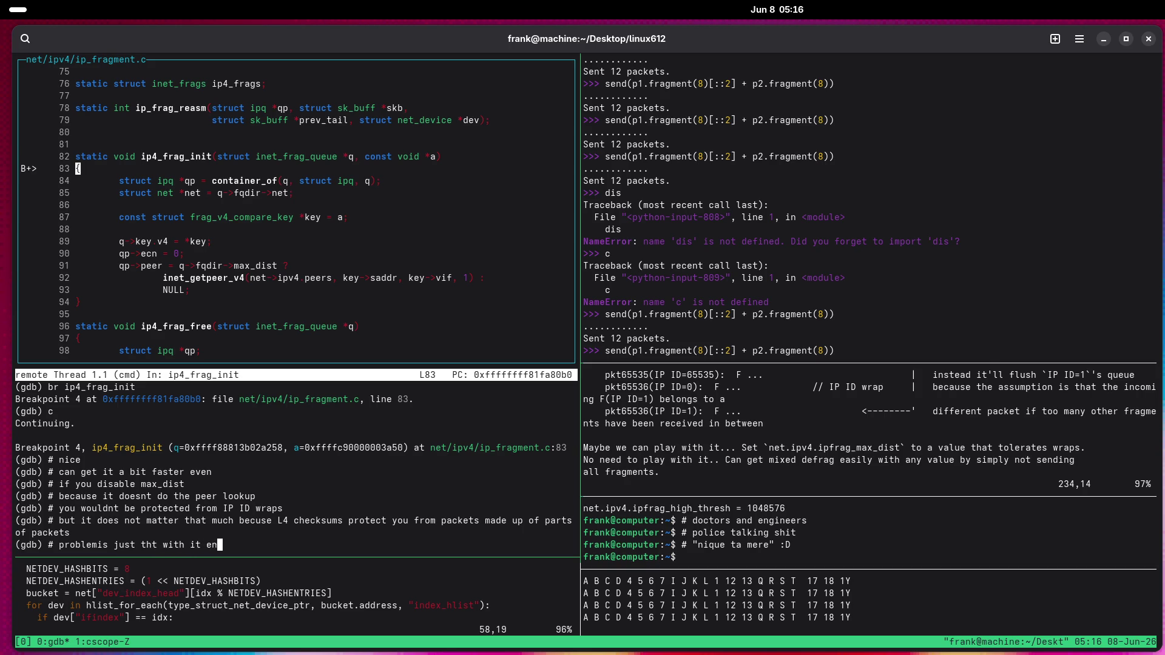
pyautogui.write('e a higher chance')
pyautogui.write(' to get a good ')
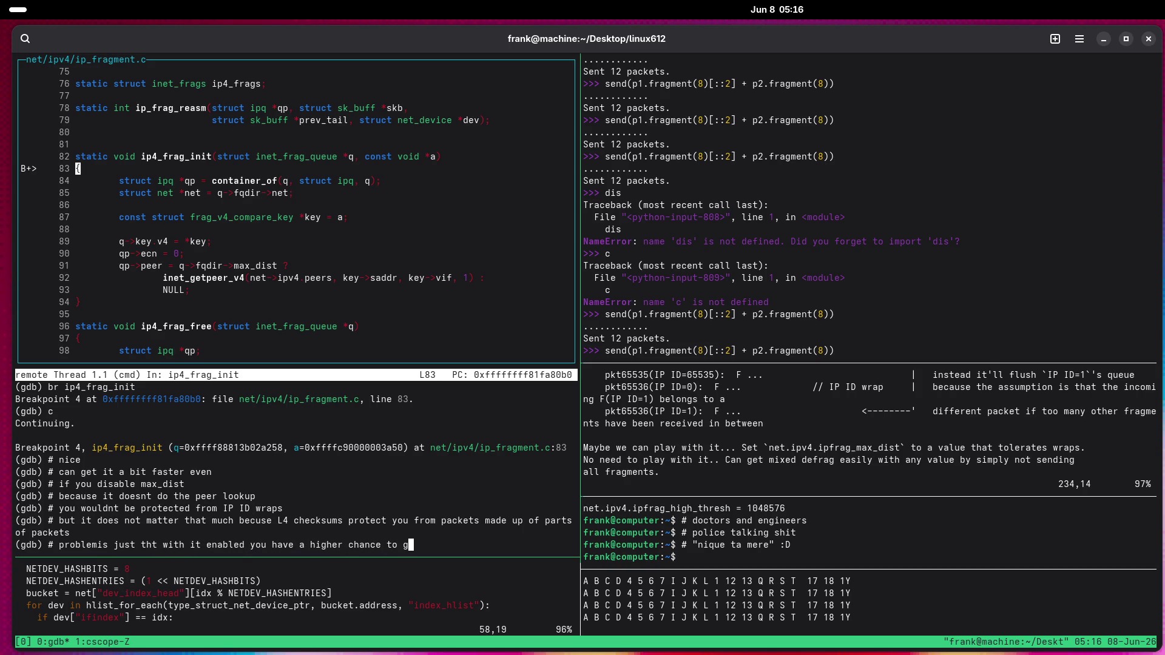
pyautogui.write('packet')
pyautogui.press('Return')
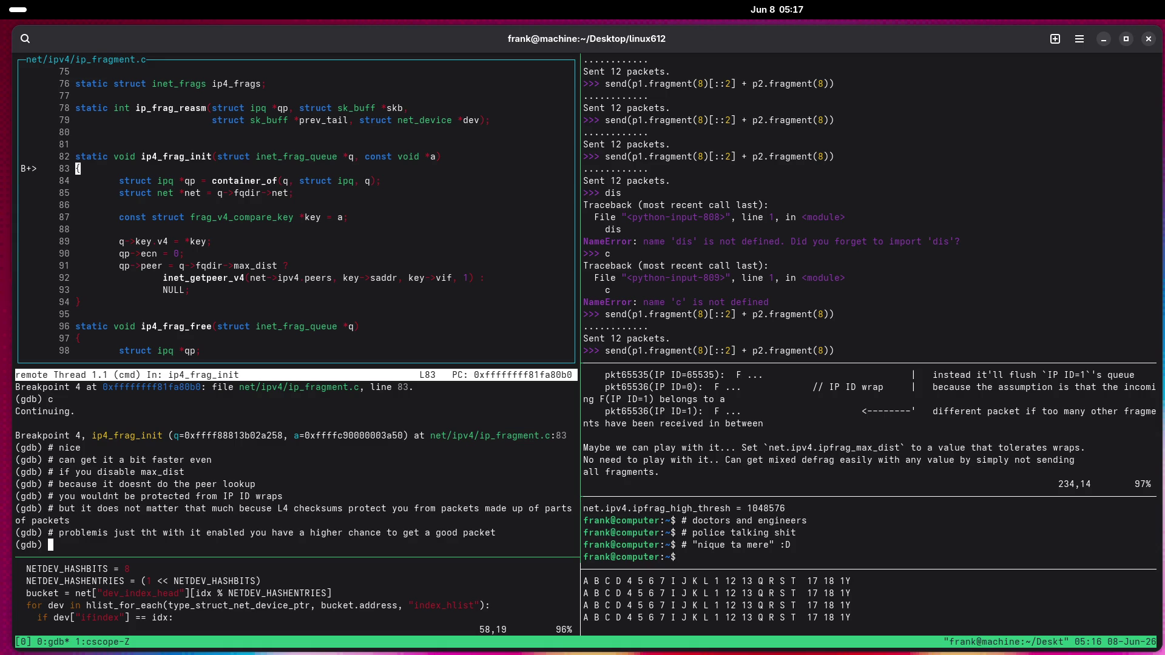
pyautogui.write('# reduces drop')
pyautogui.write('s')
pyautogui.press('Return')
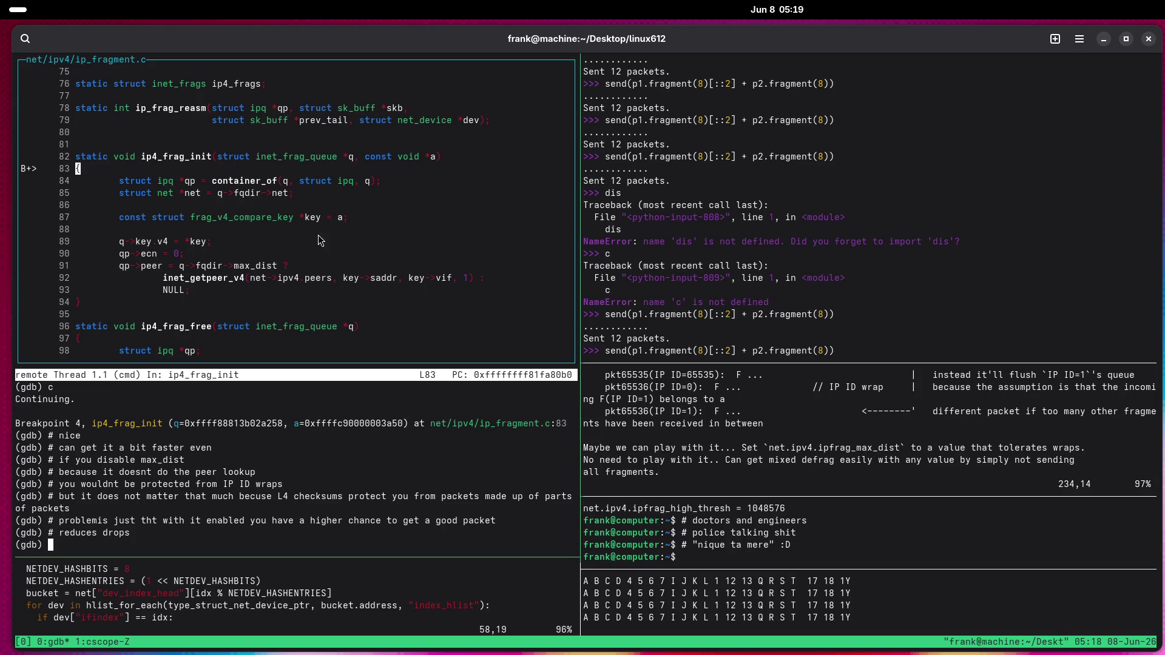
# Step over to the line 92 call and step into inet_getpeer_v4
pyautogui.scroll(-1, 384, 203)
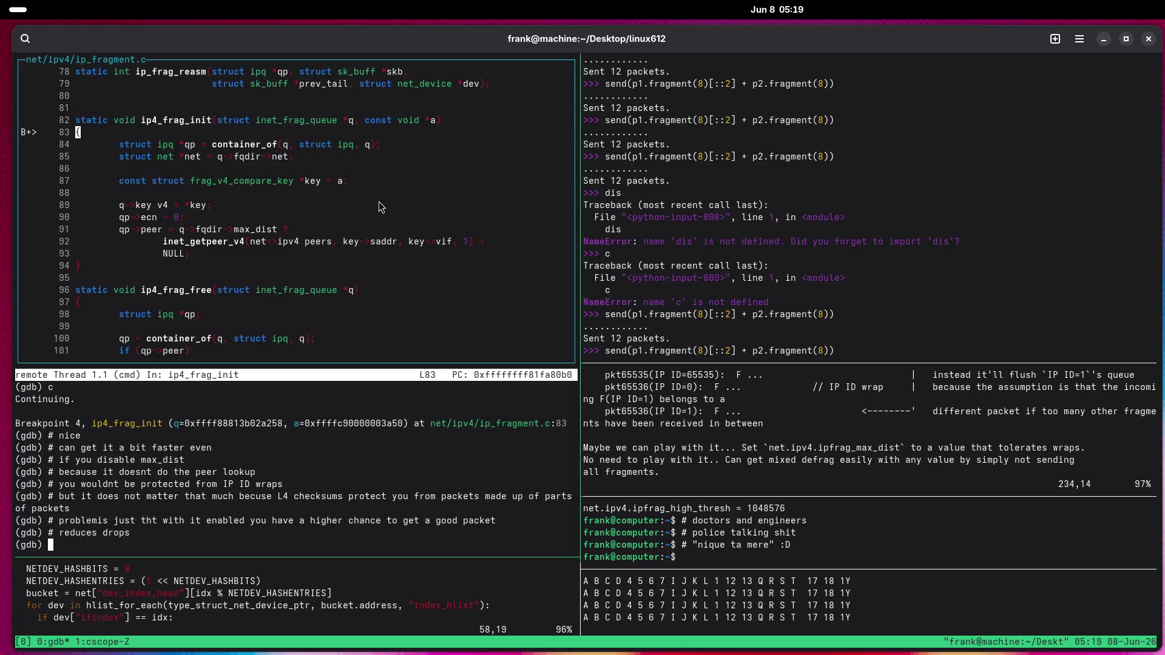
pyautogui.scroll(1, 346, 191)
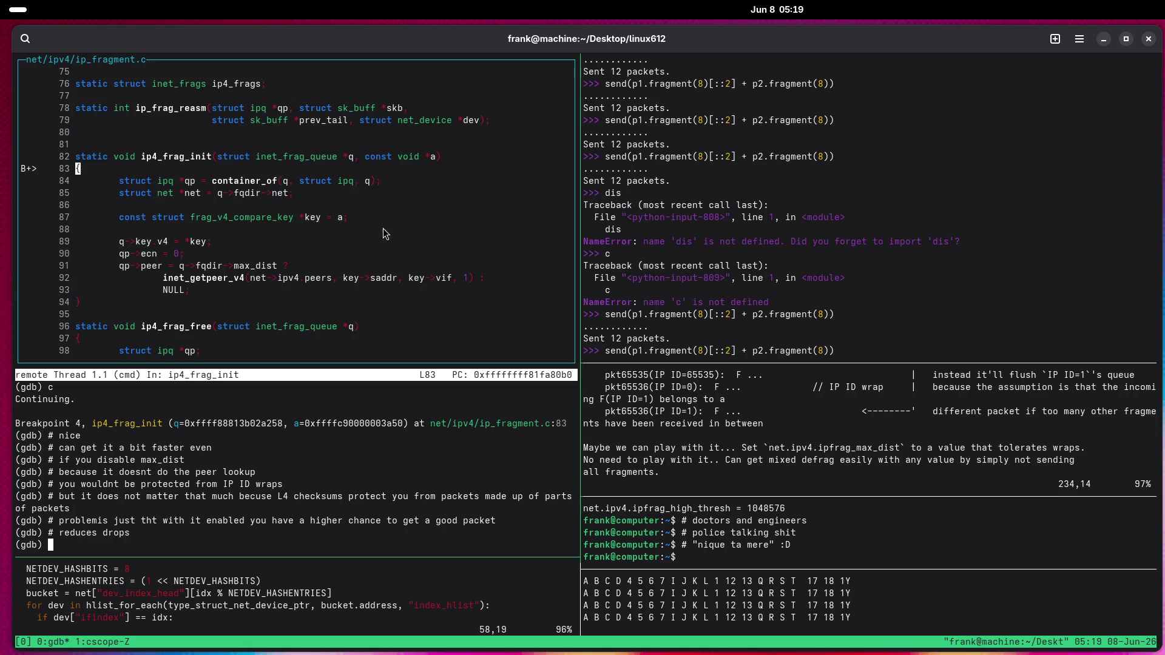
pyautogui.scroll(-1, 223, 235)
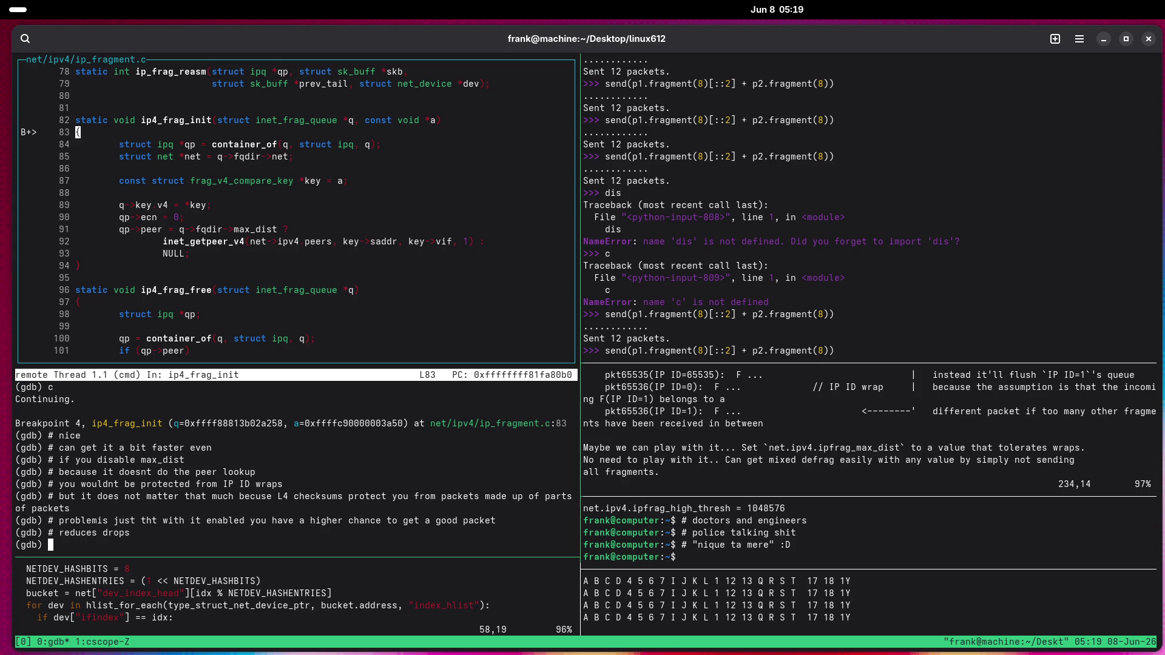
pyautogui.write('n')
pyautogui.press('Return')
pyautogui.write('s')
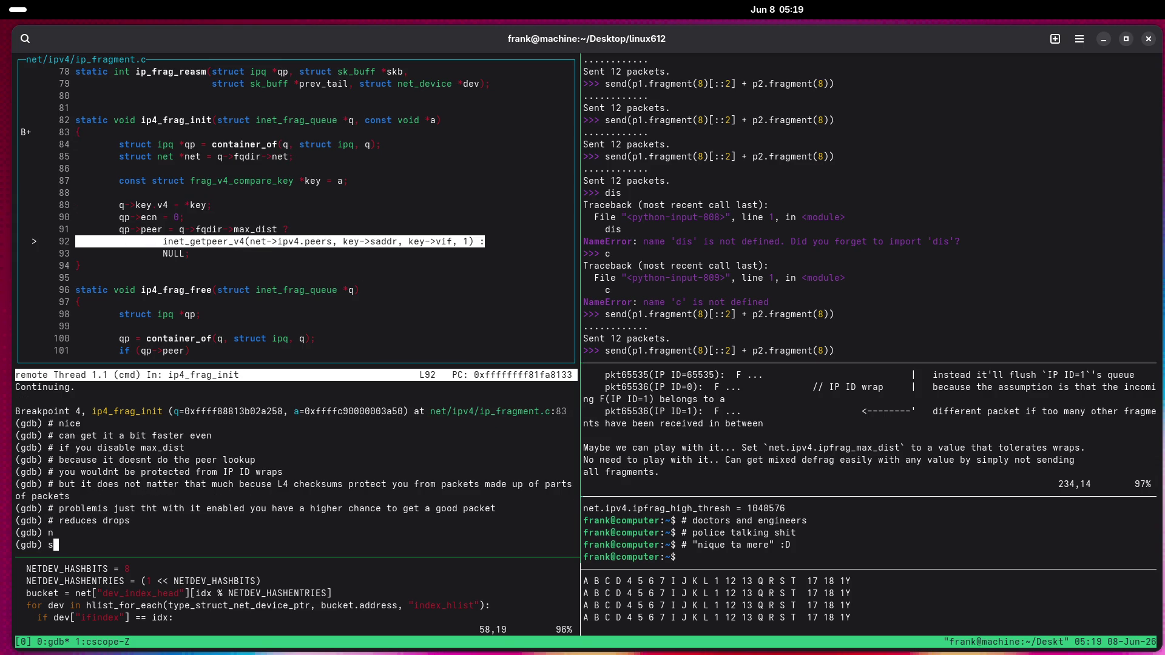
pyautogui.press('Return')
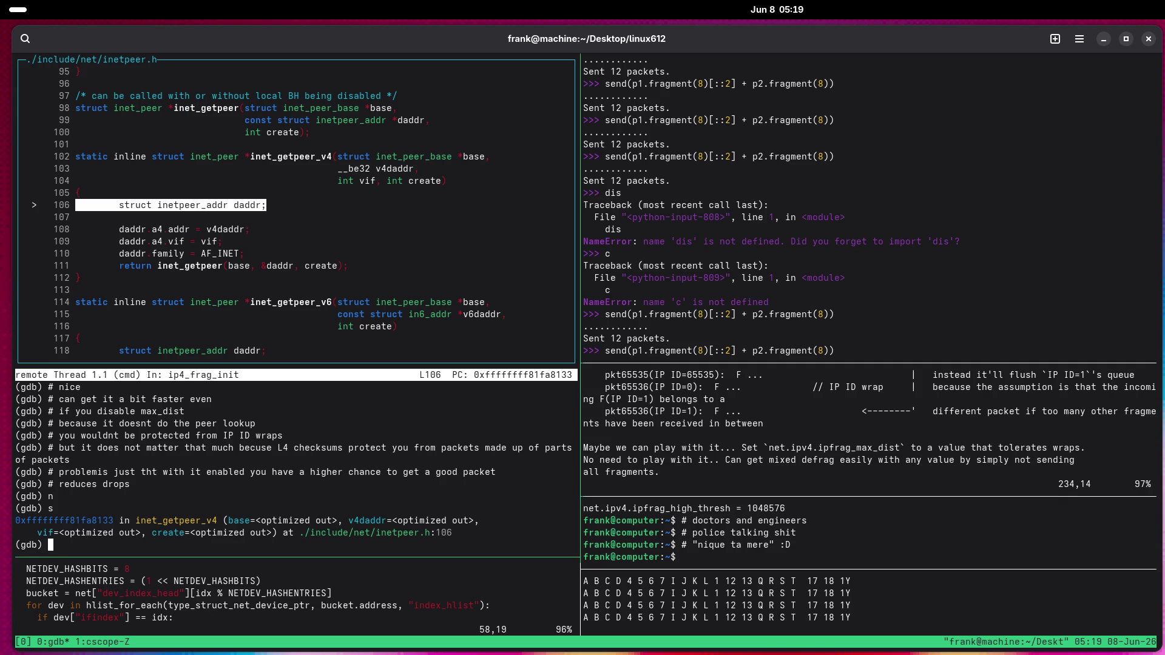
pyautogui.write('n')
pyautogui.press('Return')
pyautogui.write('s')
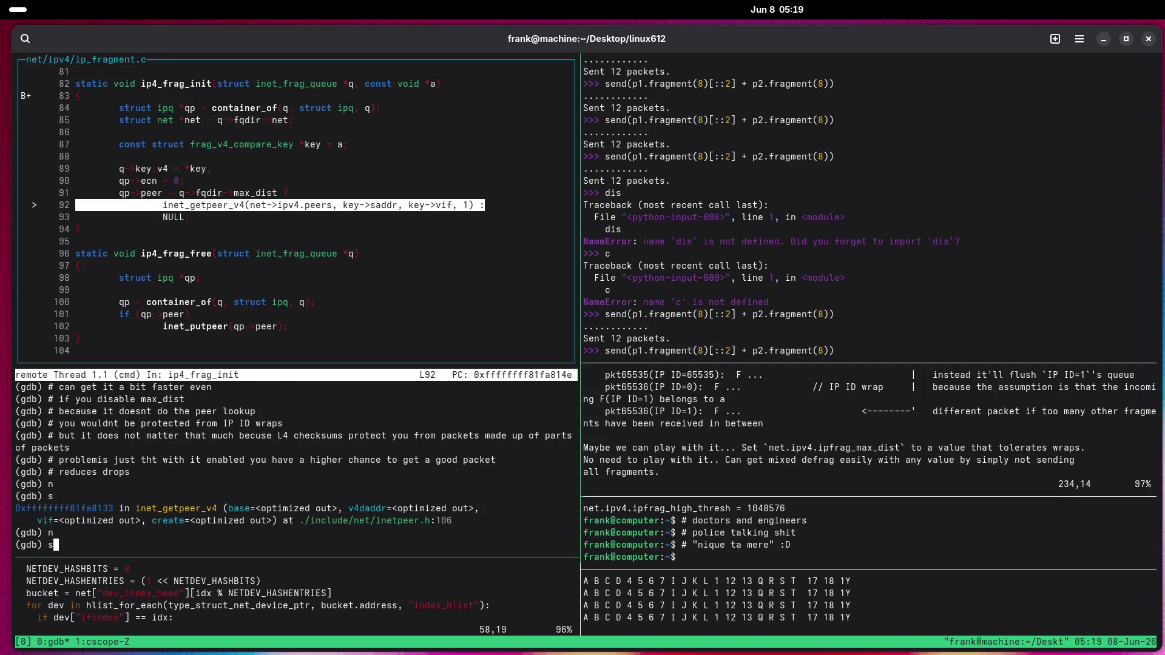
pyautogui.press('Return')
pyautogui.press('Return')
pyautogui.press('Return')
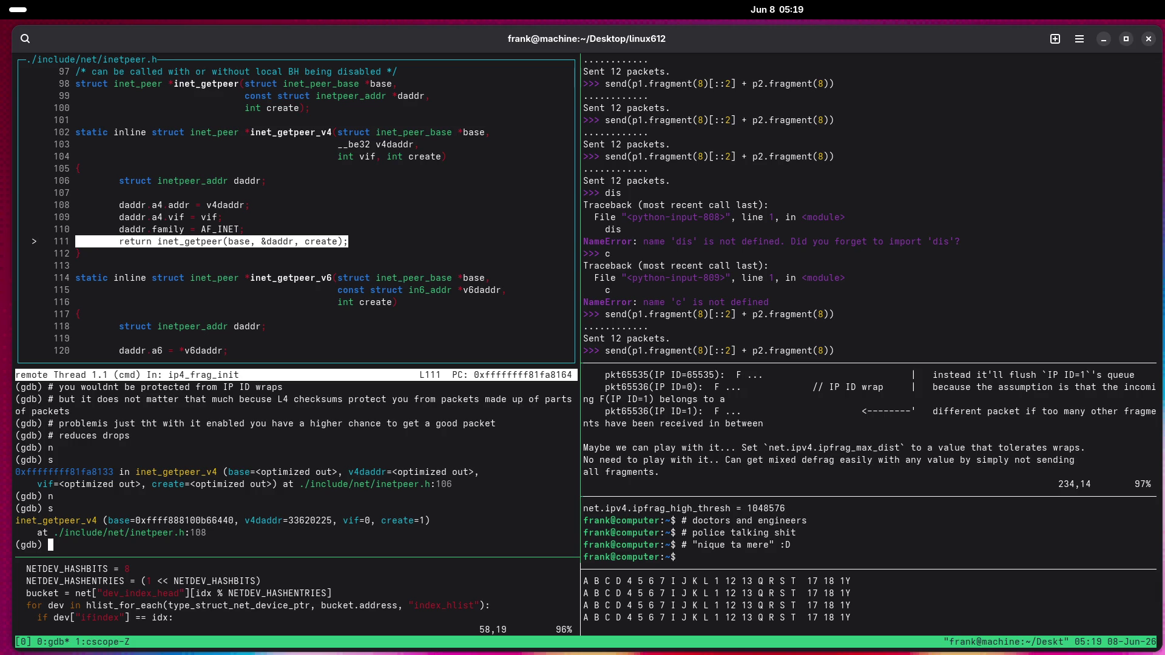
# Inspect the calling ip4_frag_init frame, return down, and step into inet_getpeer
pyautogui.write('up')
pyautogui.press('Return')
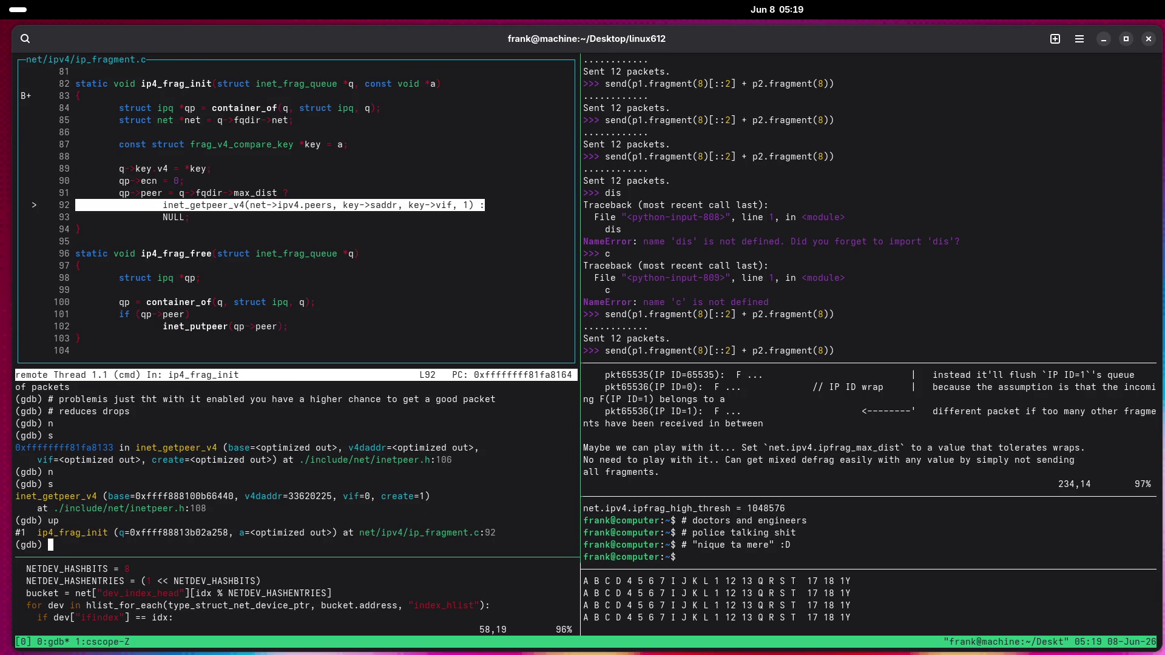
pyautogui.write('down')
pyautogui.press('Return')
pyautogui.write('s')
pyautogui.press('Return')
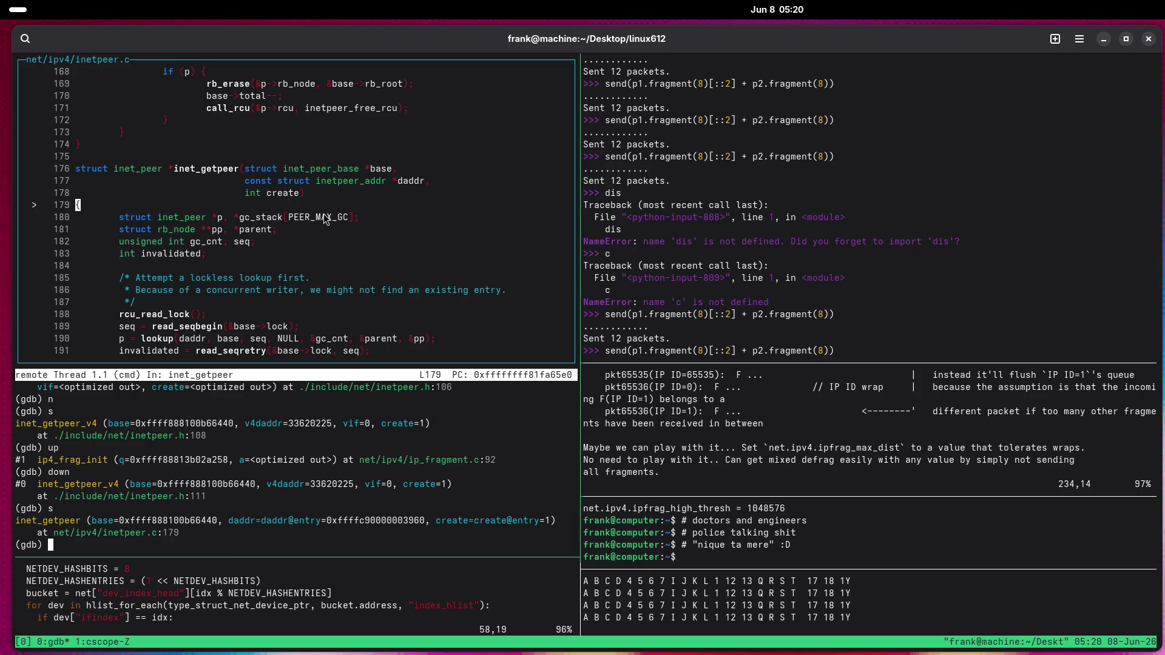
# Scroll the gdb source pane through inet_getpeer's lockless and locked peer lookup code
pyautogui.scroll(-2, 321, 218)
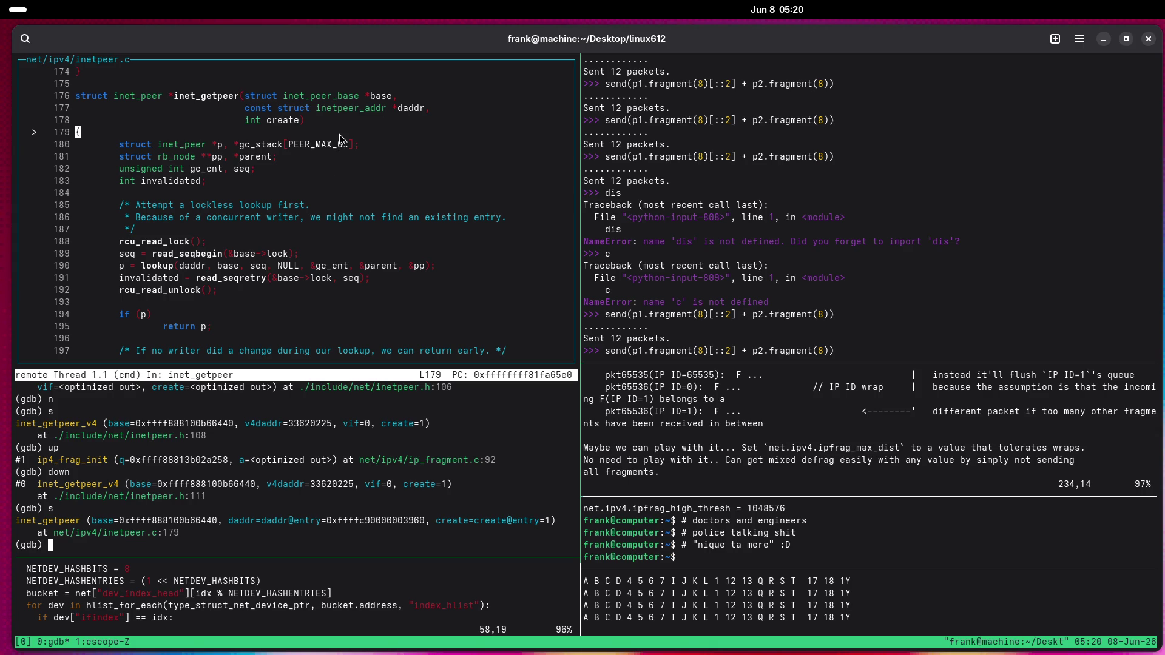
pyautogui.scroll(-6, 340, 139)
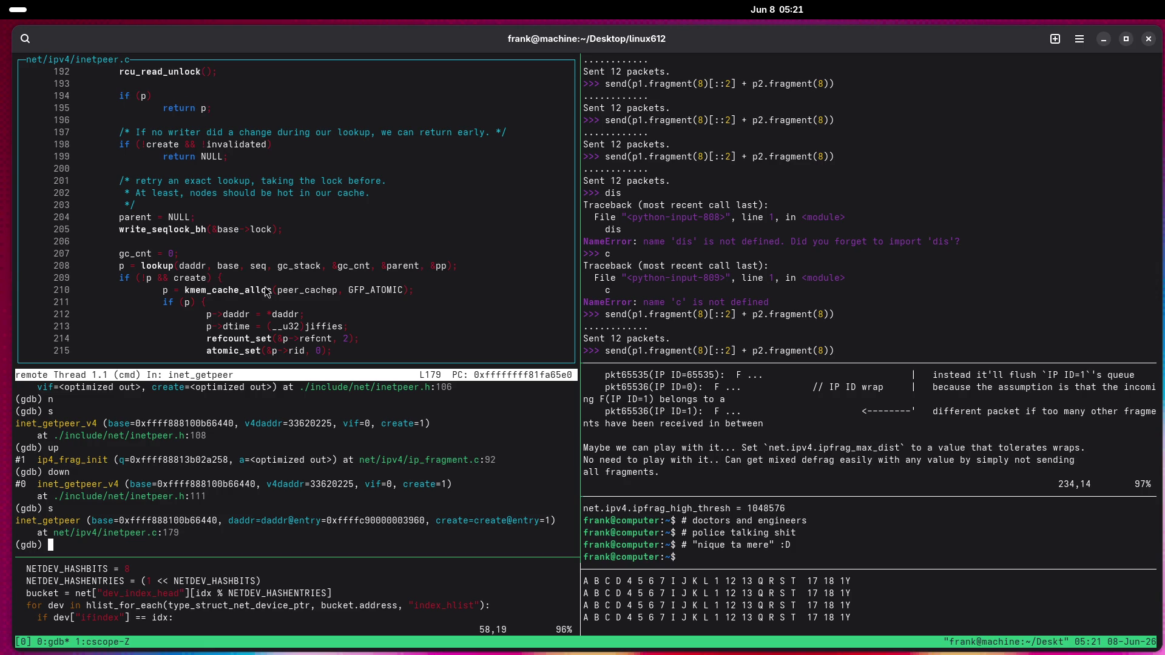
pyautogui.scroll(-2, 187, 236)
pyautogui.scroll(8, 187, 233)
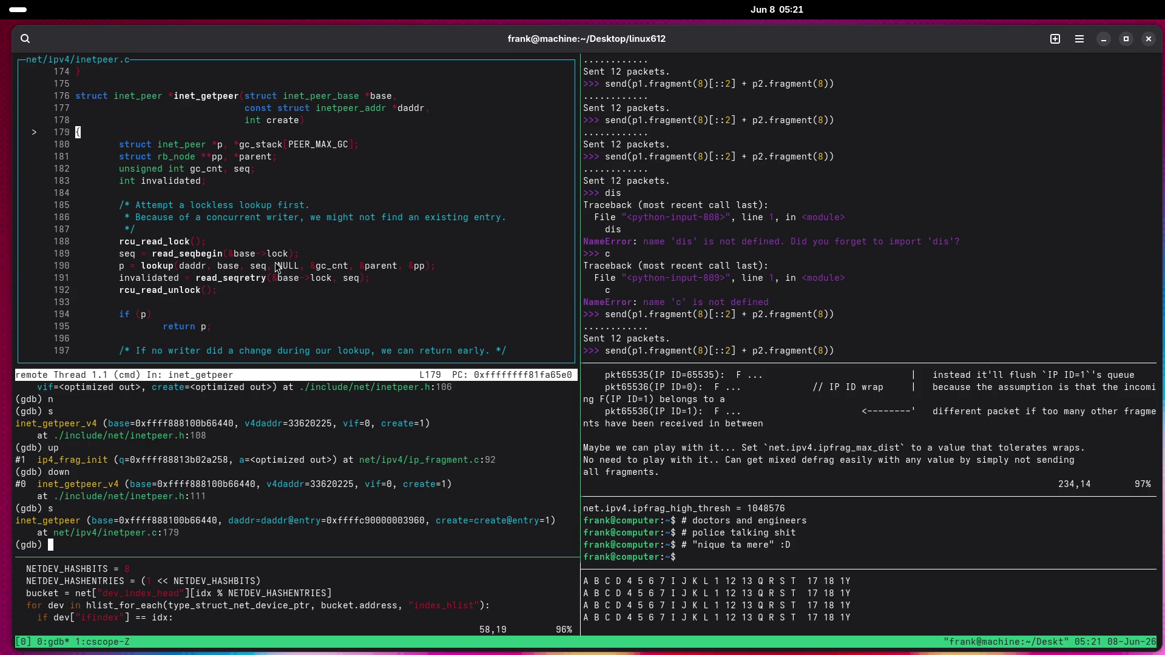
pyautogui.scroll(-3, 330, 265)
pyautogui.scroll(-6, 256, 225)
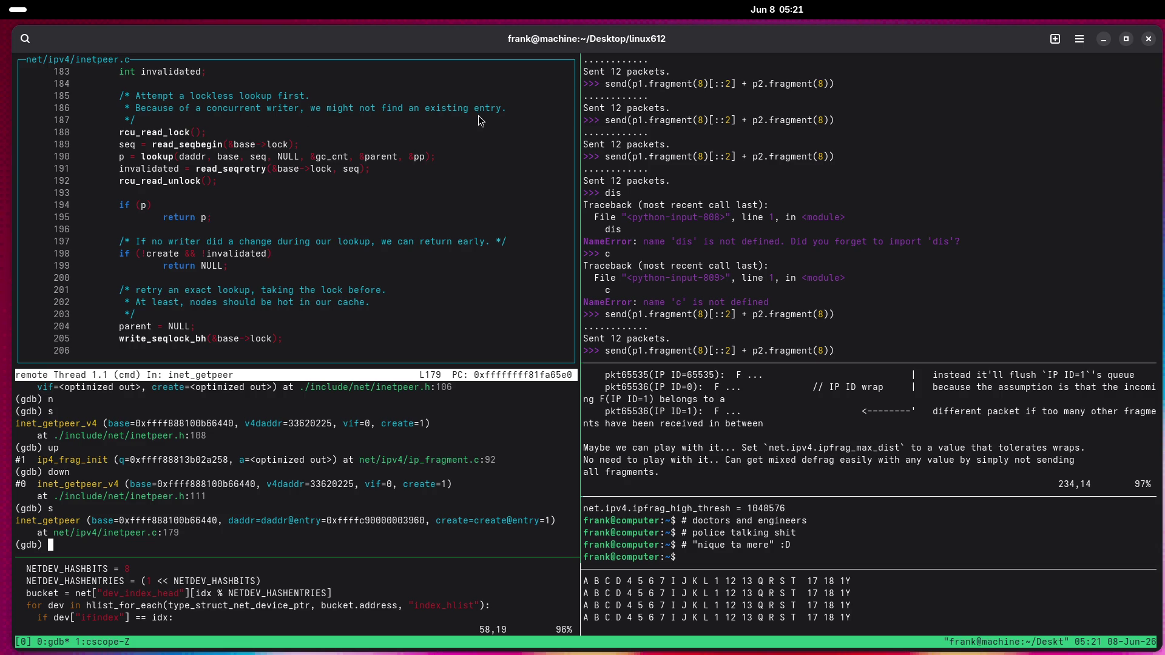
pyautogui.scroll(-6, 111, 142)
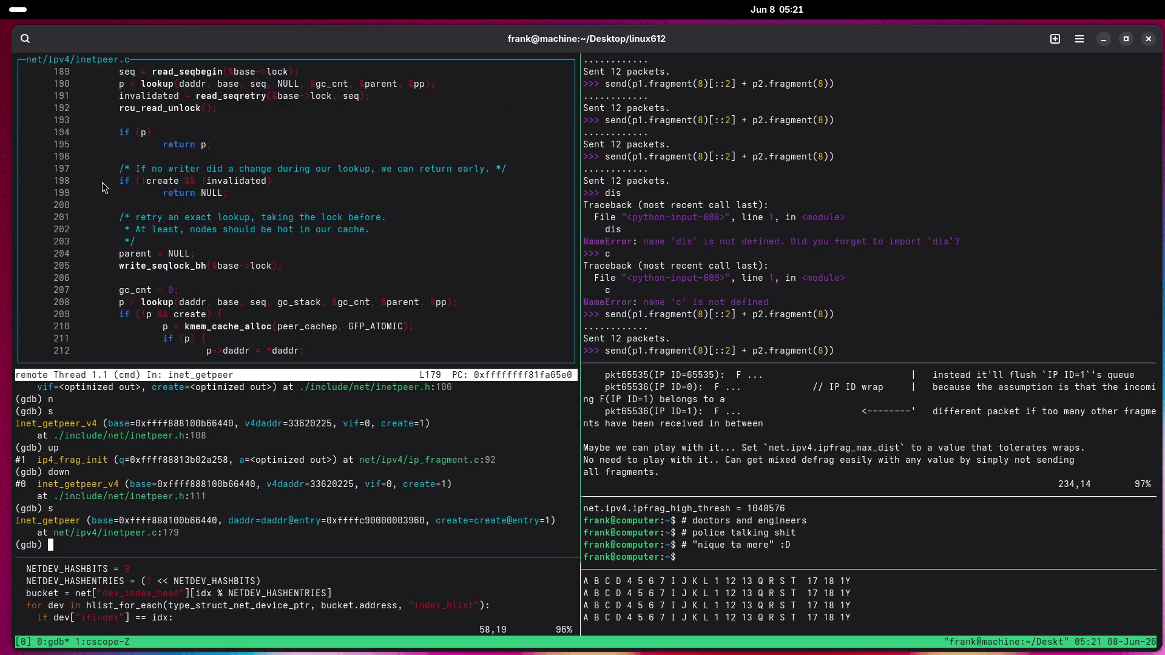
pyautogui.scroll(6, 102, 176)
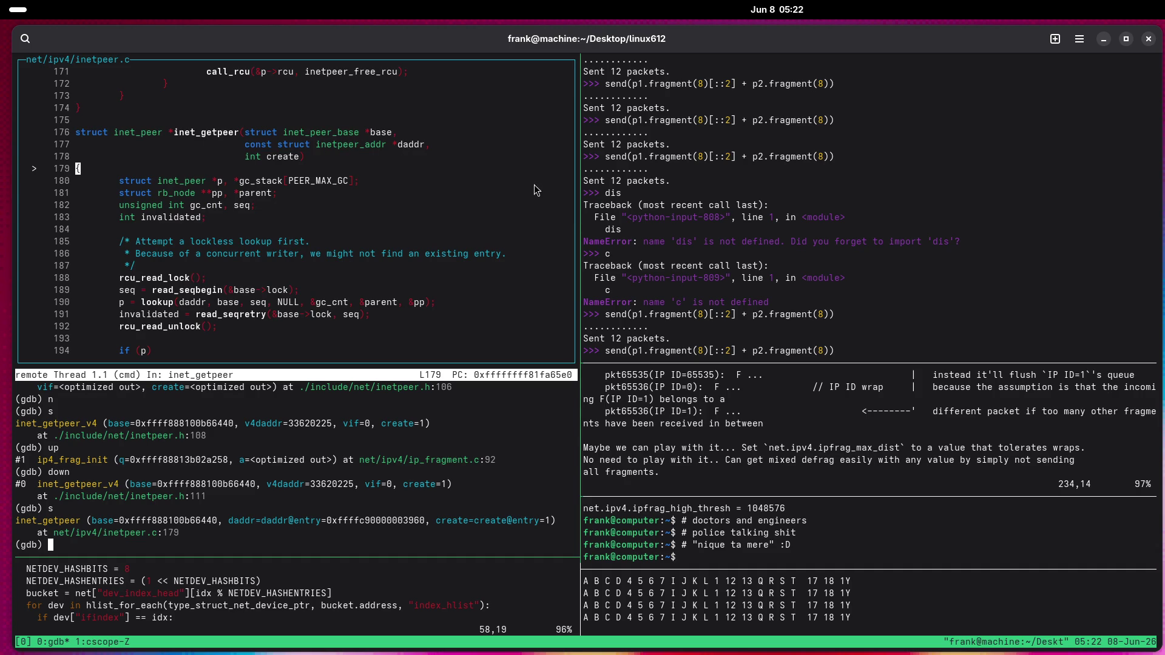
# Switch to the cscope window, quit vim, and look up the global definition of inet_peer_base
pyautogui.hotkey('ctrl', 'b')
pyautogui.press('w')
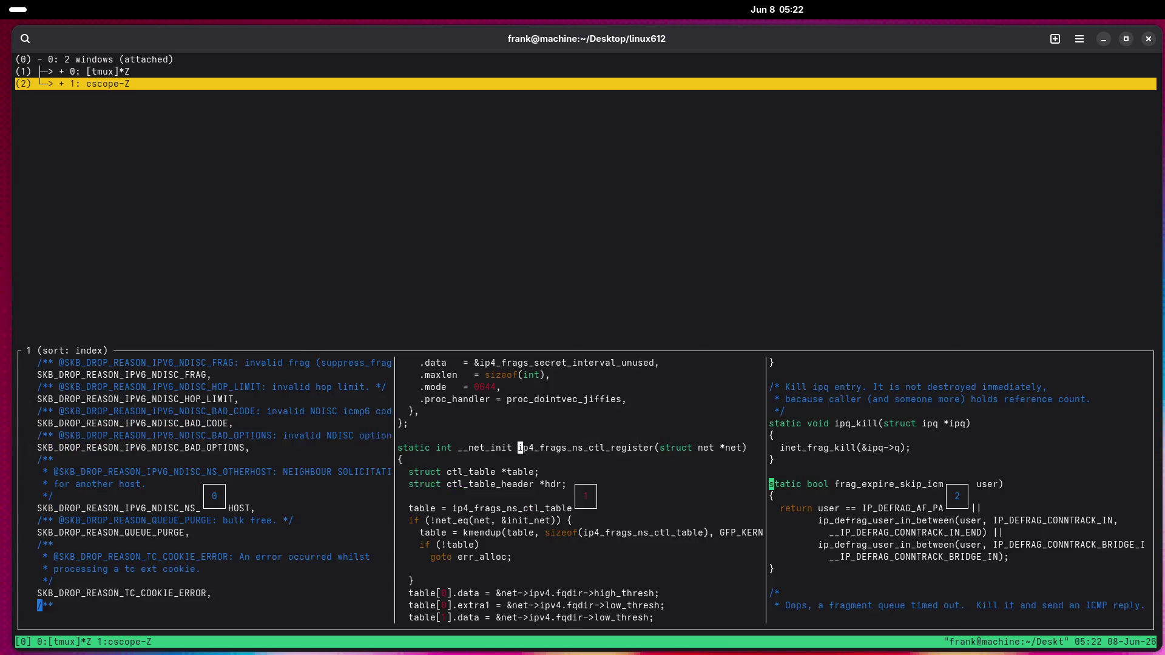
pyautogui.press('Return')
pyautogui.write(':q')
pyautogui.press('Return')
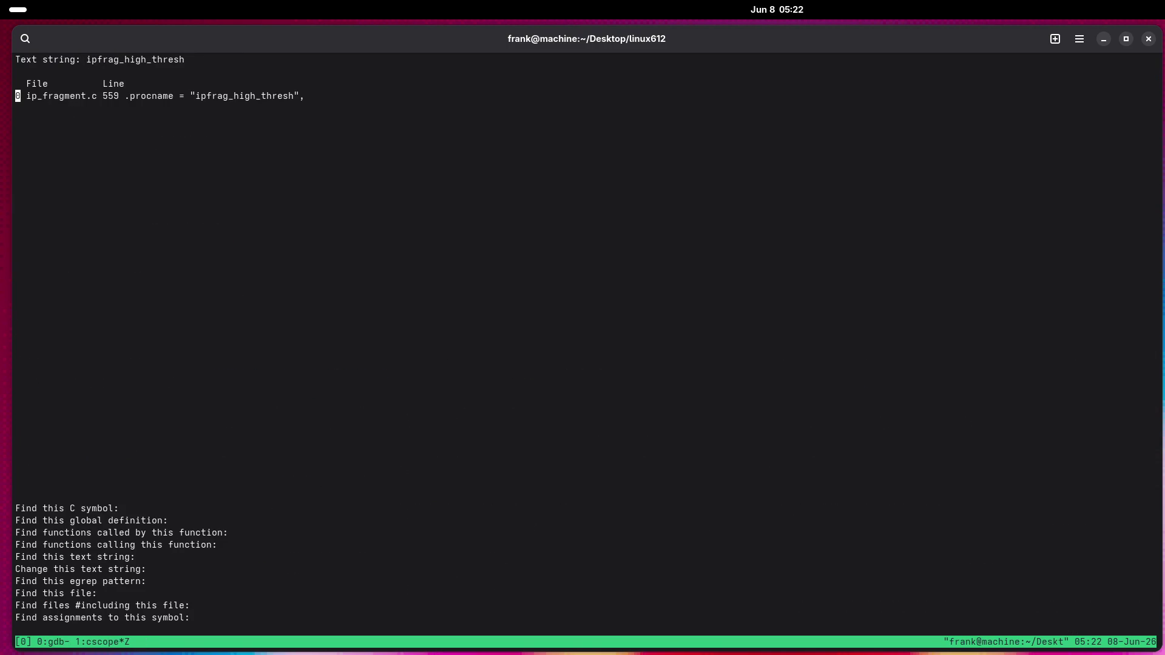
pyautogui.press('Up')
pyautogui.press('Up')
pyautogui.press('Up')
pyautogui.write('inet_pe')
pyautogui.write('er_base')
pyautogui.press('Return')
# Put struct inet_peer_base at the top, scroll up to struct inet_peer, and select its metrics field
pyautogui.hotkey('ctrl', 'e')
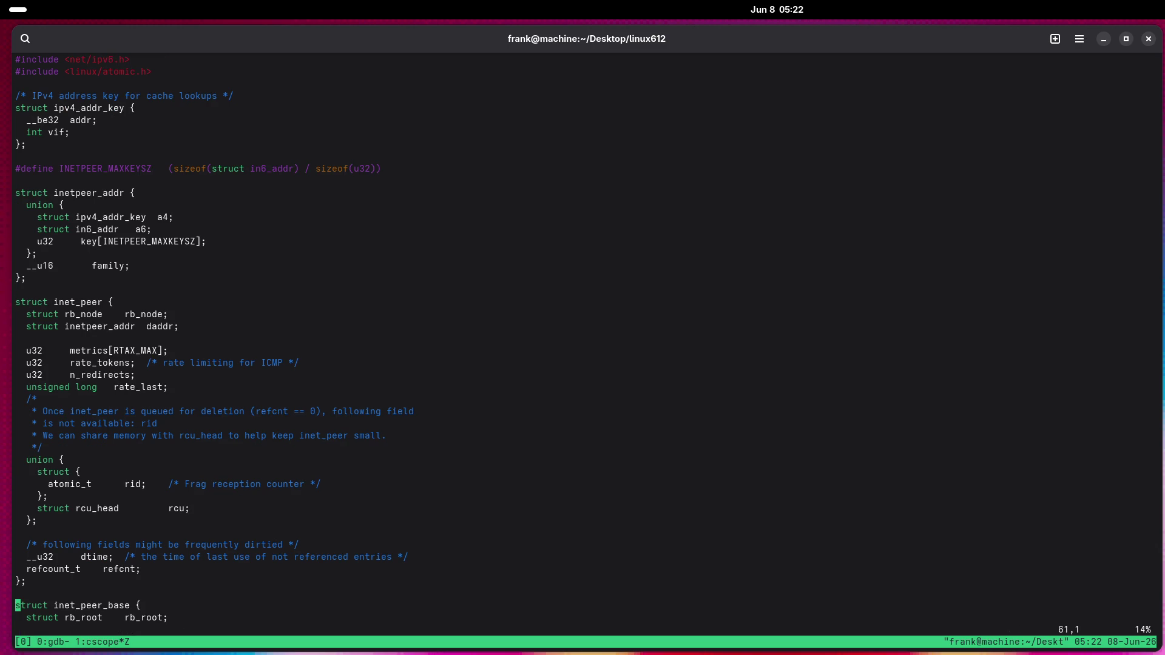
pyautogui.press('t')
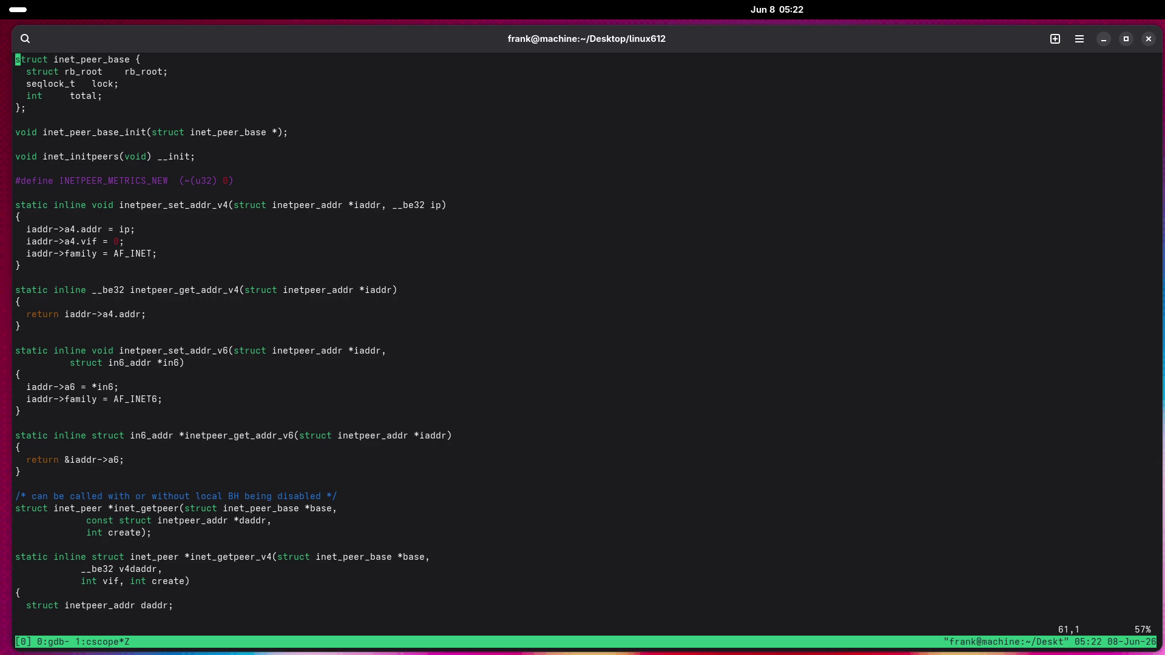
pyautogui.scroll(10, 97, 168)
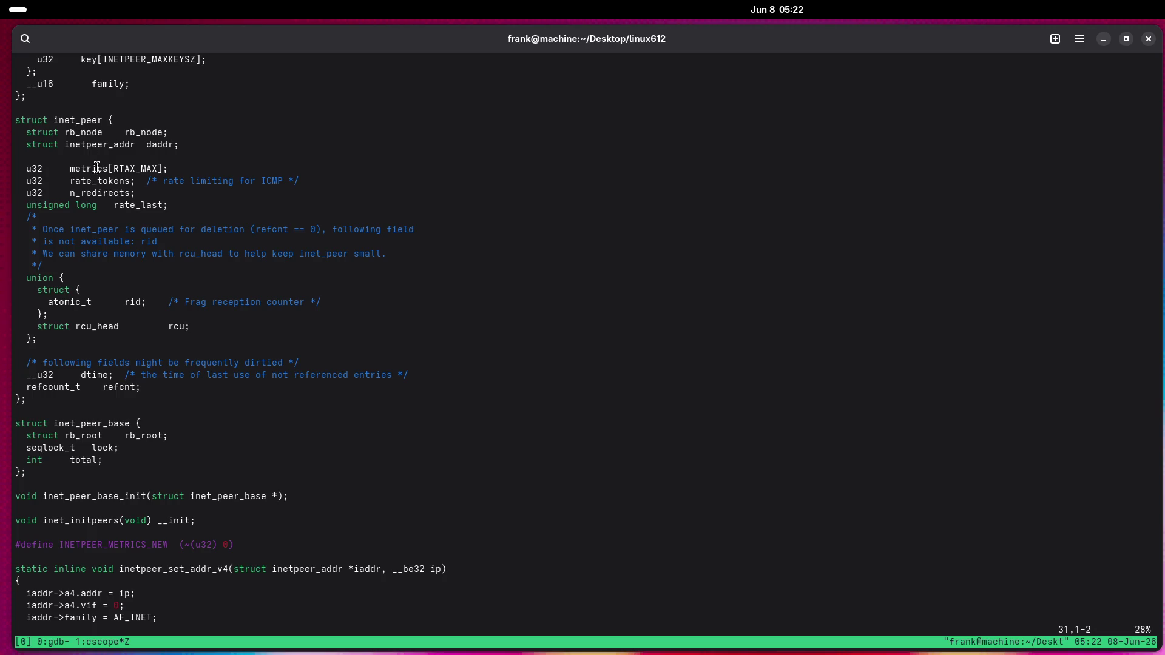
pyautogui.doubleClick(98, 167)
pyautogui.click(301, 179)
pyautogui.press('super')
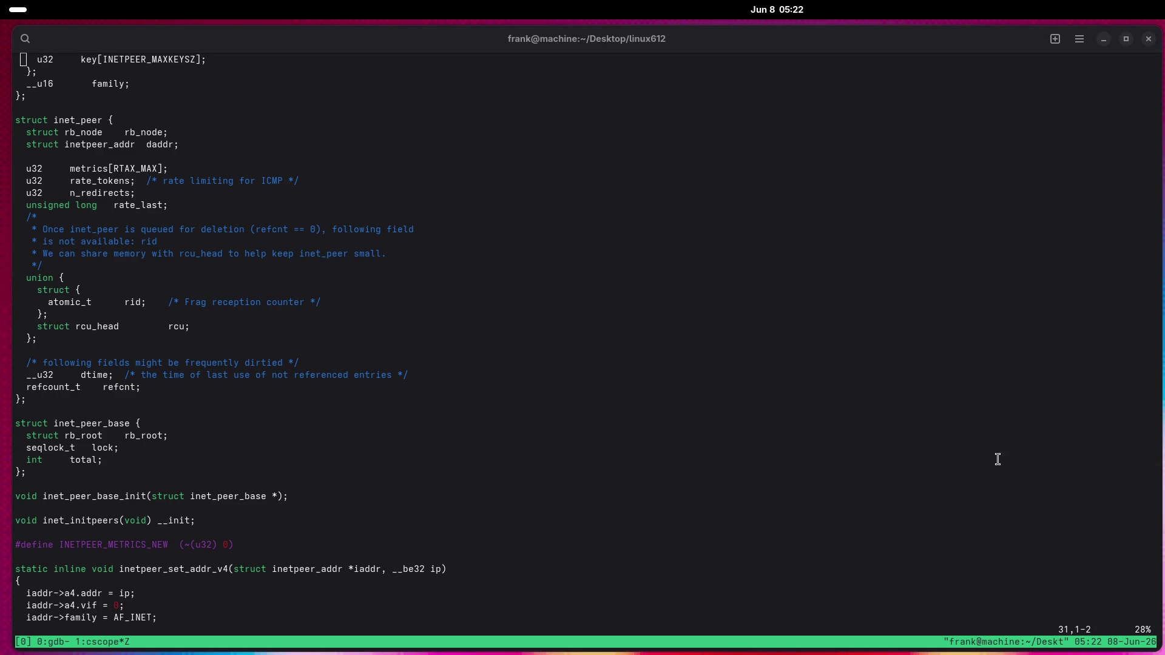
# Browse the inet_peer structure in vim, checking the rid field and the union line
pyautogui.click(682, 367)
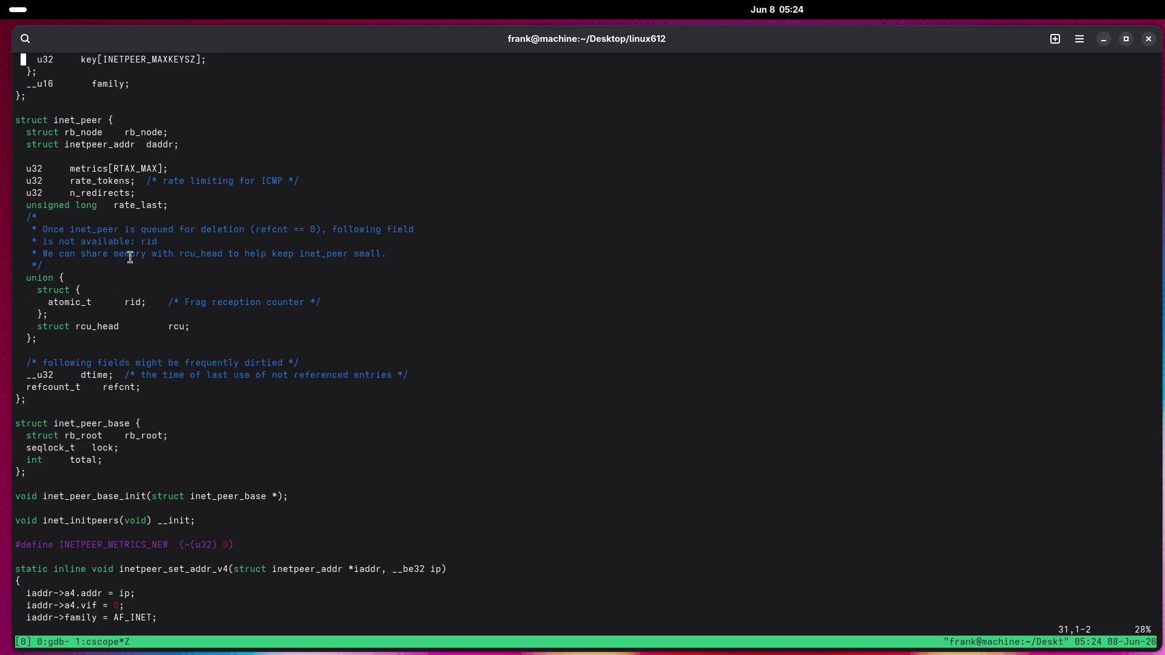
pyautogui.doubleClick(131, 303)
pyautogui.tripleClick(170, 270)
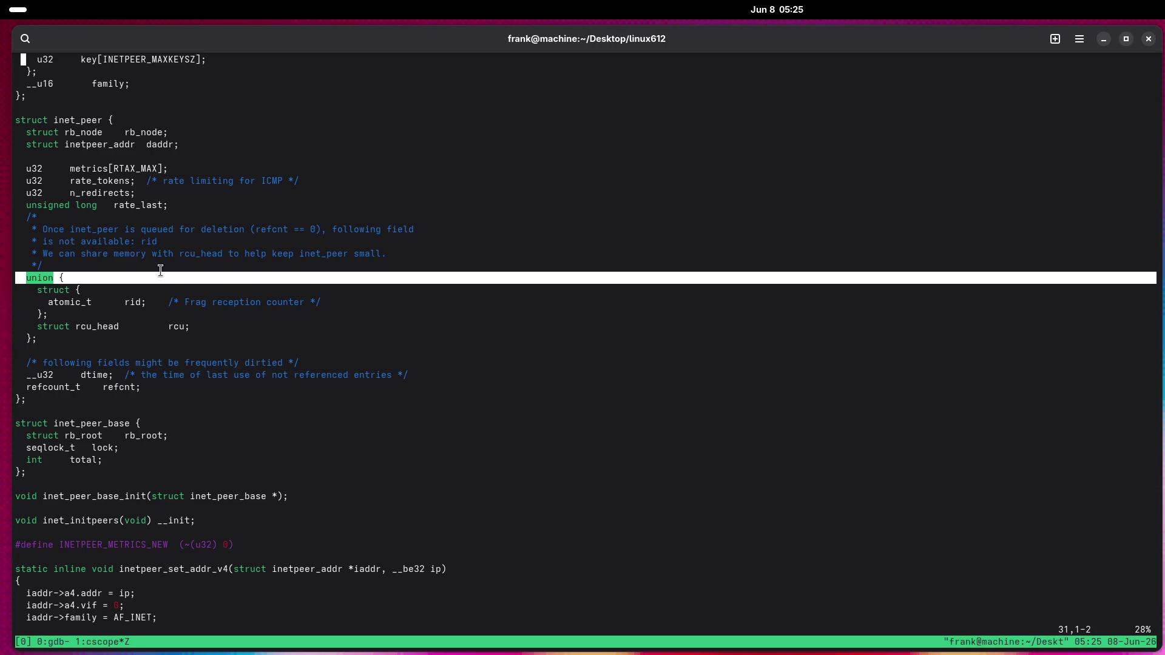
pyautogui.click(203, 263)
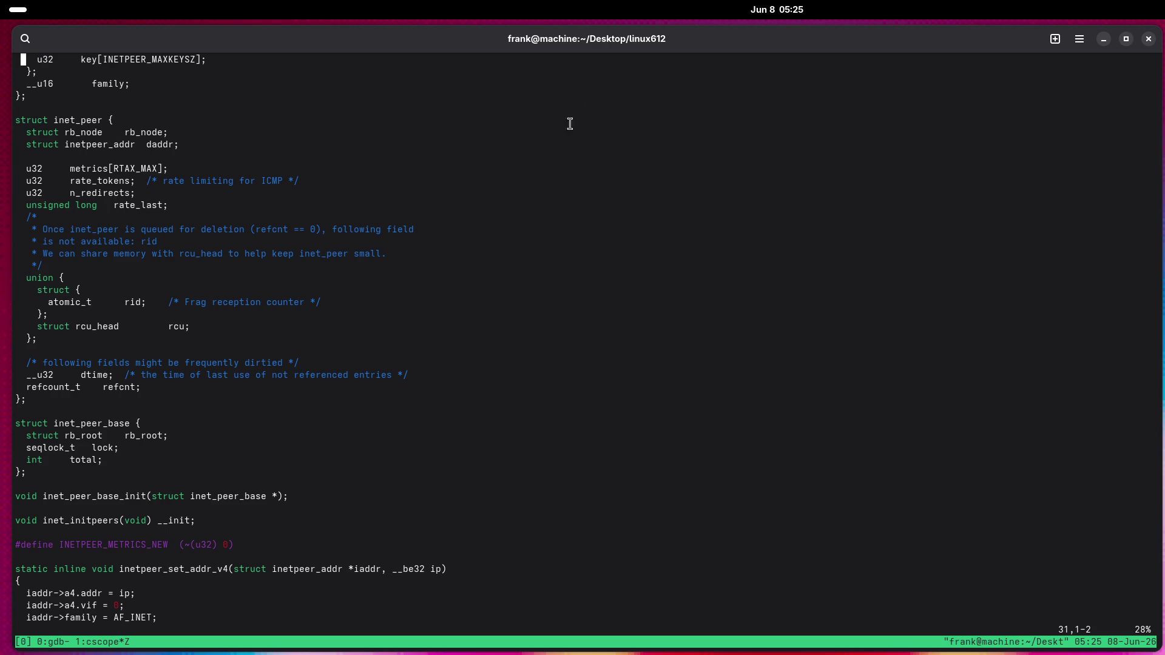
pyautogui.write('10j')
pyautogui.write('10j5k')
pyautogui.write('5k5k5k5k5k5k5k5k')
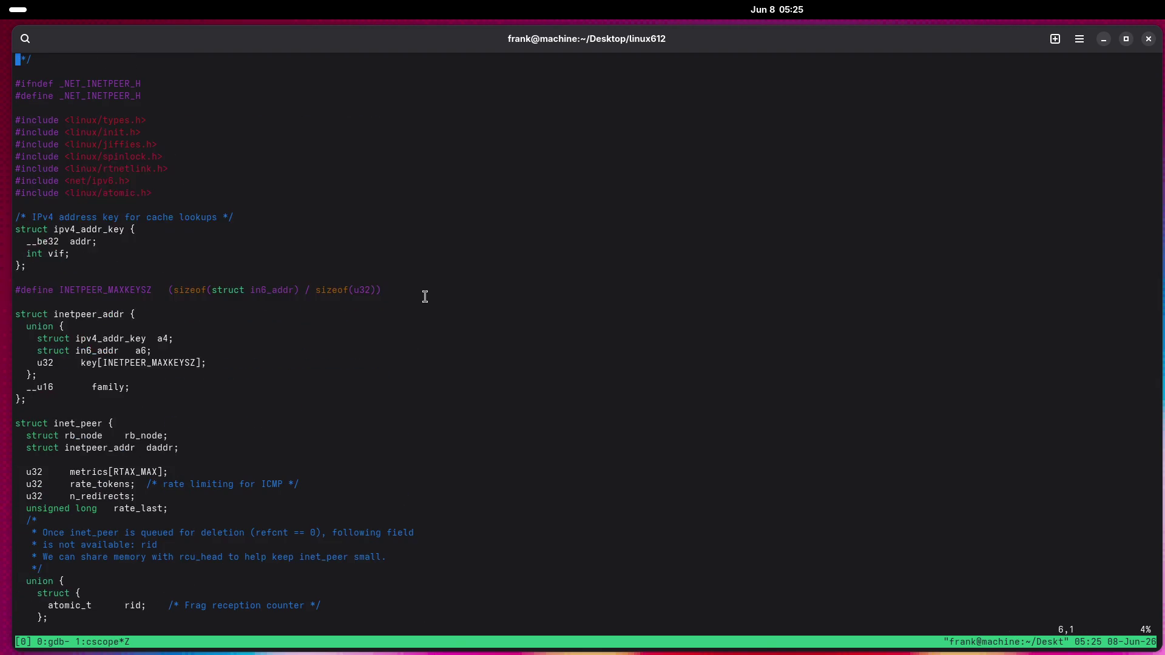
pyautogui.scroll(2, 425, 296)
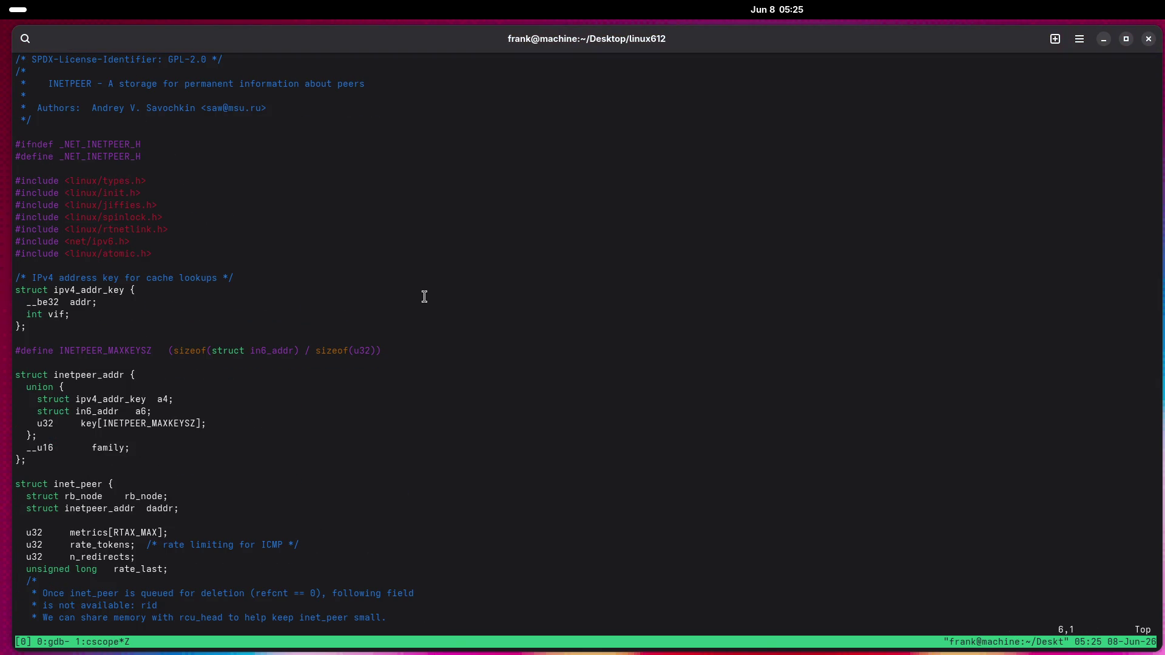
pyautogui.write('60j10j')
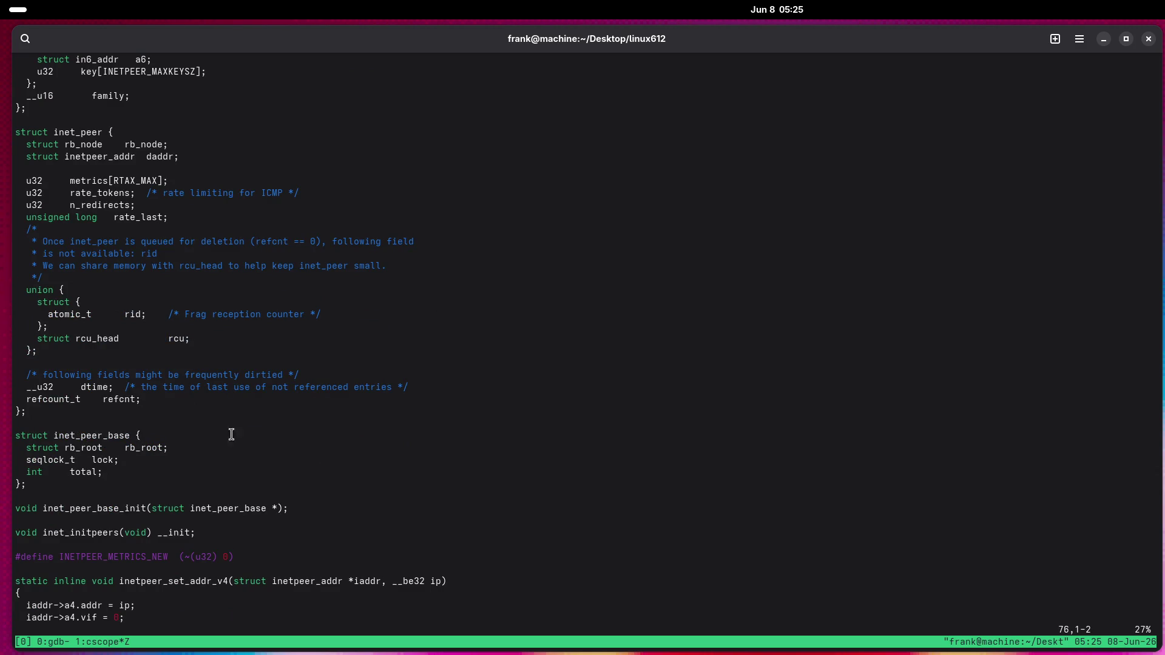
# Copy the dtime field name and search vim for /dtime
pyautogui.doubleClick(94, 387)
pyautogui.rightClick(100, 391)
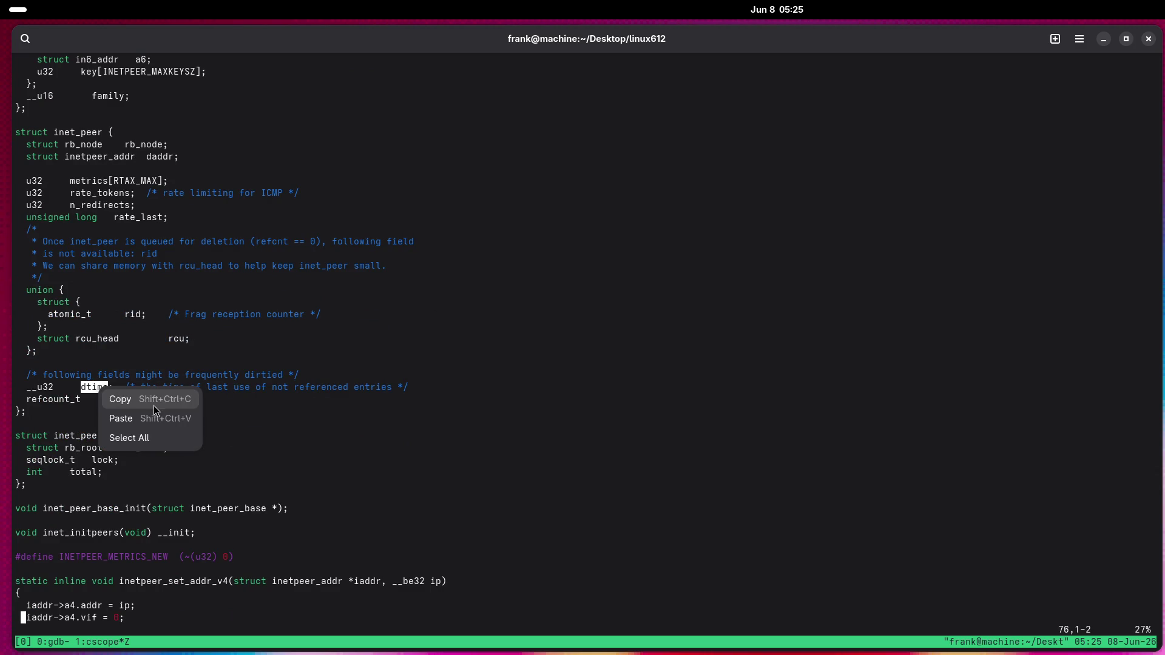
pyautogui.click(154, 405)
pyautogui.write('/dtime')
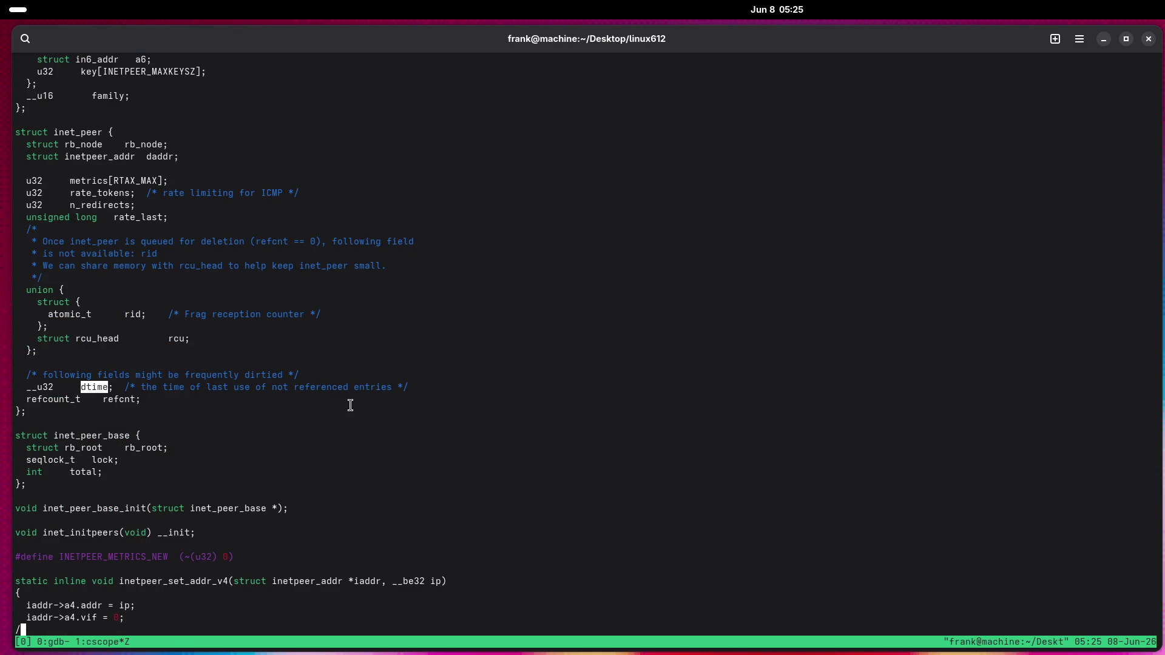
pyautogui.press('Return')
pyautogui.write(':q')
pyautogui.press('Return')
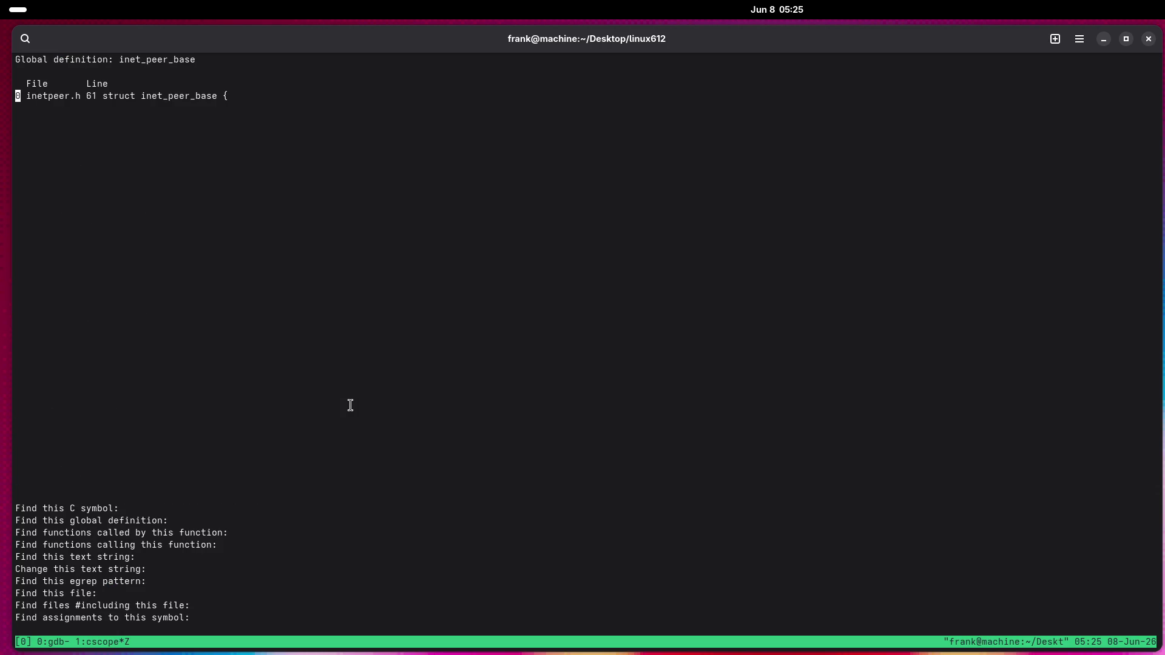
pyautogui.press('Tab')
pyautogui.write('dtime')
pyautogui.press('Return')
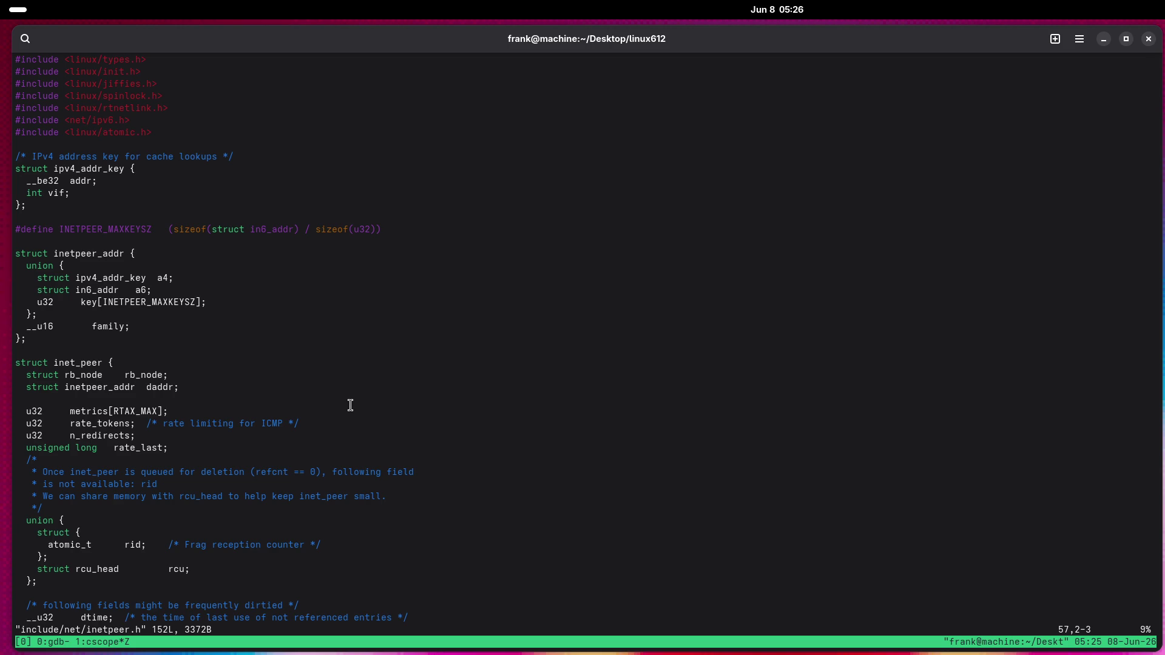
pyautogui.write(':q')
pyautogui.press('Return')
pyautogui.press('Up')
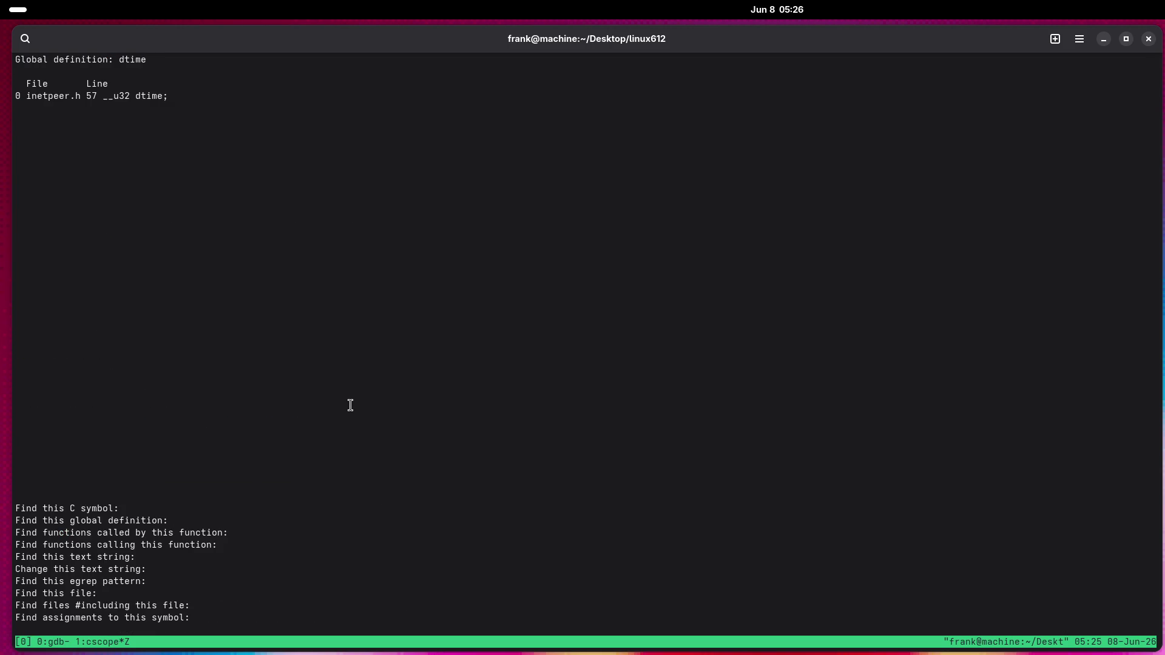
pyautogui.write('dtime')
pyautogui.press('Return')
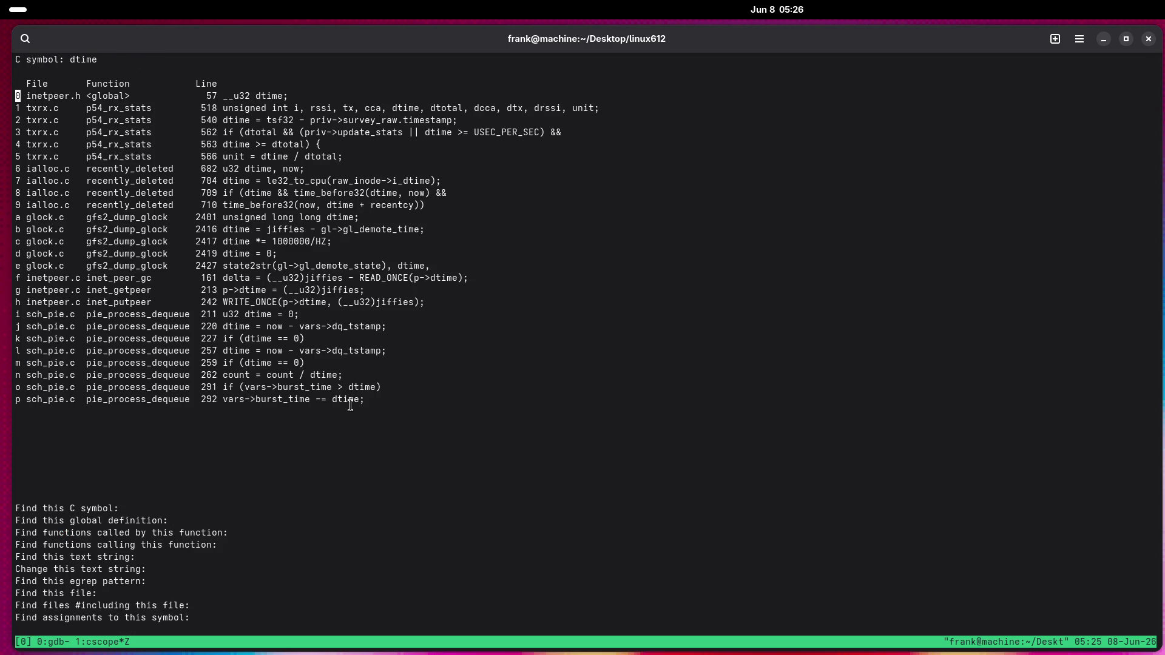
pyautogui.press('Down')
pyautogui.press('Down')
pyautogui.press('Down')
pyautogui.press('Down')
pyautogui.press('Up')
pyautogui.press('Up')
pyautogui.press('Up')
pyautogui.press('Return')
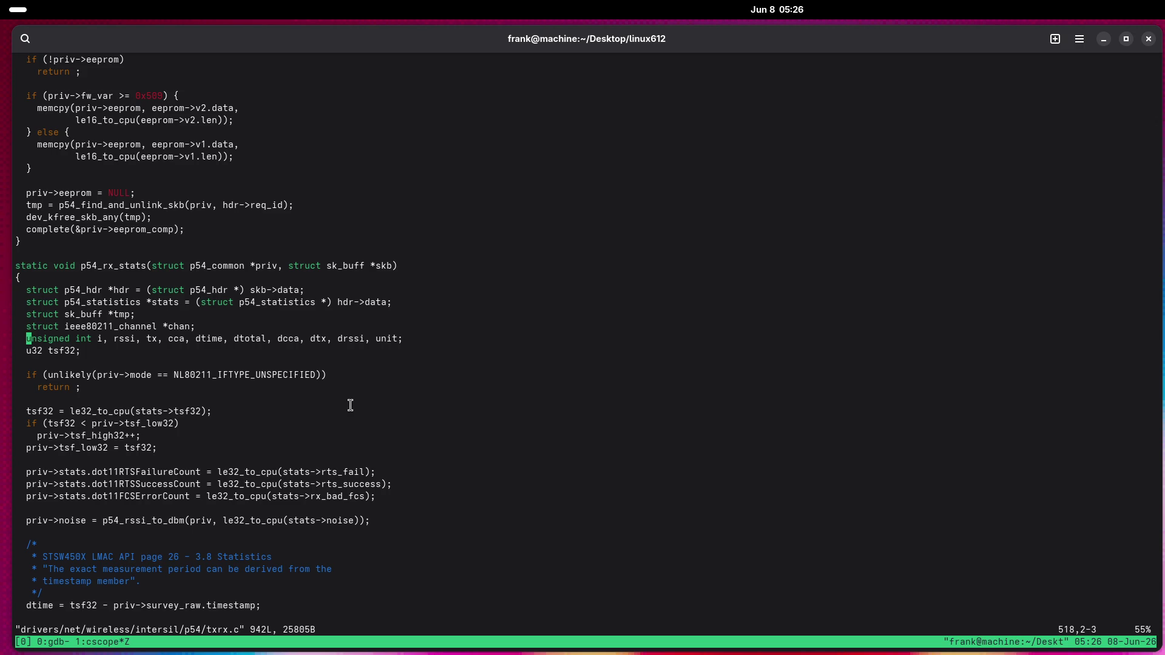
pyautogui.write(':q')
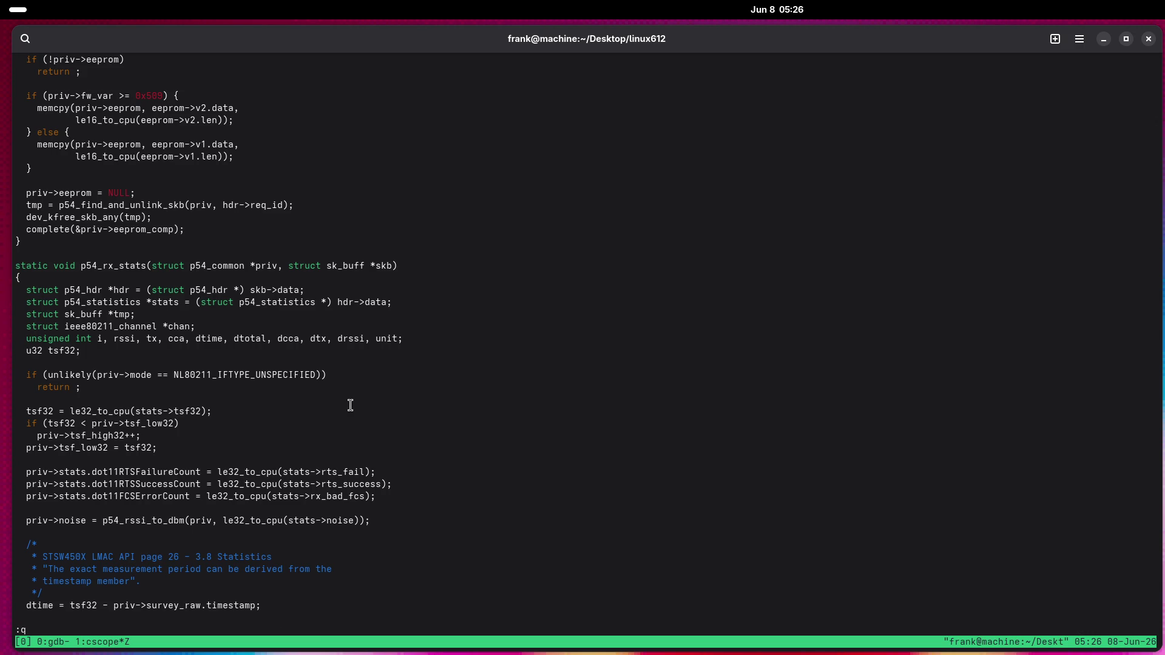
pyautogui.press('Return')
pyautogui.press('Down')
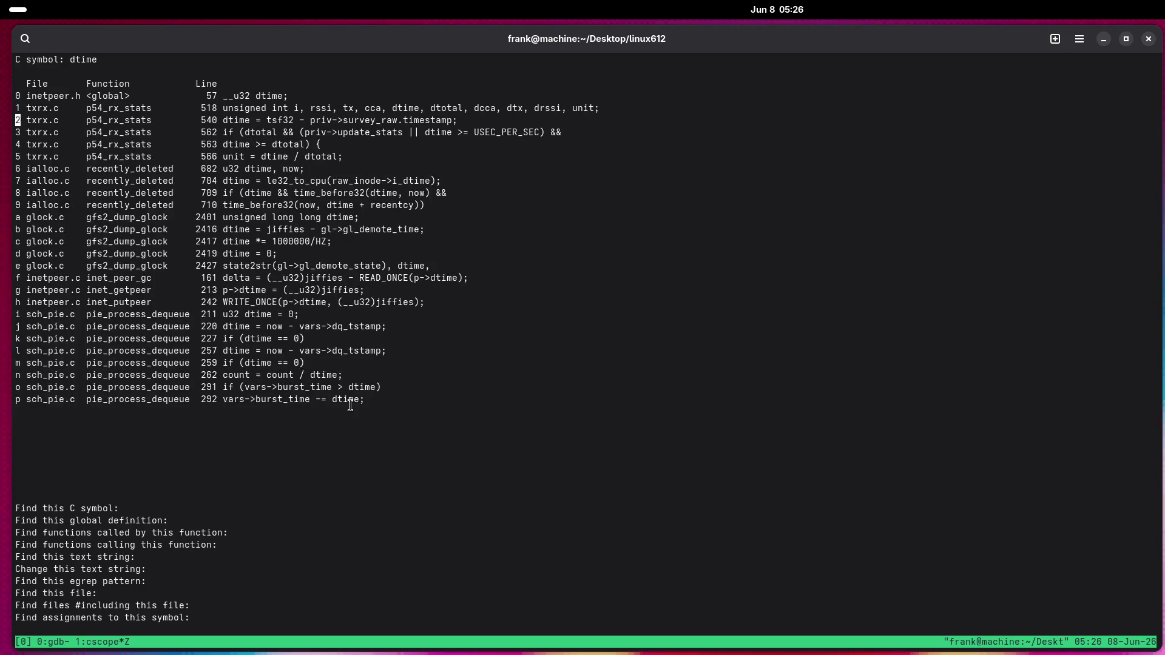
pyautogui.press('Down')
pyautogui.press('Down')
pyautogui.press('Down')
pyautogui.press('Down')
pyautogui.press('Down')
pyautogui.press('Down')
pyautogui.press('Down')
pyautogui.press('Return')
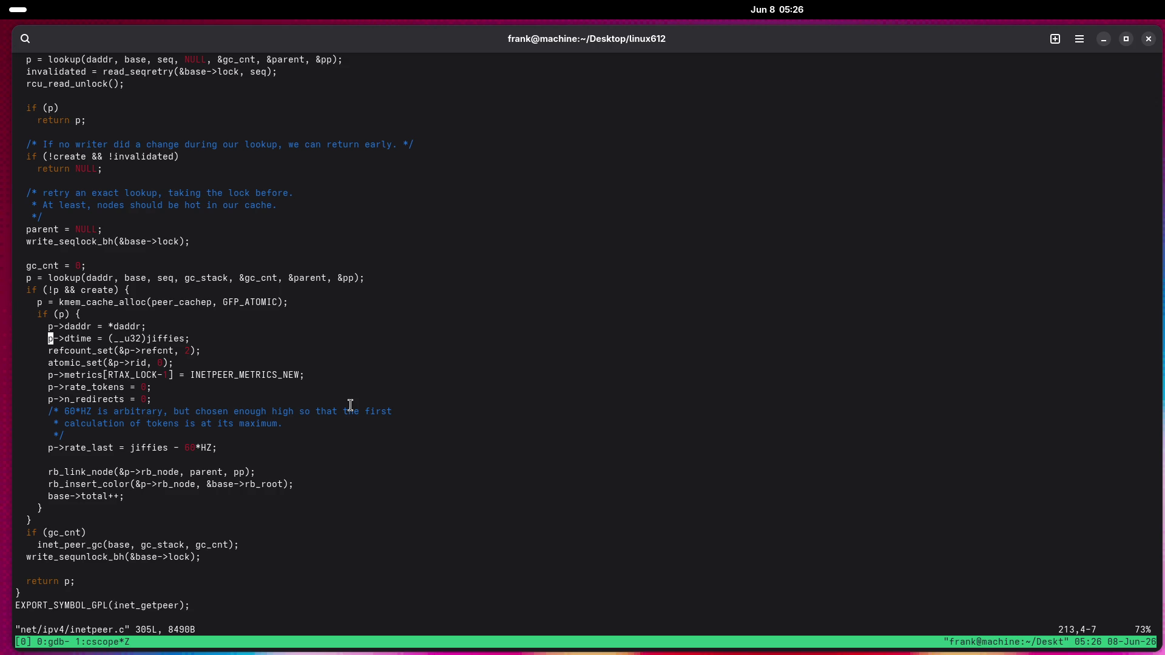
pyautogui.write(':q')
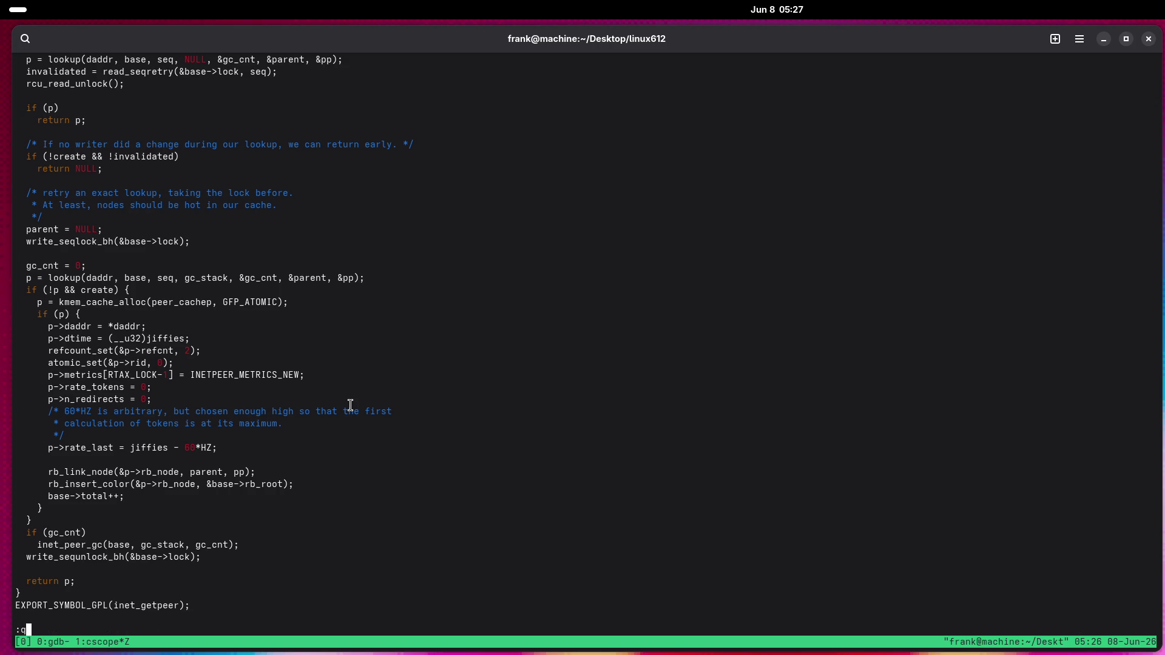
pyautogui.press('Return')
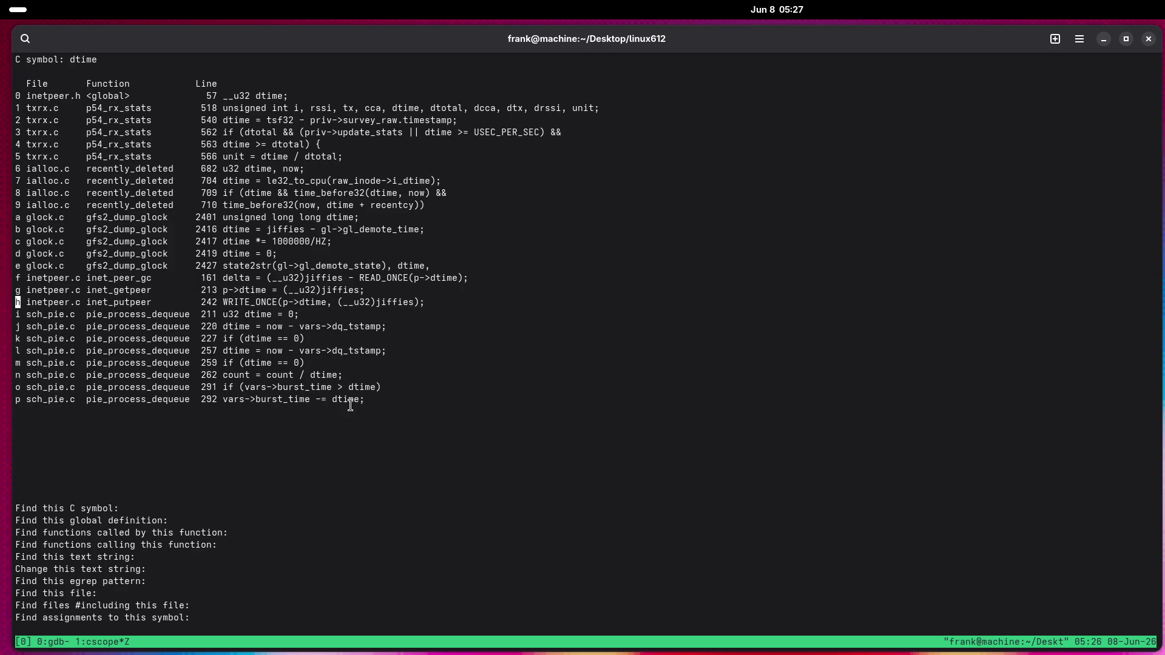
pyautogui.press('Return')
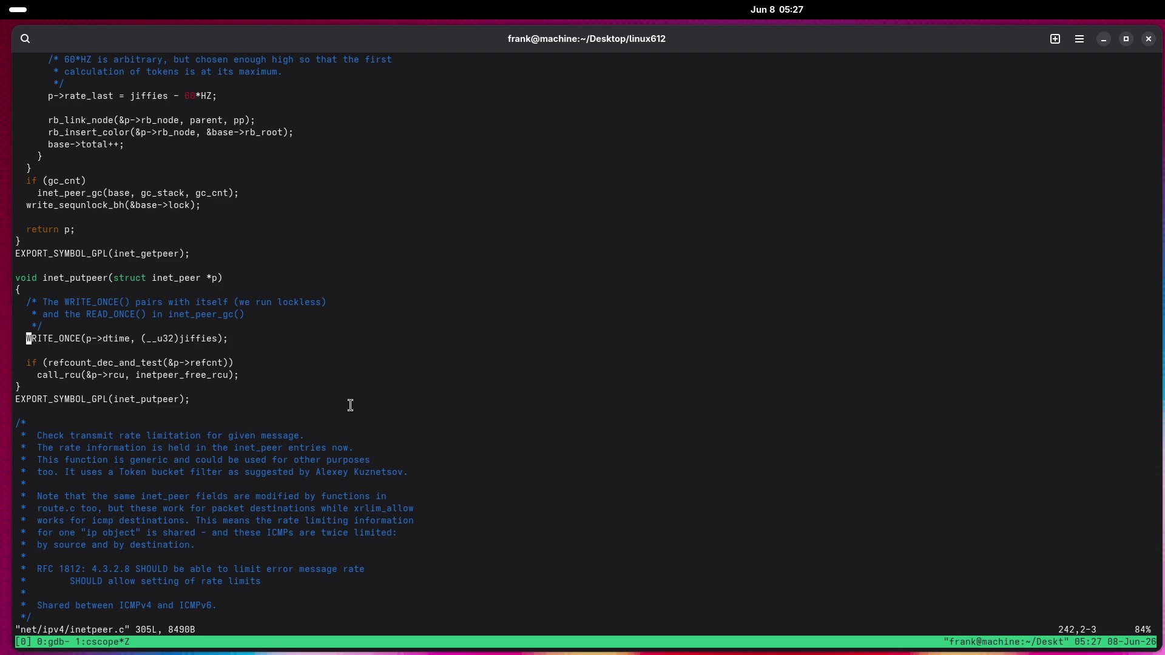
pyautogui.write(':q')
pyautogui.press('Return')
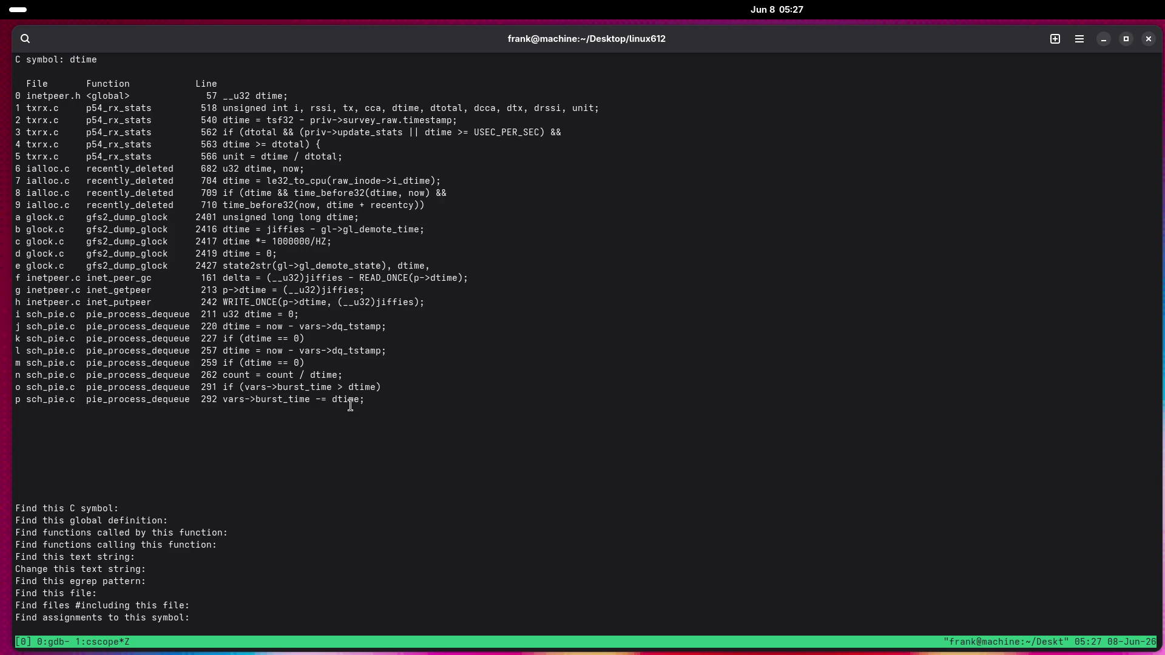
pyautogui.press('Up')
pyautogui.press('Return')
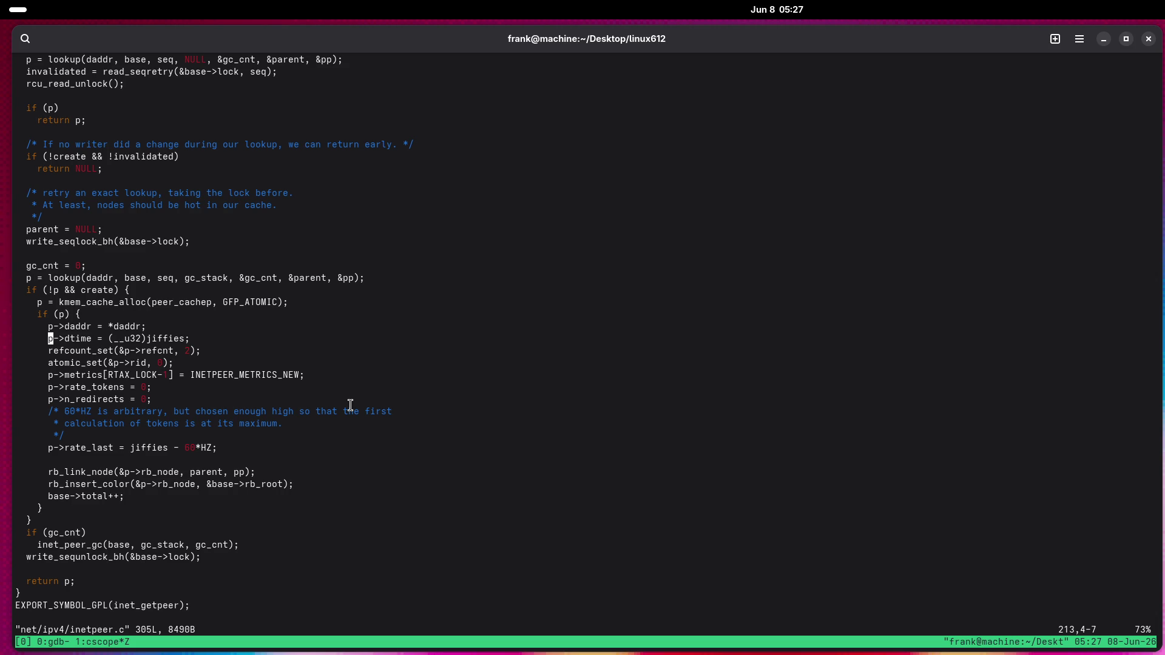
pyautogui.write(':q')
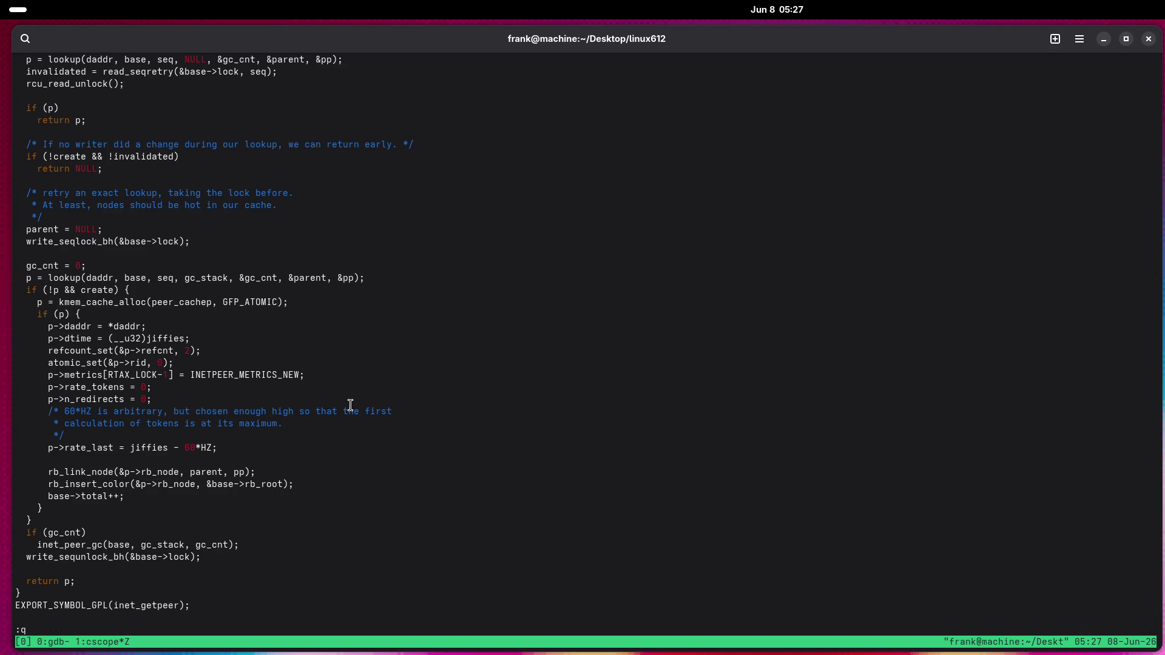
pyautogui.press('Return')
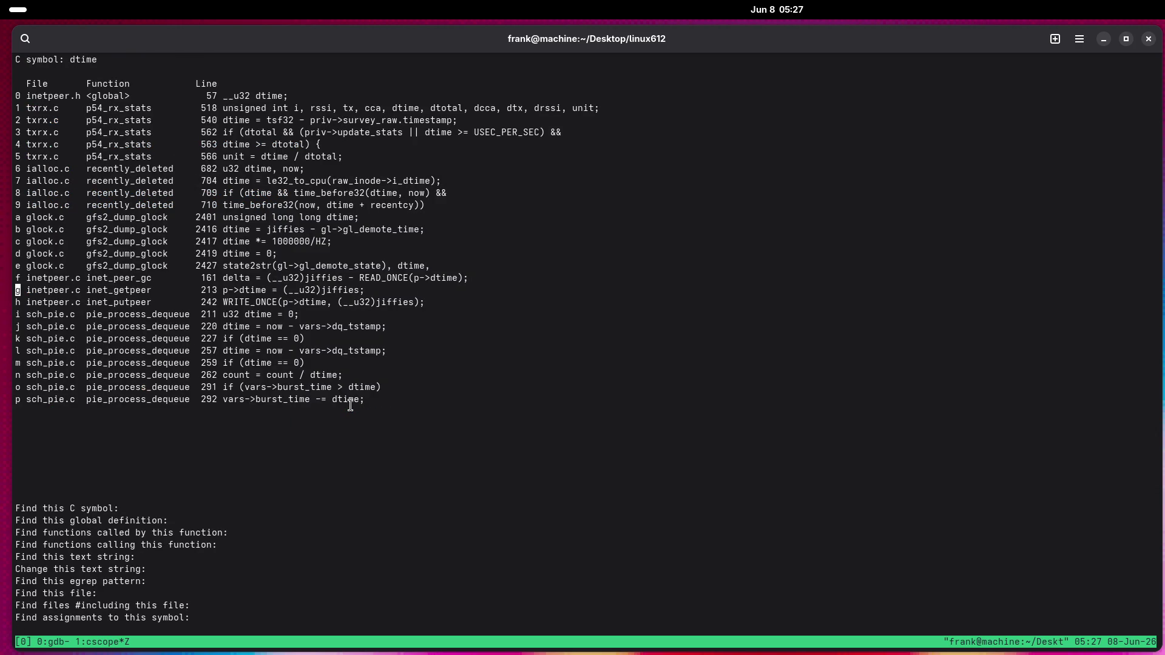
pyautogui.press('Down')
# Open inetpeer.c line 161 in inet_peer_gc, highlighting delta and then peer_threshold
pyautogui.press('Up')
pyautogui.press('Up')
pyautogui.press('Return')
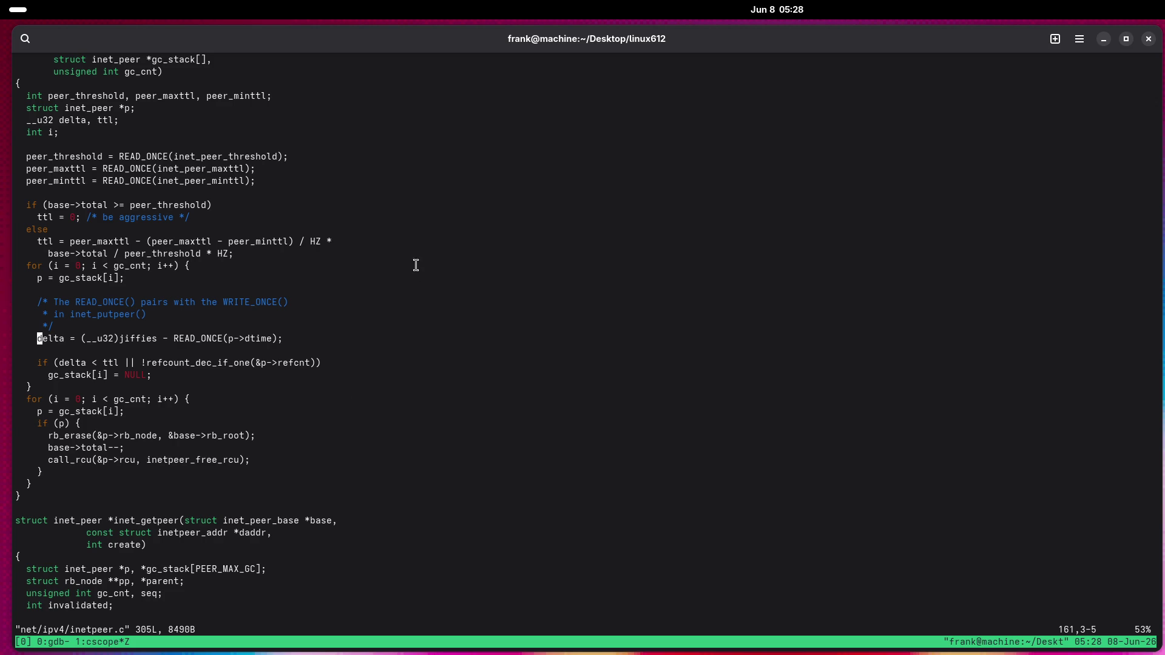
pyautogui.doubleClick(64, 363)
pyautogui.click(254, 196)
pyautogui.doubleClick(131, 208)
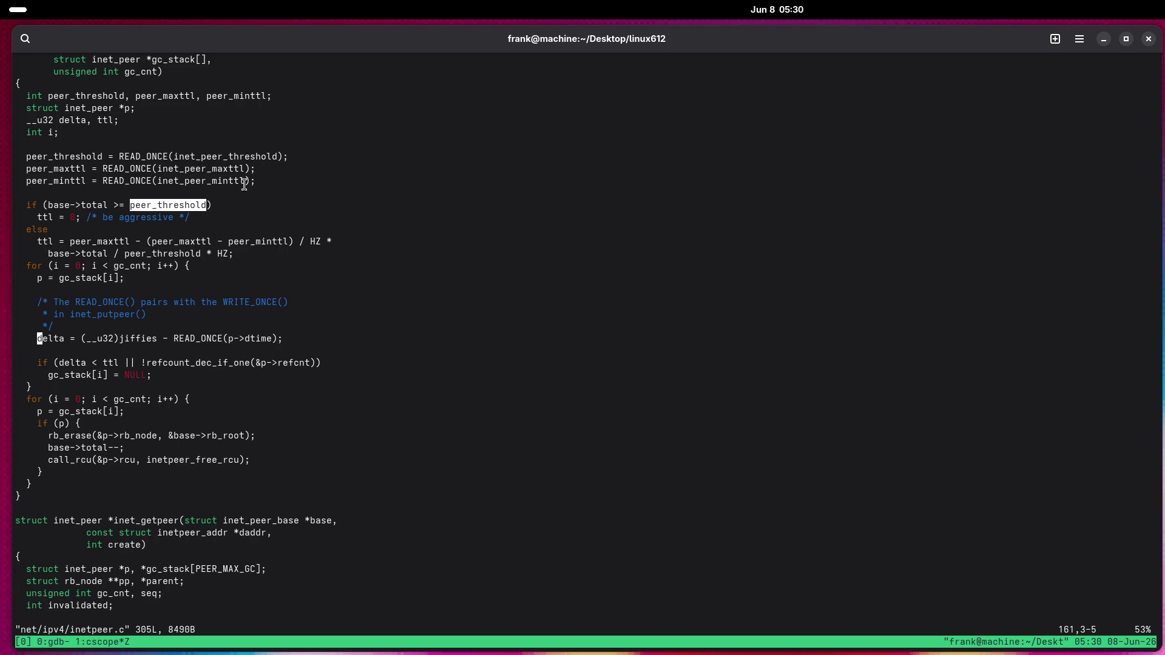
# Search inet_peer_threshold in a fresh cscope -d session and open the sysctl_net_ipv4.c line 534 entry
pyautogui.doubleClick(213, 156)
pyautogui.hotkey('ctrl', 'c')
pyautogui.rightClick(213, 157)
pyautogui.click(240, 169)
pyautogui.hotkey('ctrl', 'z')
pyautogui.write('cscope -d')
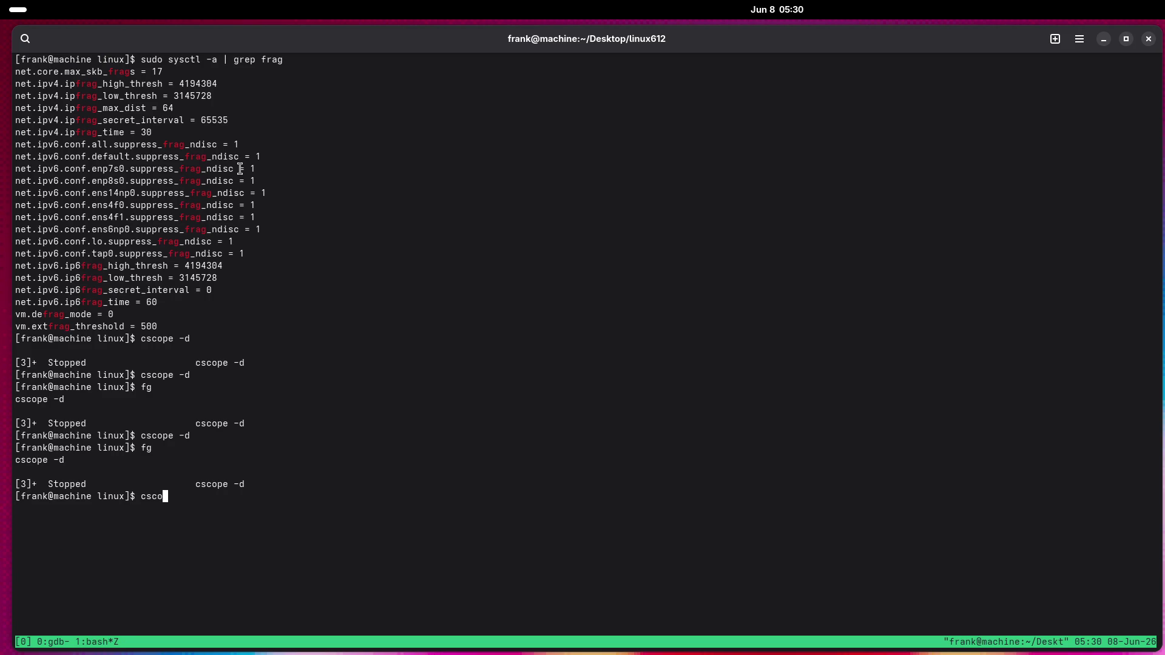
pyautogui.press('Return')
pyautogui.hotkey('ctrl', 'shift', 'v')
pyautogui.press('Return')
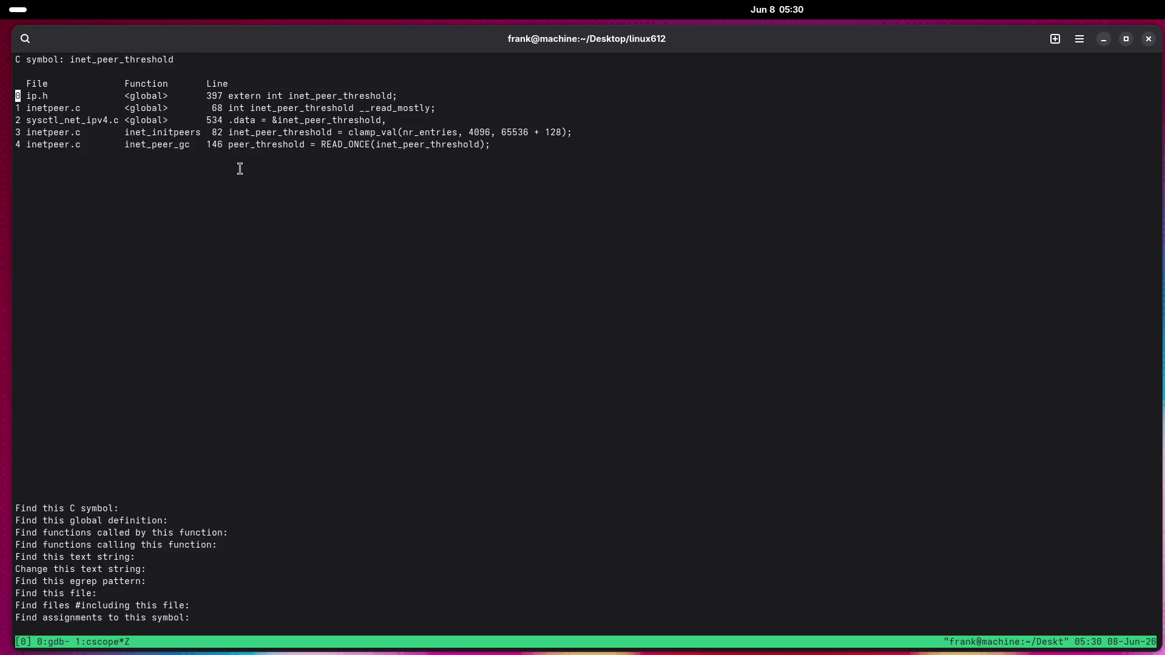
pyautogui.press('Down')
pyautogui.press('Down')
pyautogui.press('Return')
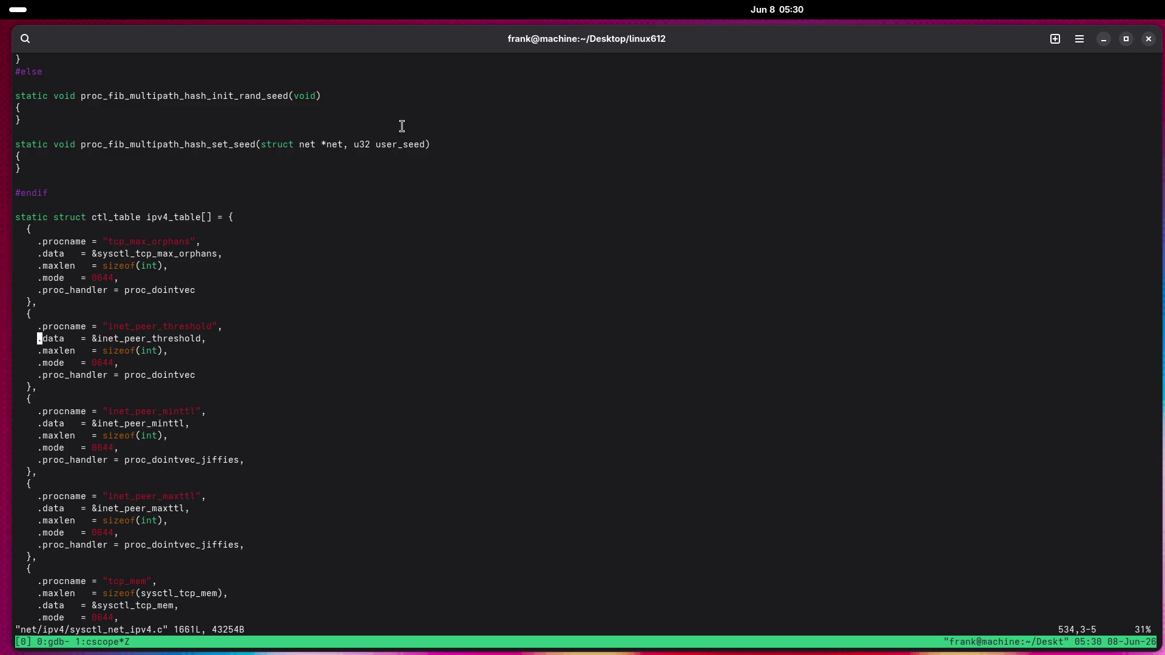
# Return through the tmux window list to the gdb window paused at inetpeer.c line 179
pyautogui.hotkey('ctrl', 'b')
pyautogui.press('w')
pyautogui.press('Up')
pyautogui.press('Down')
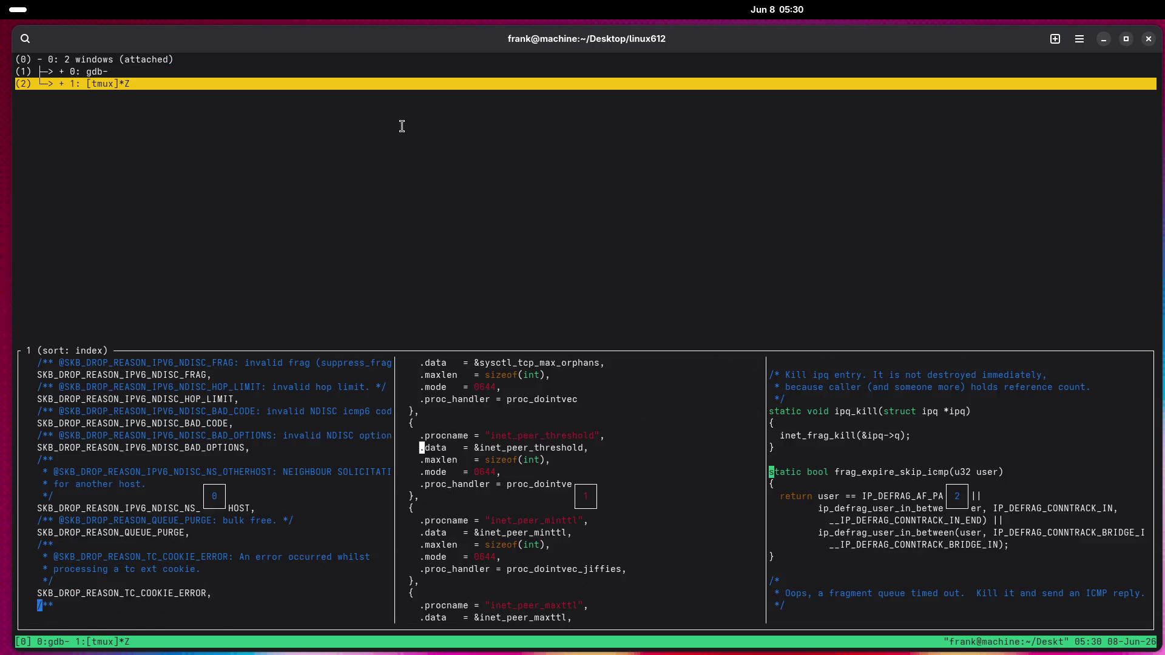
pyautogui.press('Return')
pyautogui.hotkey('ctrl', 'b')
pyautogui.press('w')
pyautogui.press('Up')
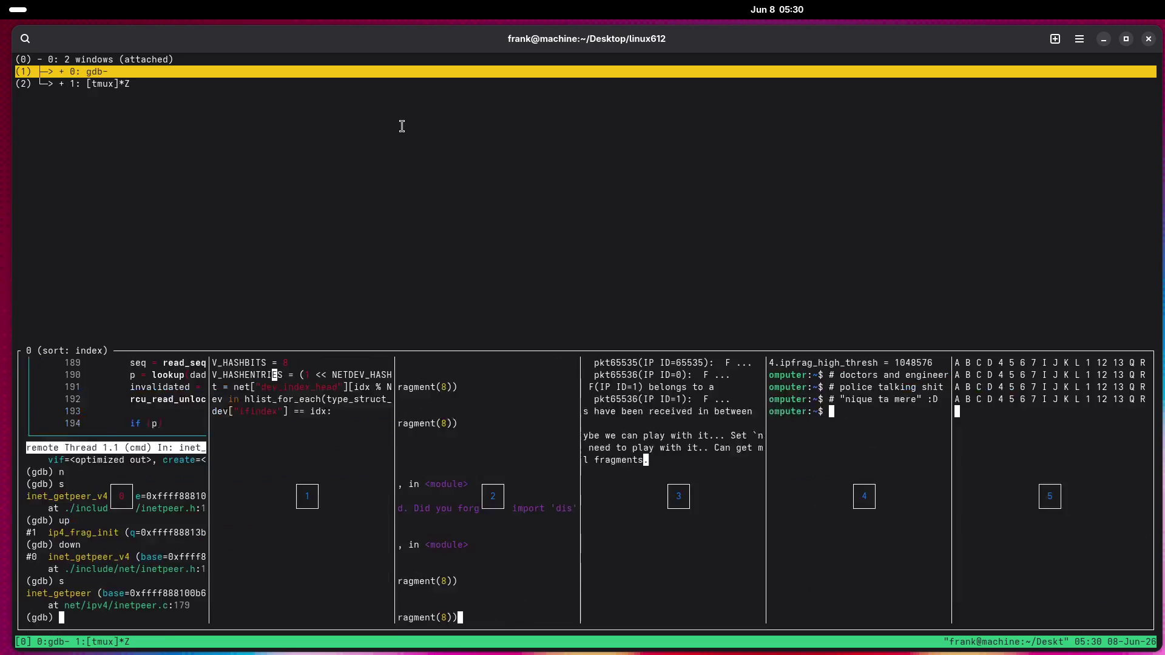
pyautogui.press('Return')
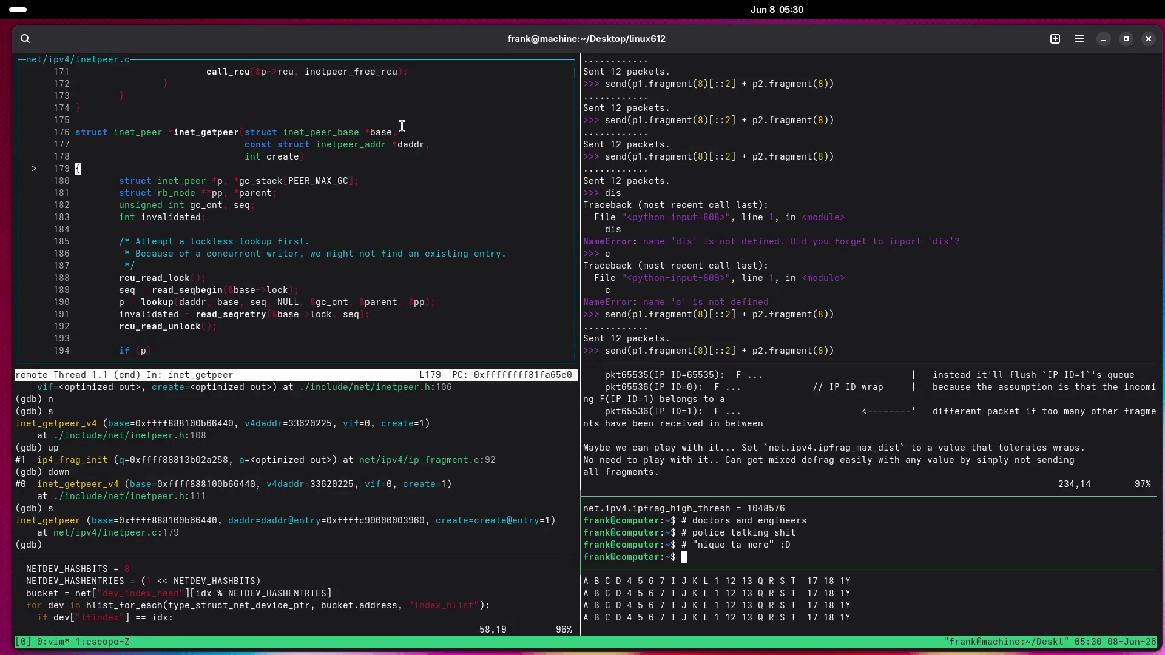
# In gdb, step with n, disable breakpoints, and continue the kernel
pyautogui.click(406, 132)
pyautogui.write('n')
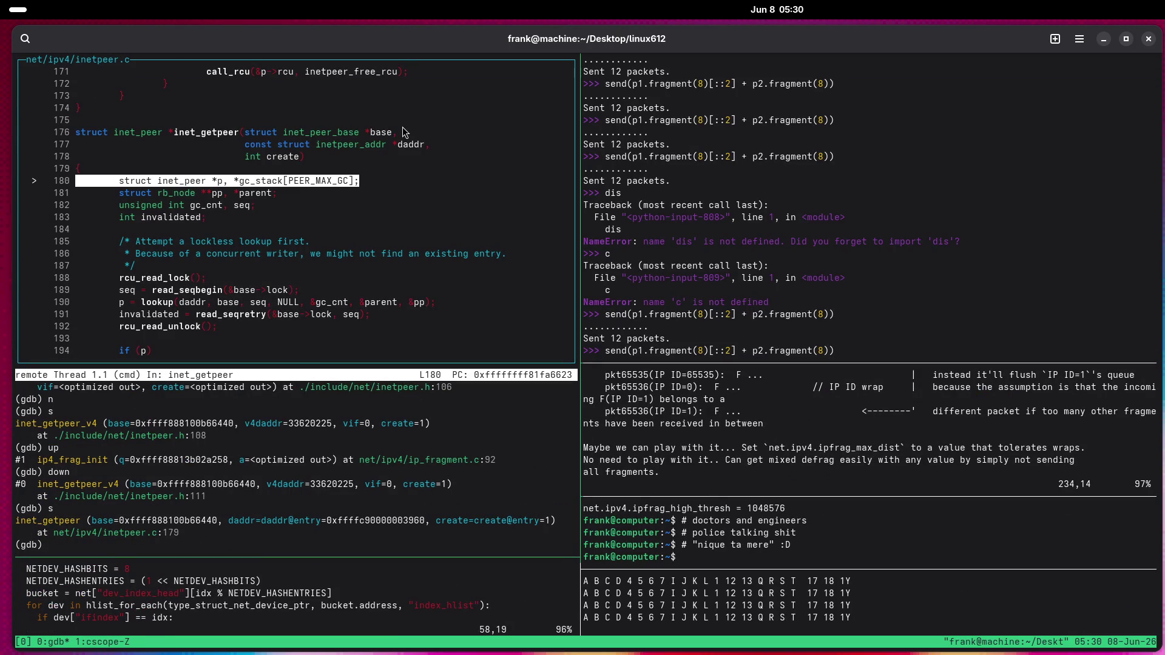
pyautogui.write('dis')
pyautogui.press('Return')
pyautogui.write('c')
pyautogui.press('Return')
pyautogui.hotkey('ctrl', 'b')
# Run sudo sysctl -a | grep peer in the zoomed ssh pane to list inet_peer settings
pyautogui.press('Right')
pyautogui.write('ysc')
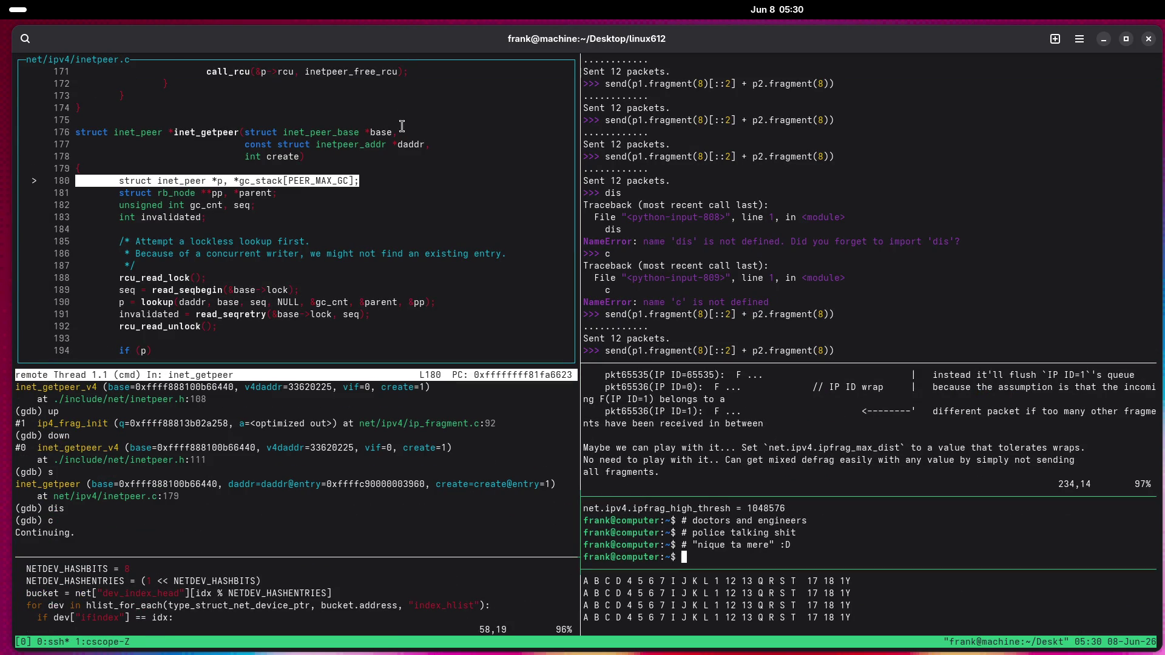
pyautogui.write('tl -a | g')
pyautogui.write('rep peer')
pyautogui.hotkey('ctrl', 'a')
pyautogui.write('sudo')
pyautogui.hotkey('ctrl', 'b')
pyautogui.press('z')
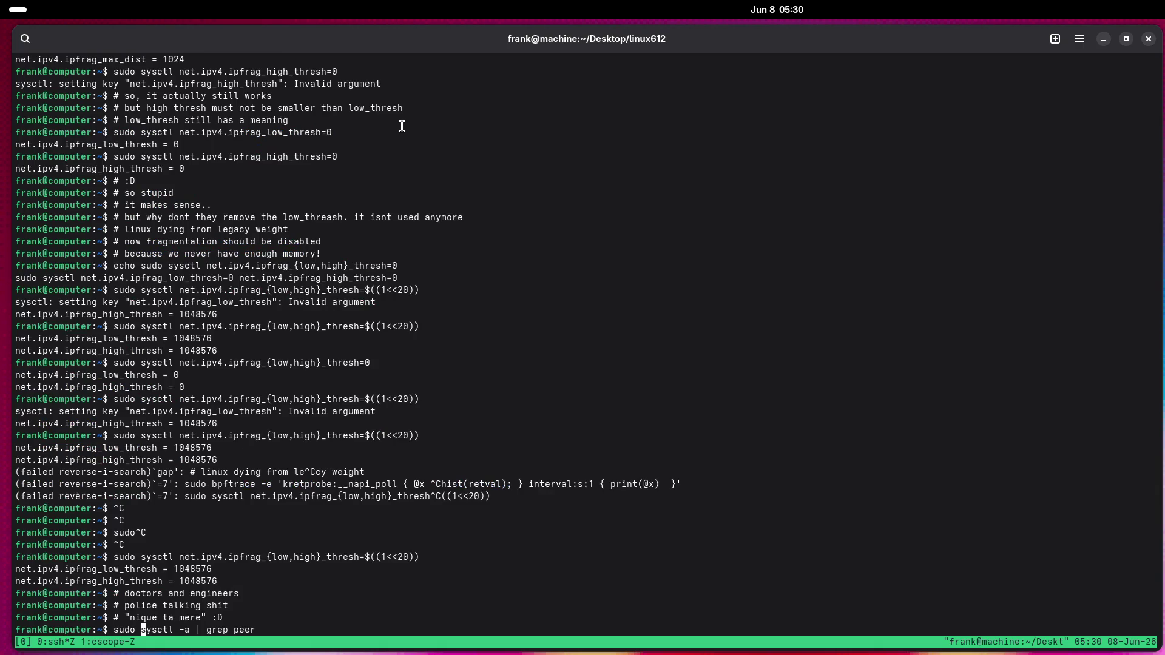
pyautogui.press('Return')
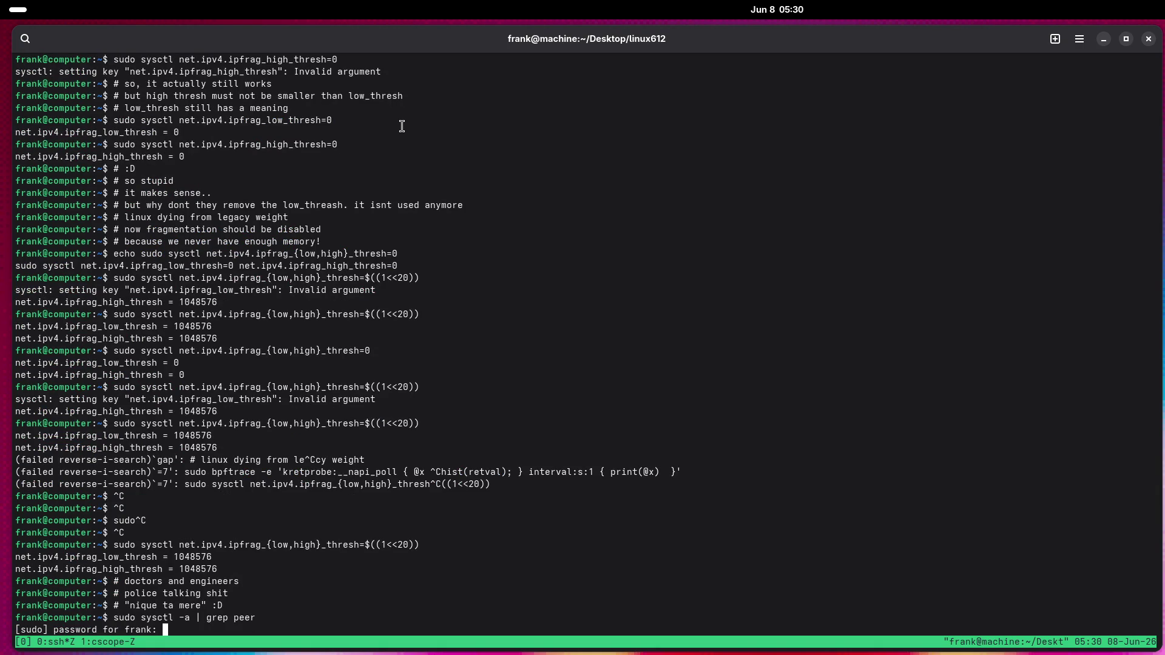
pyautogui.press('Return')
pyautogui.hotkey('ctrl', 'l')
pyautogui.press('Up')
pyautogui.press('Return')
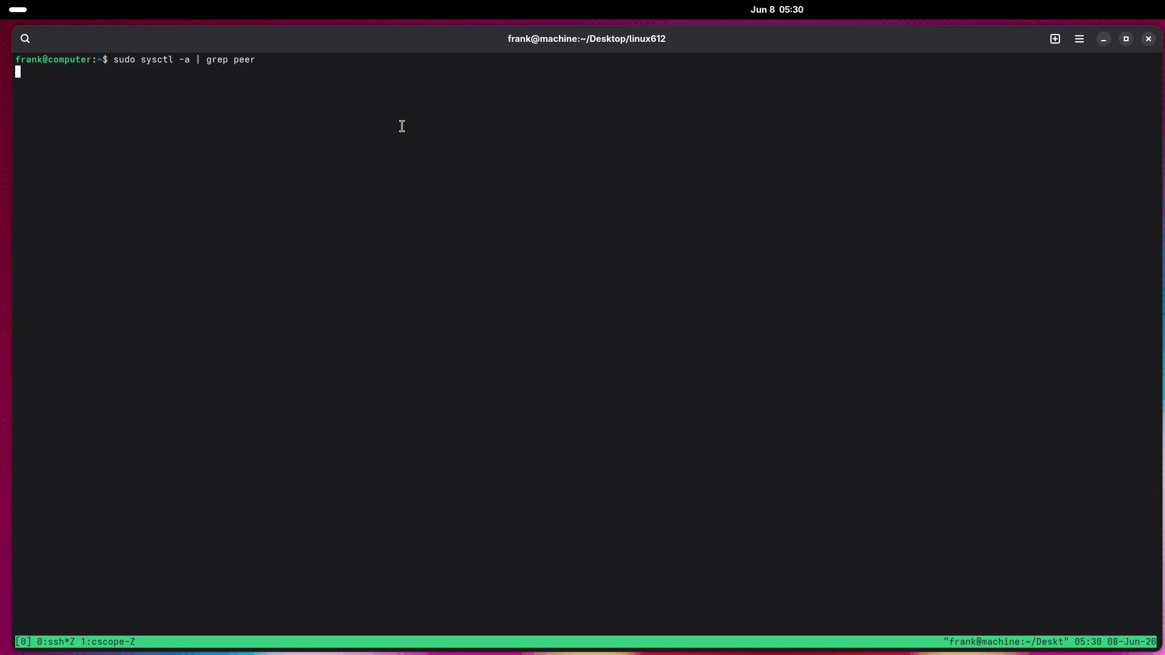
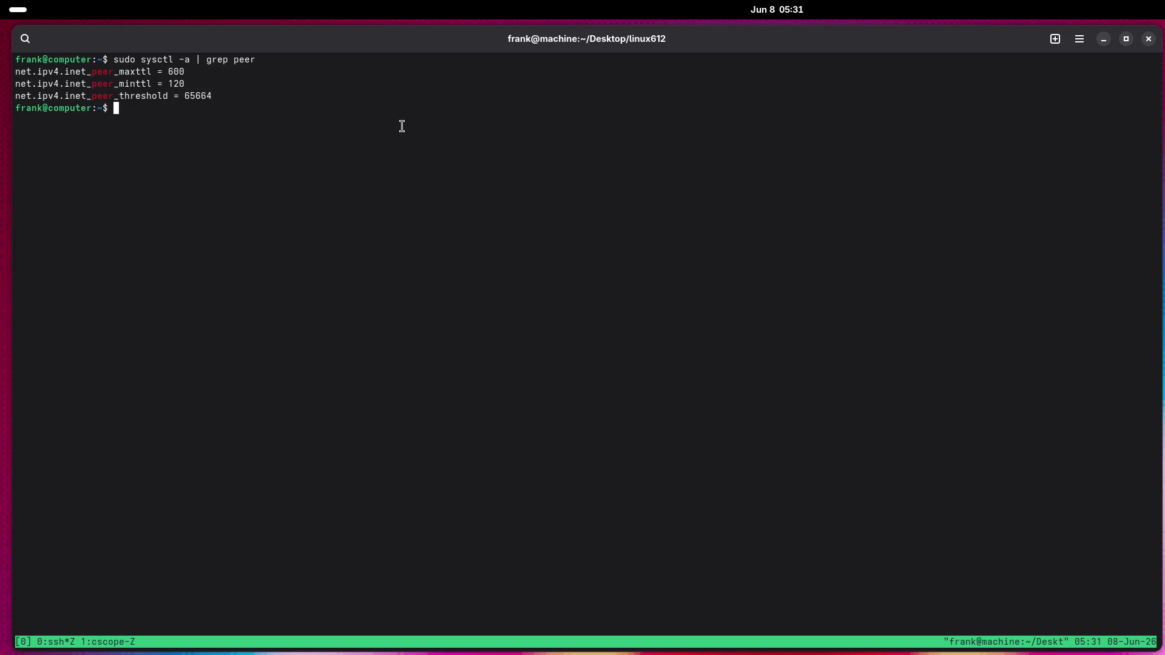
# Start python3 and compute 10e3*53e3*1e3/2**30, which gives 493.6009645462036
pyautogui.write('python')
pyautogui.press('BackSpace')
pyautogui.press('BackSpace')
pyautogui.press('BackSpace')
pyautogui.write('python3')
pyautogui.press('Return')
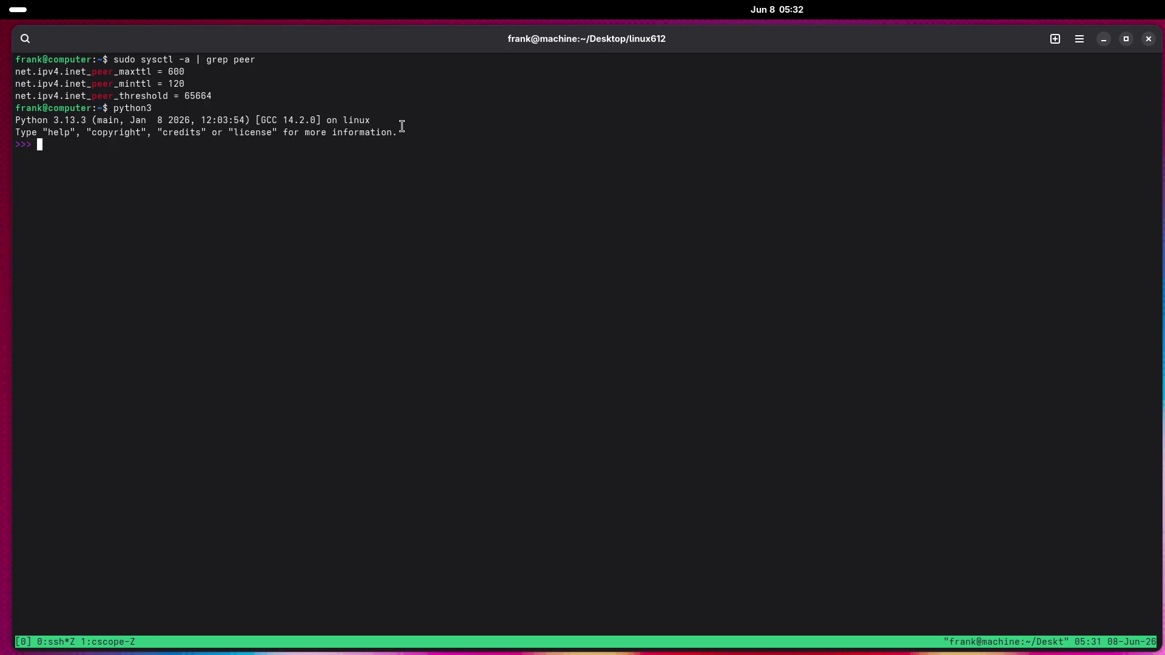
pyautogui.write('10e')
pyautogui.write('3')
pyautogui.write('*53e3*')
pyautogui.write('1e3/')
pyautogui.write('2**30')
pyautogui.press('Return')
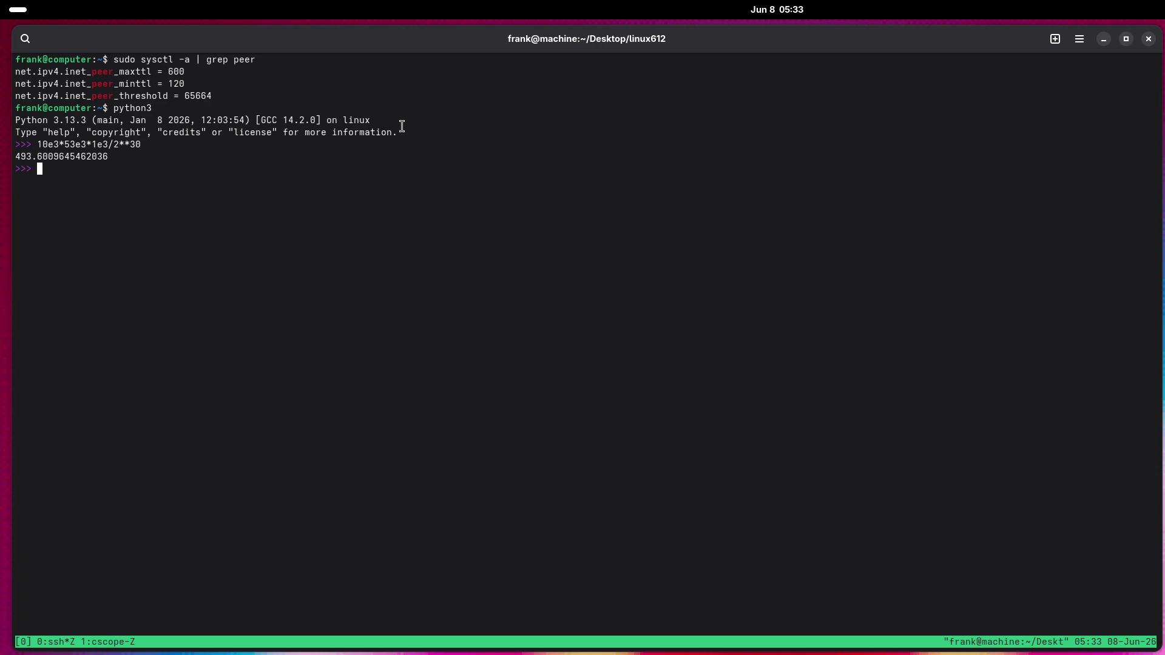
# Switch to the cscope window and move down through the inet_peer entries in sysctl_net_ipv4.c
pyautogui.hotkey('ctrl', 'b')
pyautogui.press('w')
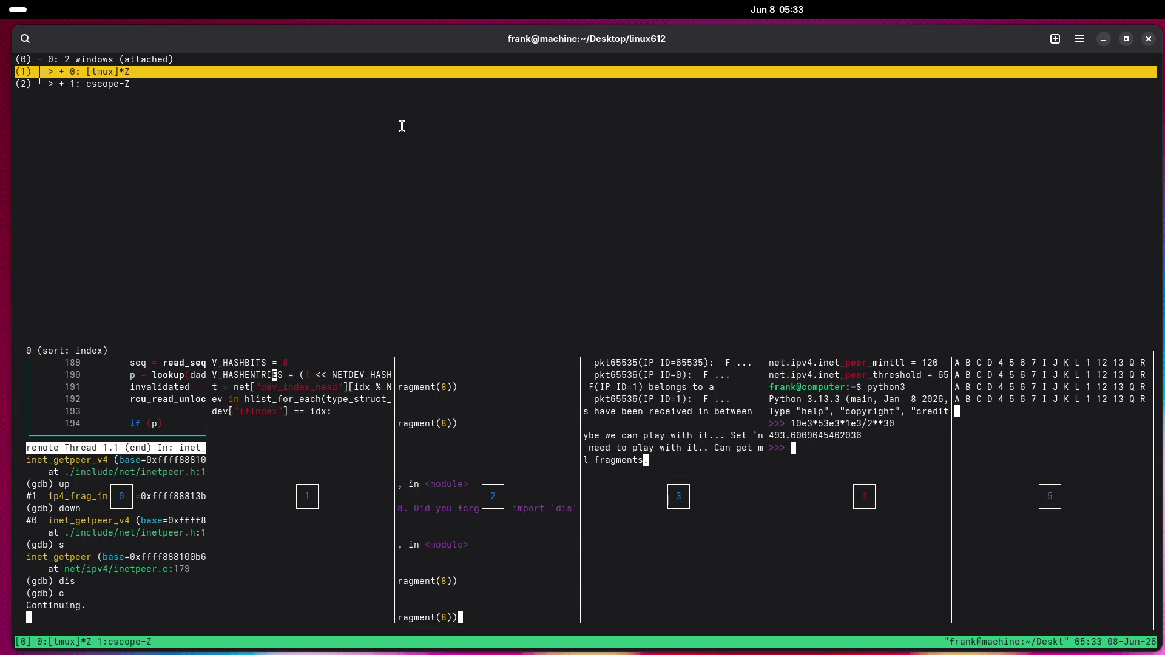
pyautogui.press('Down')
pyautogui.press('Return')
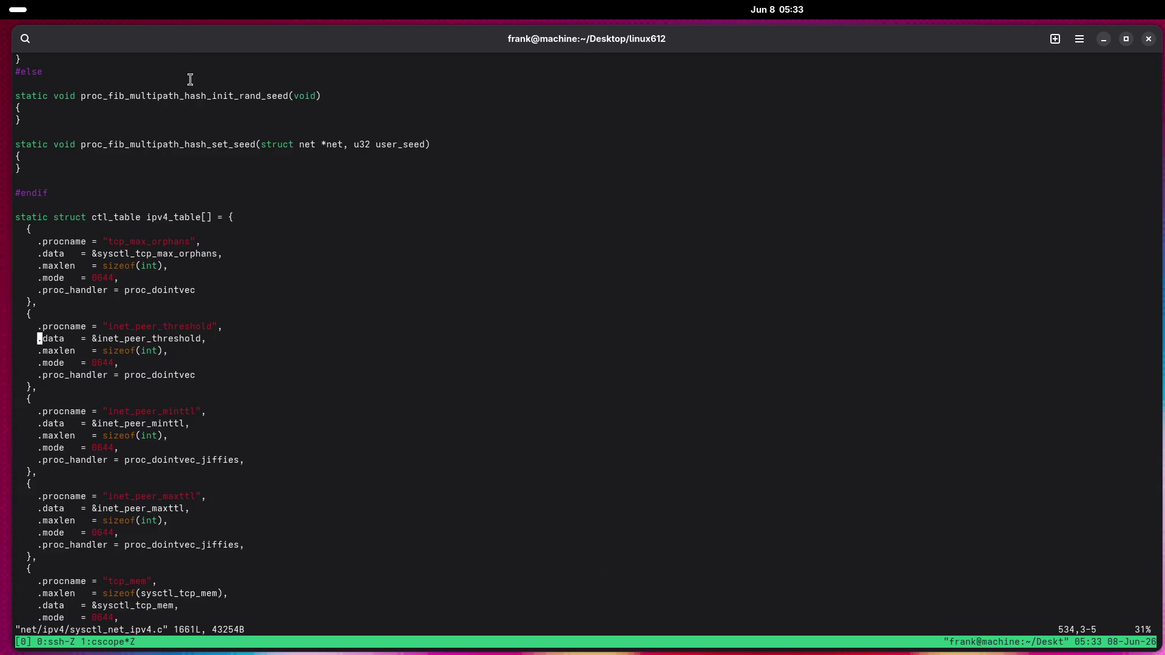
pyautogui.press('1')
pyautogui.press('0')
pyautogui.press('j')
# Page down the ipv4 sysctl table past the cipso entries to the end of ipv4_table
pyautogui.press('1')
pyautogui.press('0')
pyautogui.press('j')
pyautogui.press('1')
pyautogui.press('0')
pyautogui.press('j')
pyautogui.press('1')
pyautogui.press('5')
pyautogui.press('j')
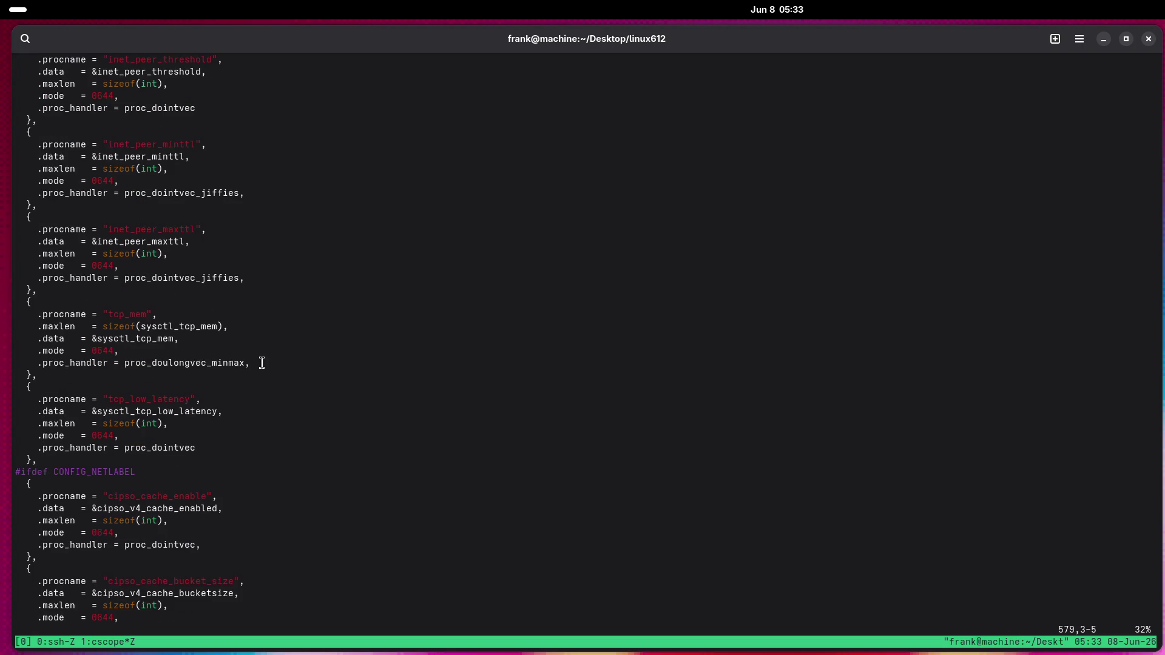
pyautogui.press('1')
pyautogui.press('5')
pyautogui.press('j')
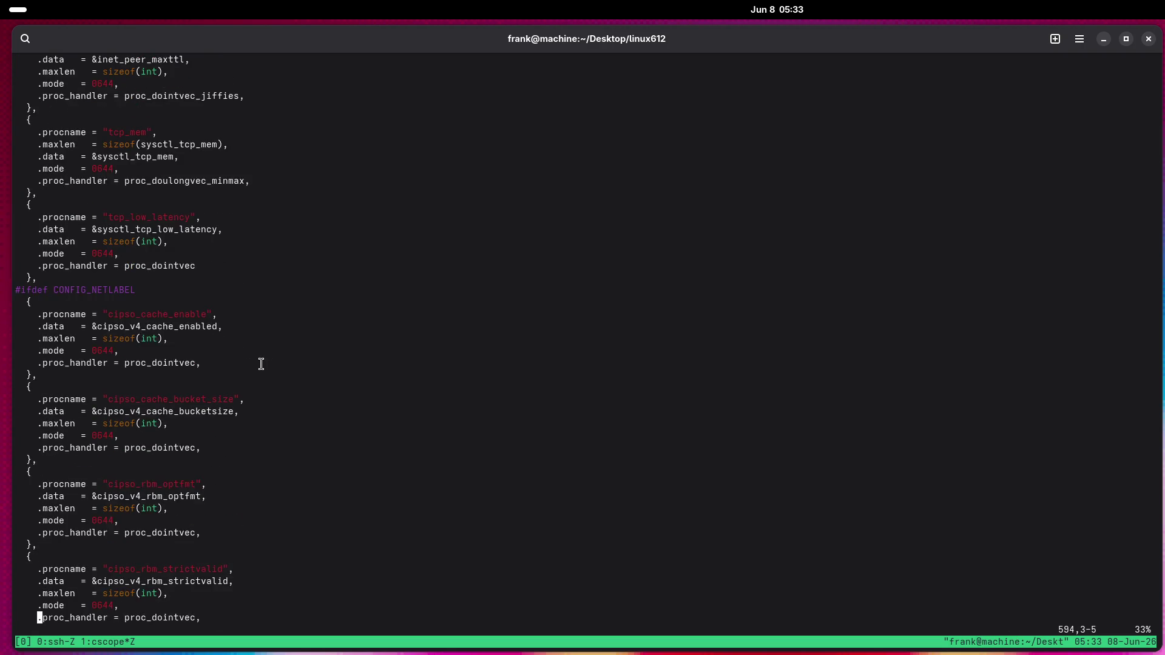
pyautogui.press('1')
pyautogui.press('5')
pyautogui.press('j')
pyautogui.press('2')
pyautogui.press('0')
pyautogui.press('j')
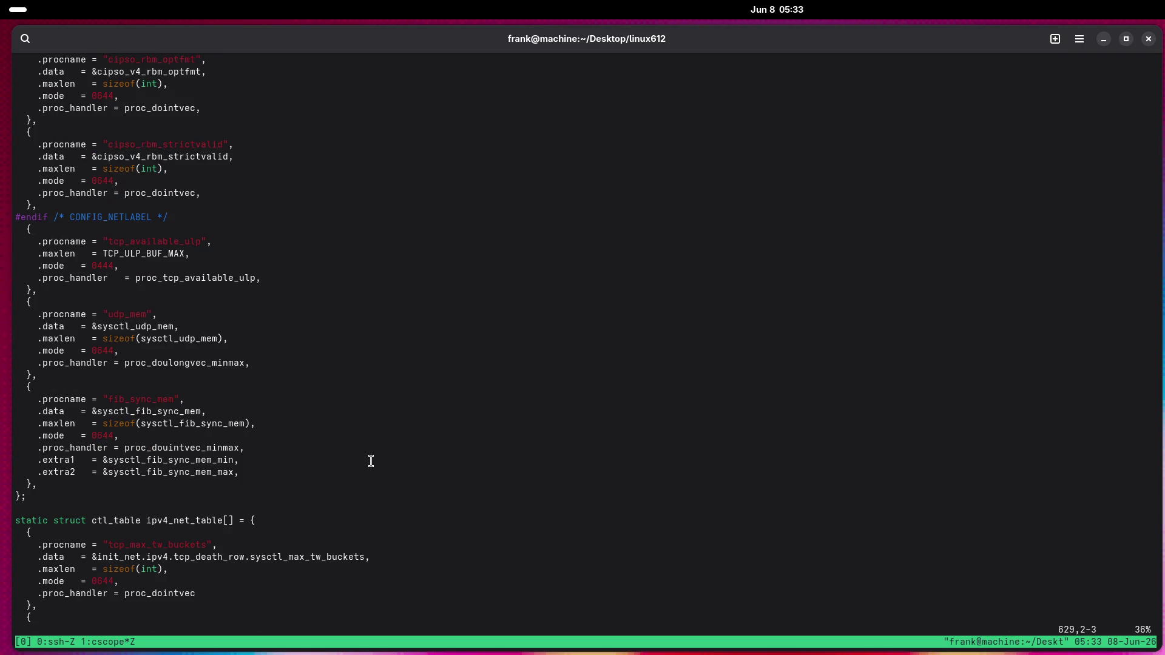
# Move back up to the start of ipv4_table, then quit the file with :q
pyautogui.press('1')
pyautogui.press('5')
pyautogui.press('j')
pyautogui.press('9')
pyautogui.press('5')
pyautogui.press('k')
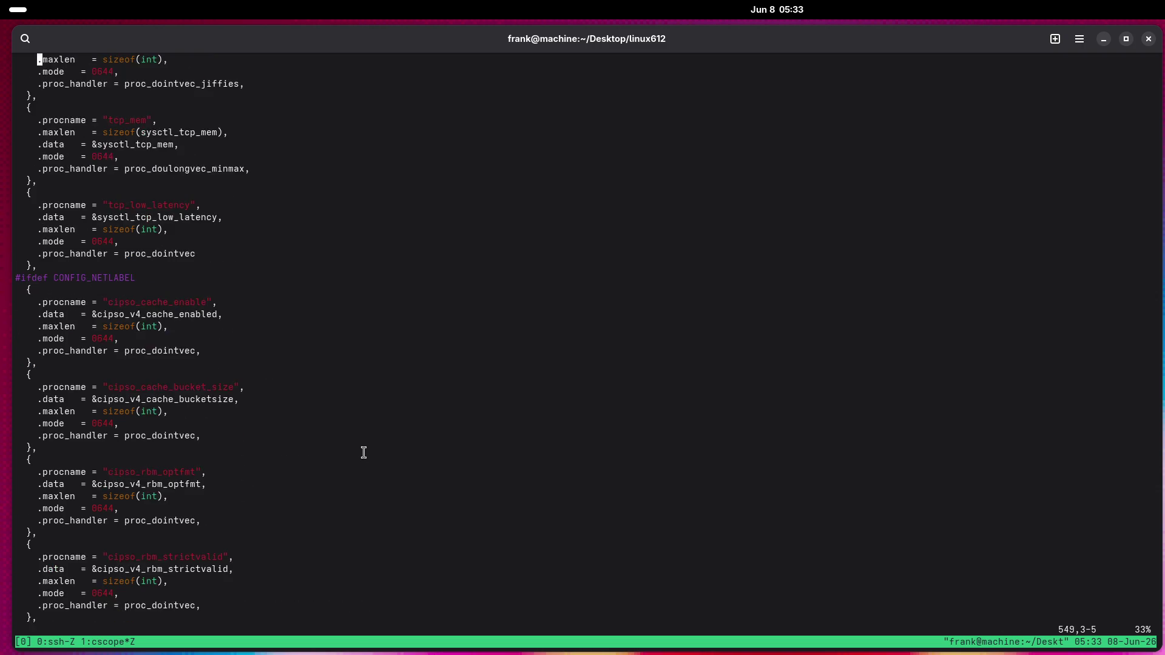
pyautogui.press('3')
pyautogui.press('0')
pyautogui.press('k')
pyautogui.press('2')
pyautogui.press('5')
pyautogui.press('k')
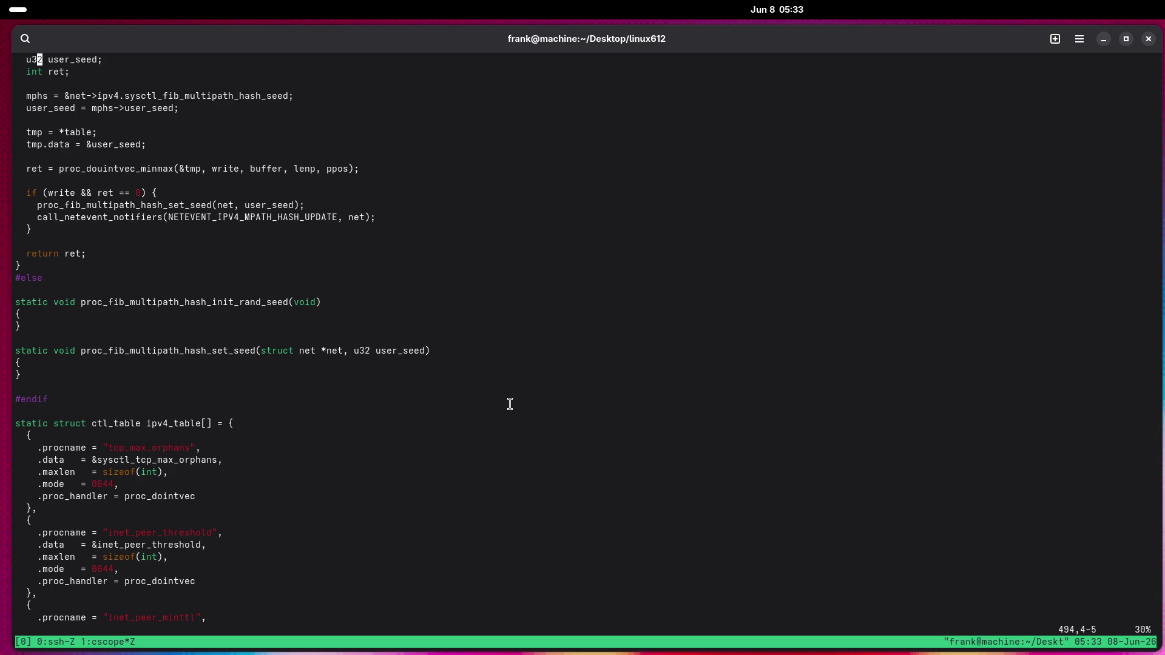
pyautogui.write(':q')
pyautogui.press('Return')
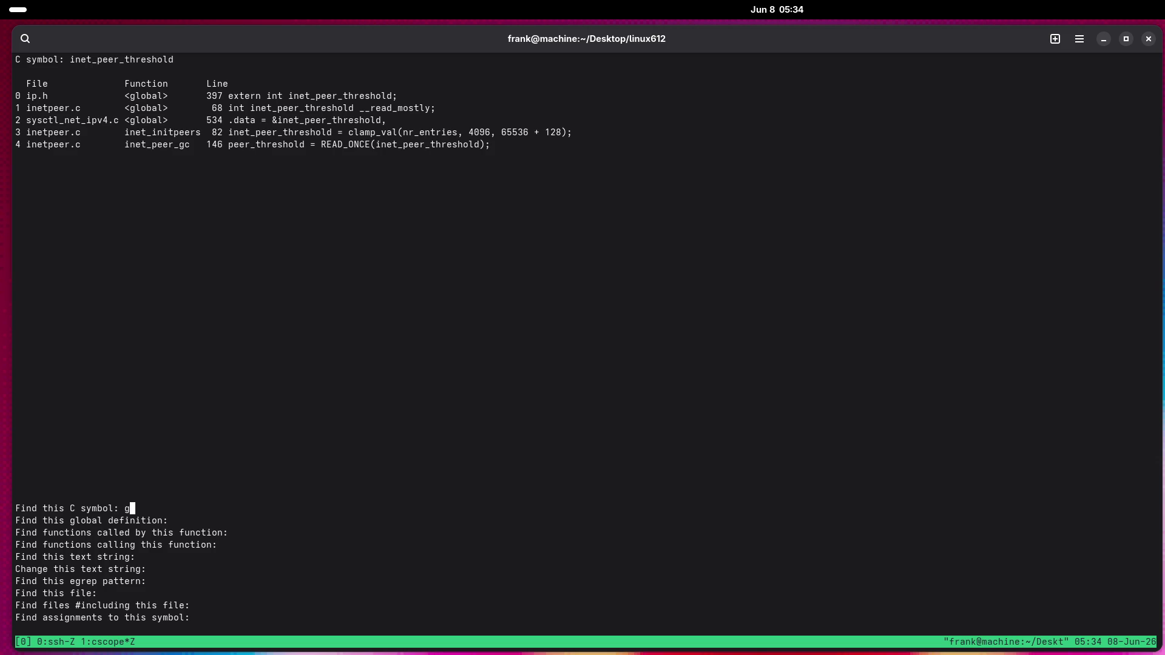
# Search cscope for get_inet_peer, then copy the name inet_getpeer from the source pane
pyautogui.write('get')
pyautogui.write('_inet_peer')
pyautogui.press('Return')
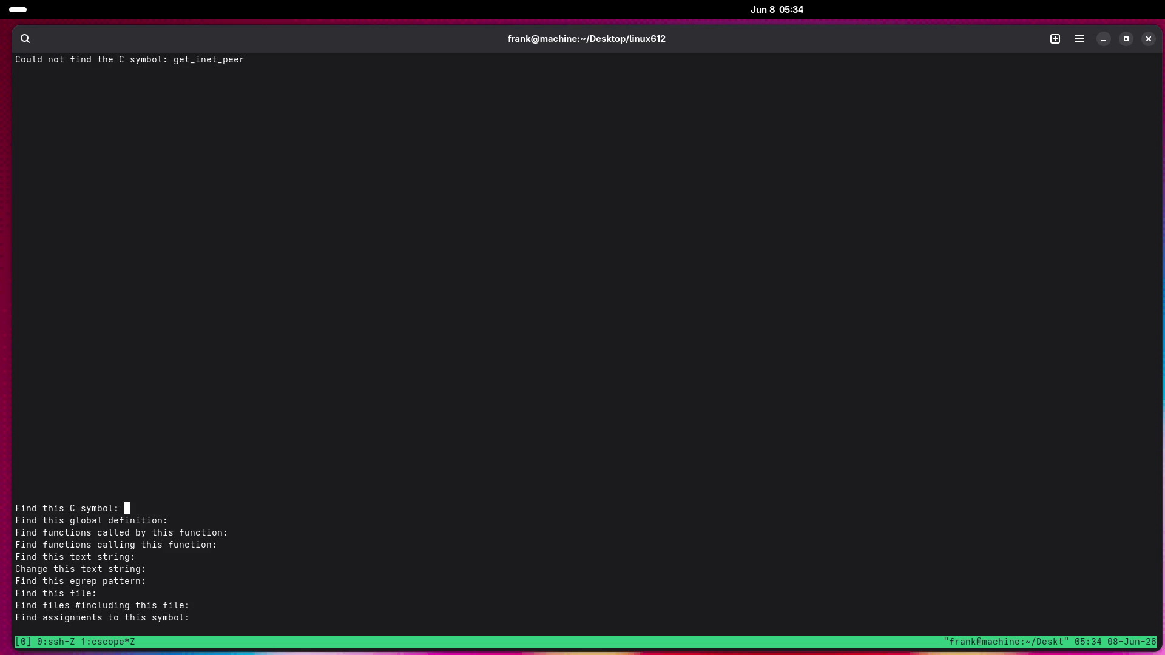
pyautogui.hotkey('ctrl', 'b')
pyautogui.press('w')
pyautogui.press('Return')
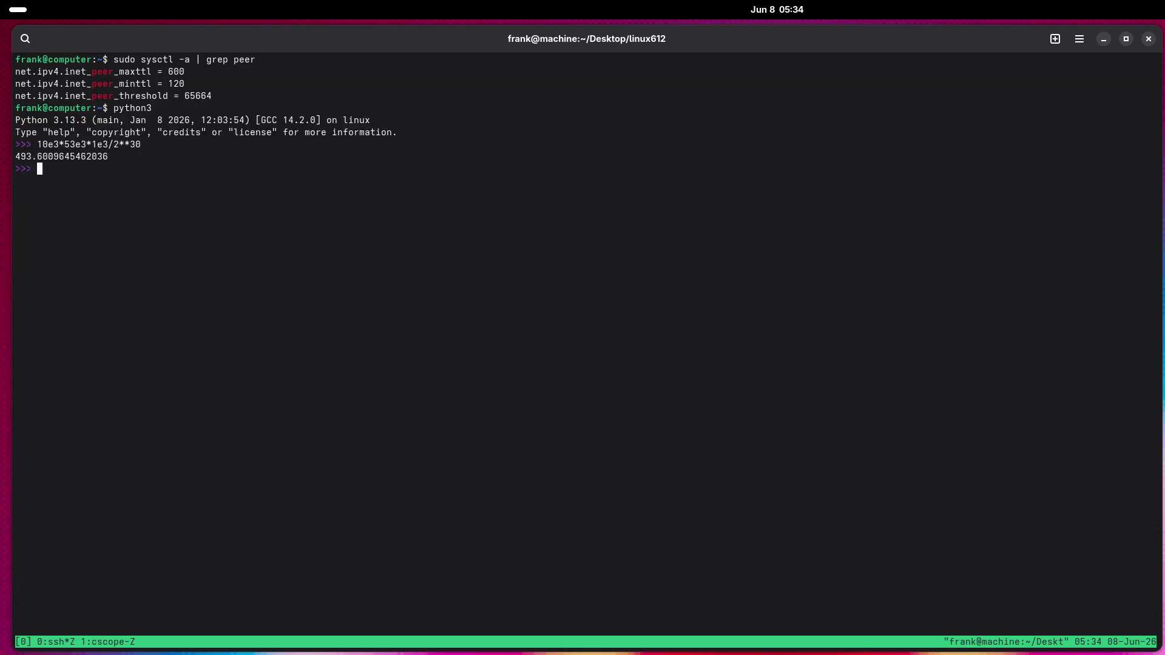
pyautogui.hotkey('ctrl', 'b')
pyautogui.press('z')
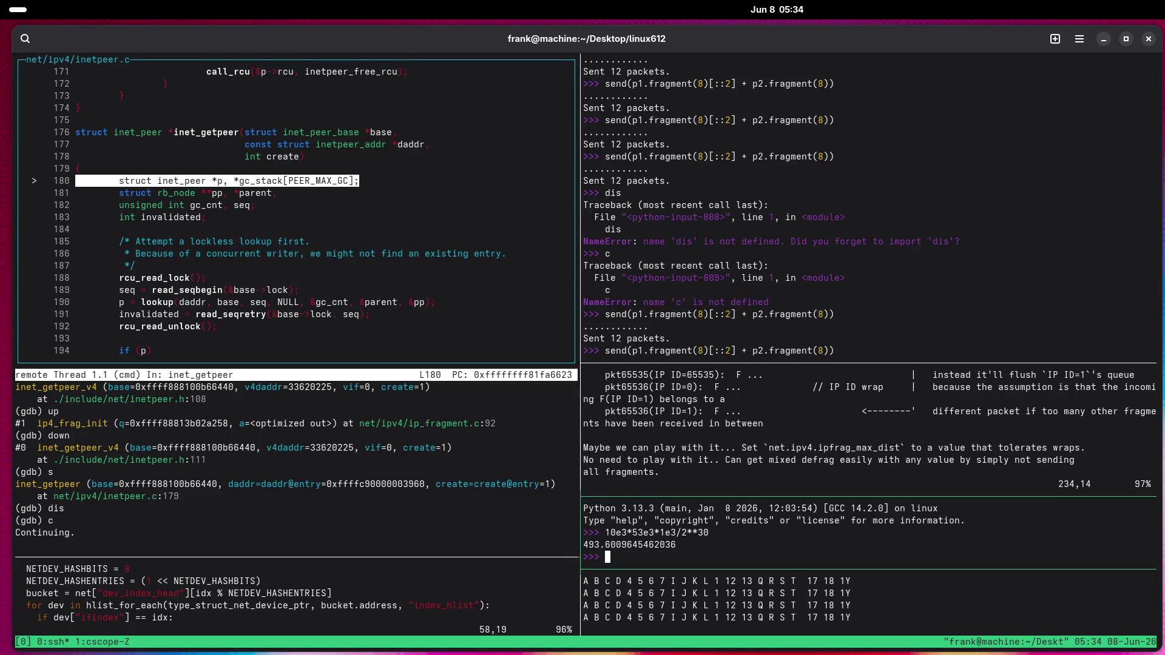
pyautogui.doubleClick(225, 134)
pyautogui.hotkey('ctrl', 'c')
pyautogui.rightClick(225, 133)
pyautogui.click(242, 148)
# Find the functions calling inet_getpeer and open the inet_getpeer_v4 result in inetpeer.h
pyautogui.hotkey('ctrl', 'b')
pyautogui.press('w')
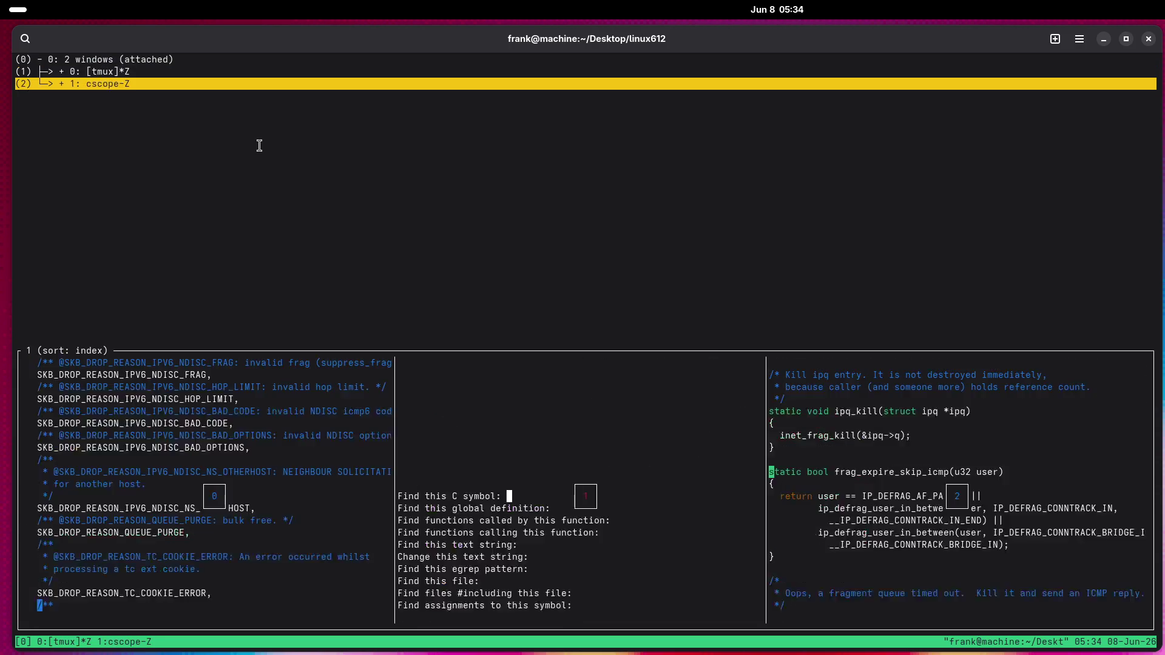
pyautogui.press('Return')
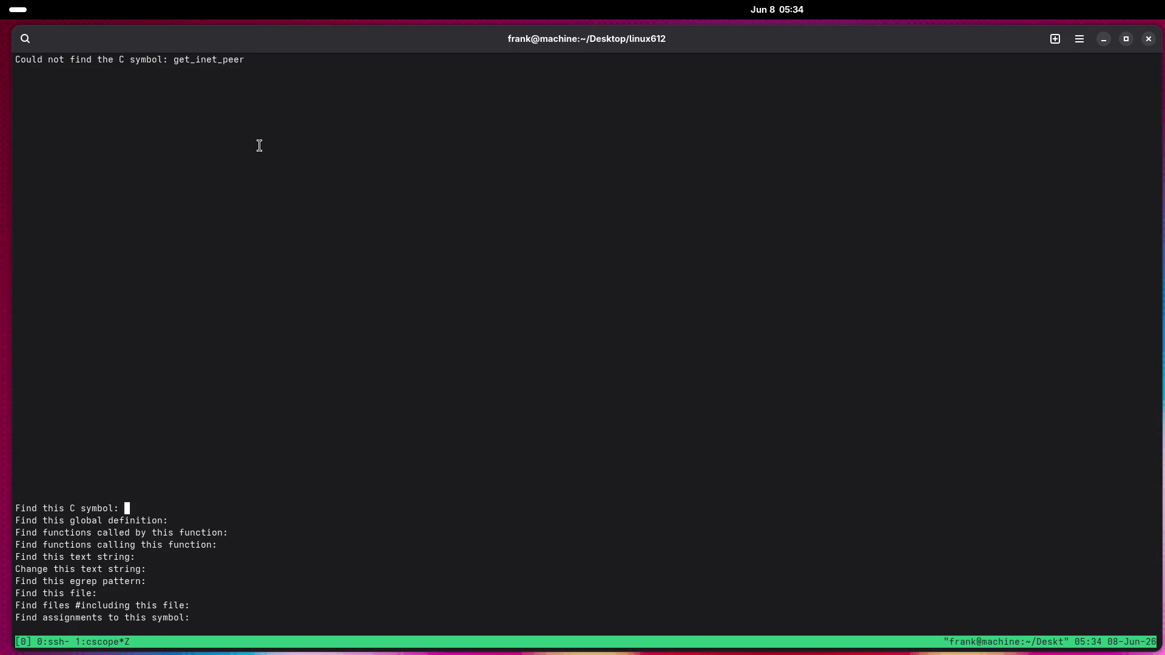
pyautogui.press('Down')
pyautogui.press('Down')
pyautogui.press('Down')
pyautogui.hotkey('ctrl', 'shift', 'v')
pyautogui.press('Return')
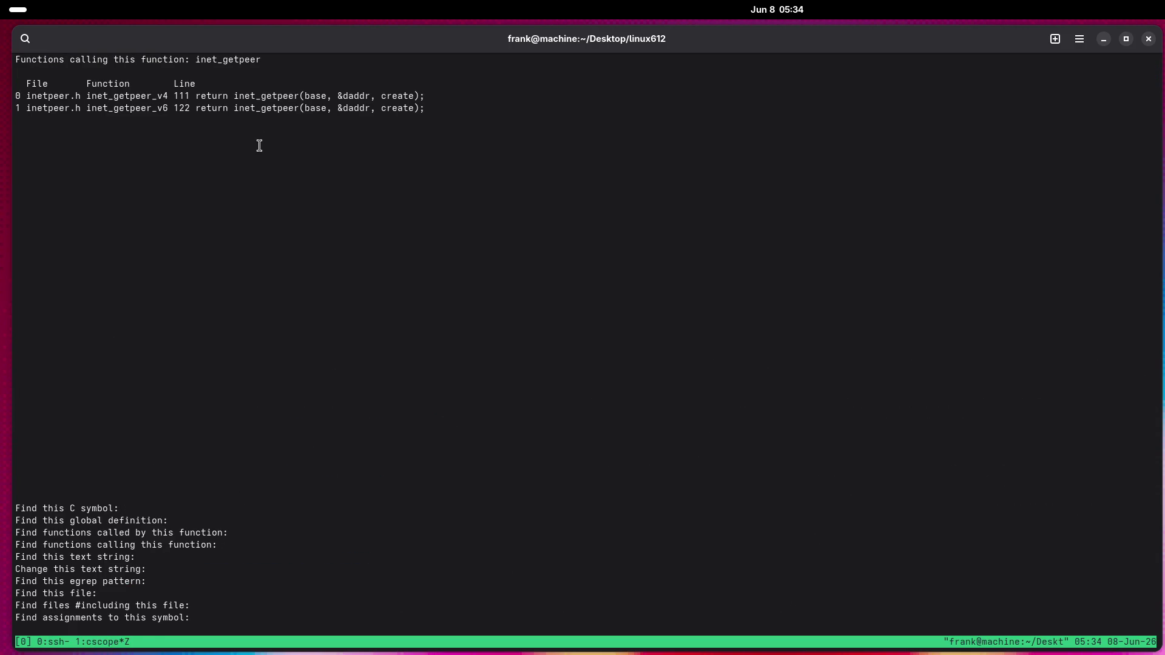
pyautogui.press('Down')
pyautogui.press('Up')
pyautogui.press('Return')
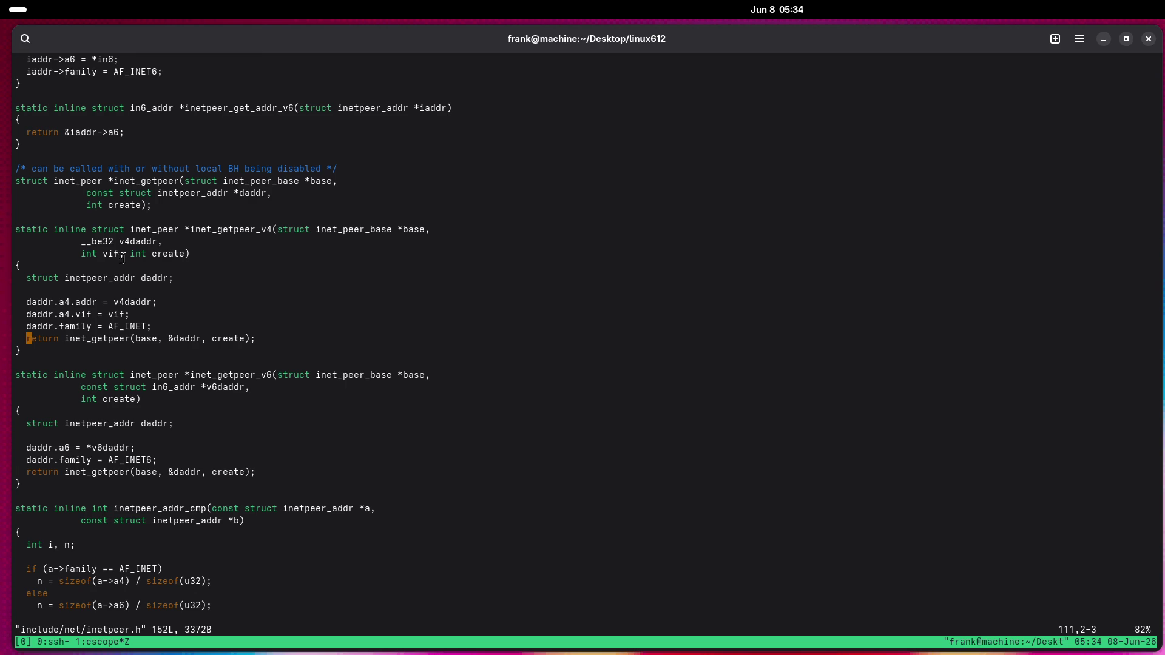
# Copy inet_getpeer_v4, close the header, and list the functions calling inet_getpeer_v4
pyautogui.doubleClick(238, 231)
pyautogui.rightClick(237, 231)
pyautogui.click(258, 247)
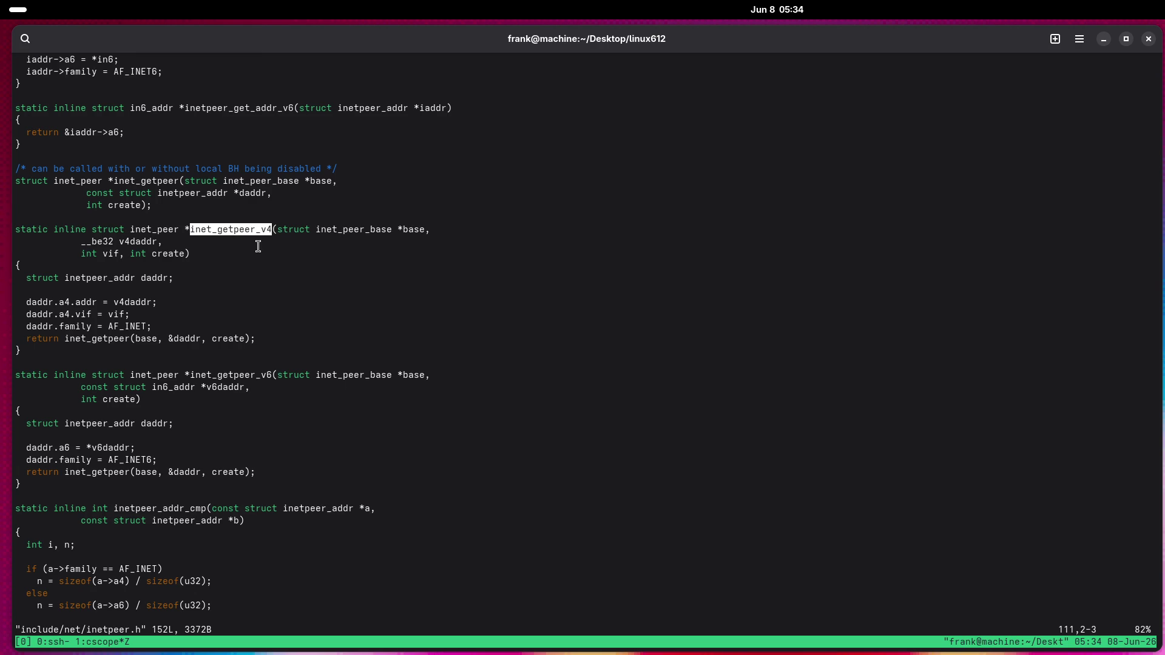
pyautogui.write(':q')
pyautogui.press('Return')
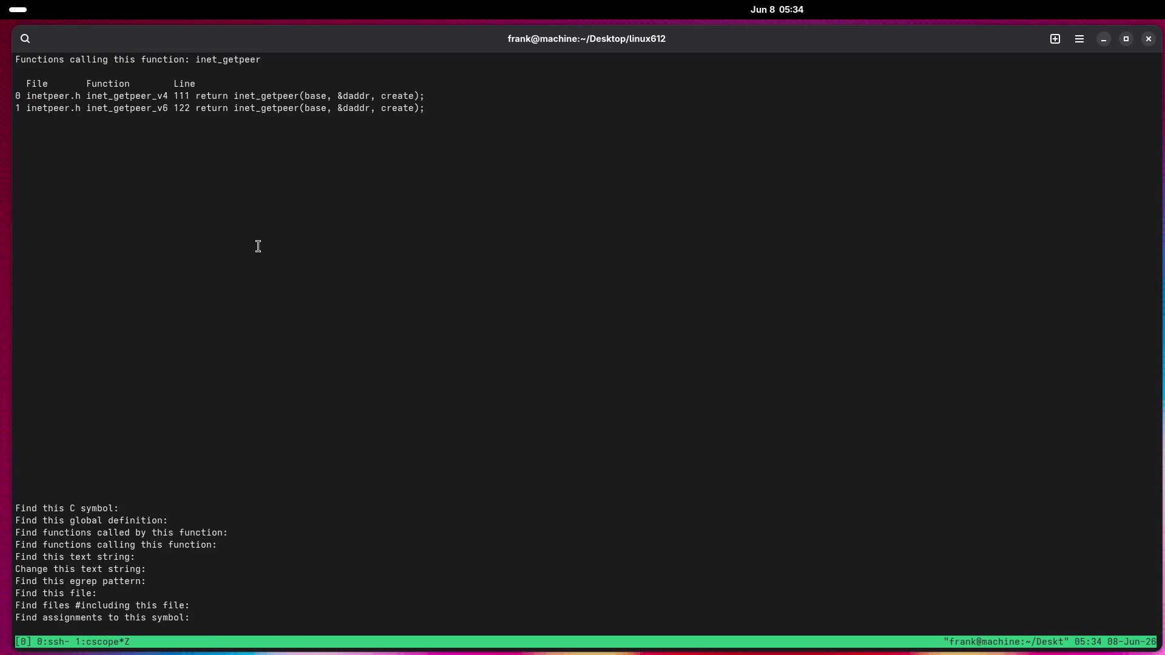
pyautogui.hotkey('ctrl', 'shift', 'v')
pyautogui.press('Return')
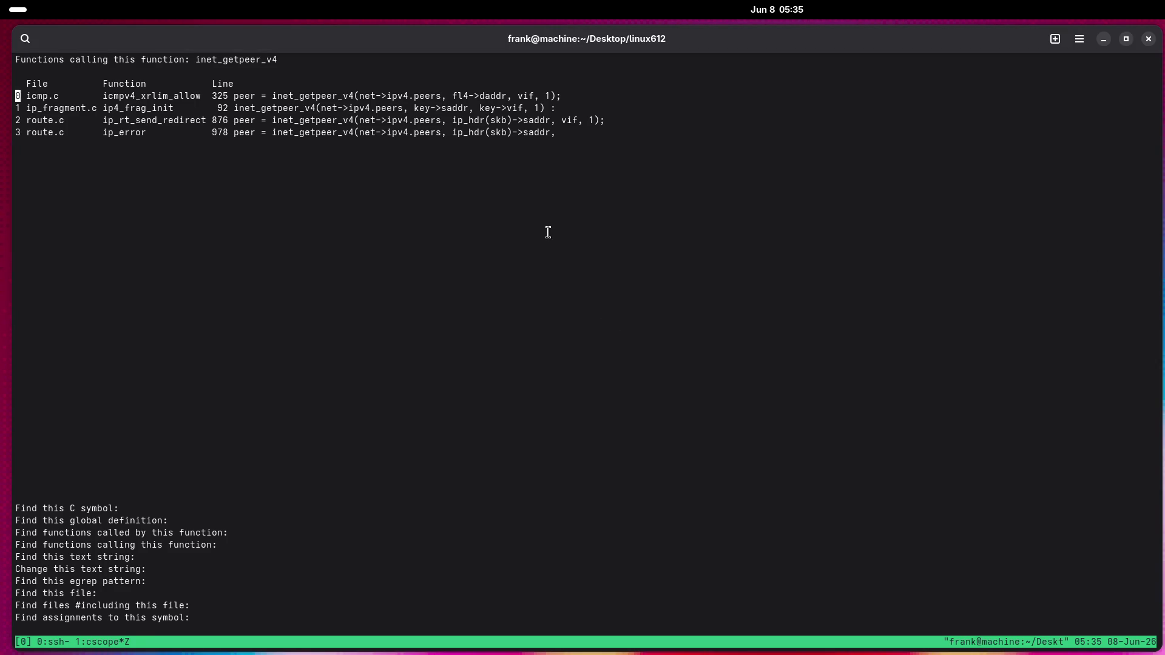
# Open the Activities overview to see all open windows
pyautogui.press('super')
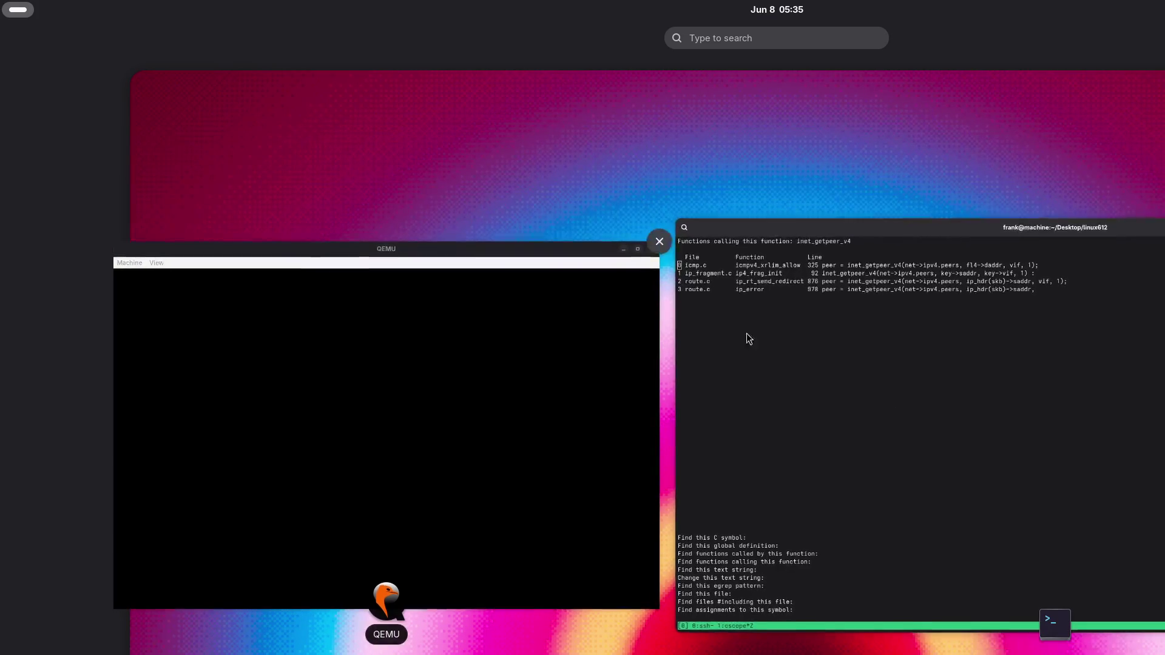
# In a new terminal tab, run ~/ff.sh and start Firefox with the Heavy Earlobes profile
pyautogui.click(746, 333)
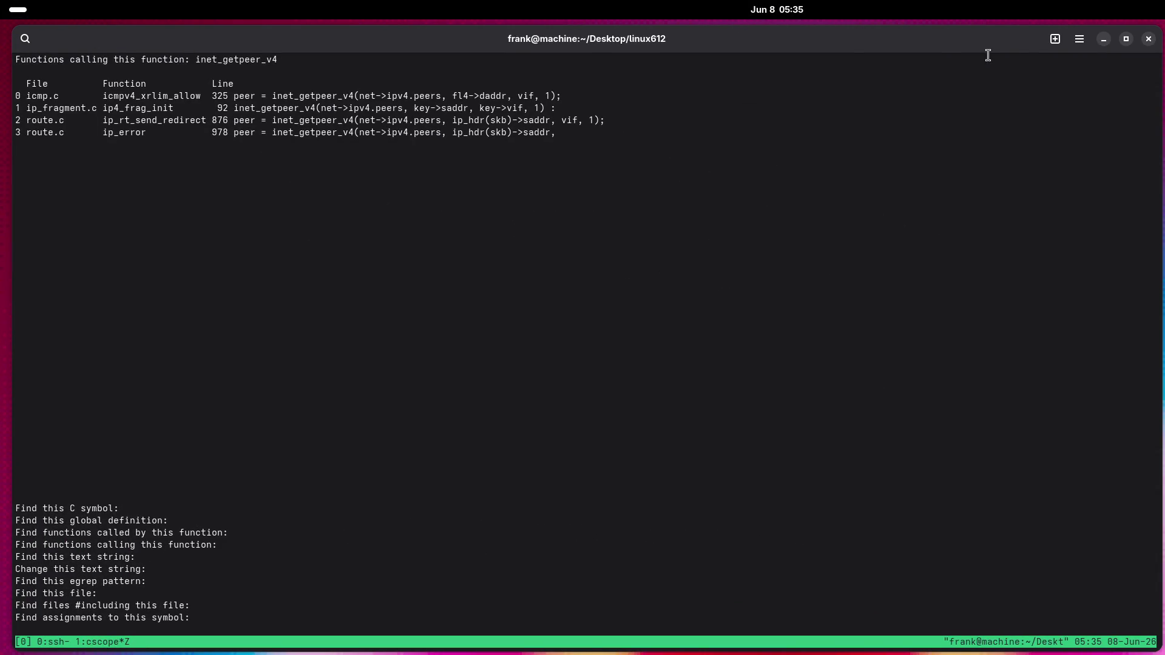
pyautogui.click(1055, 40)
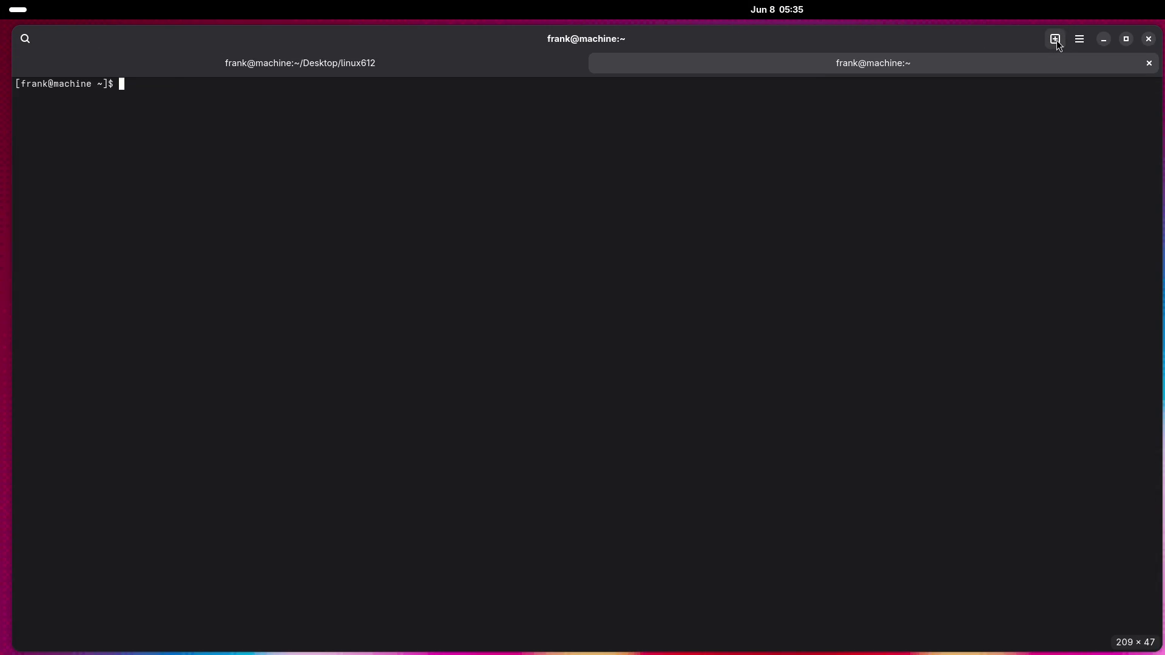
pyautogui.write('~/ff.sh')
pyautogui.press('Return')
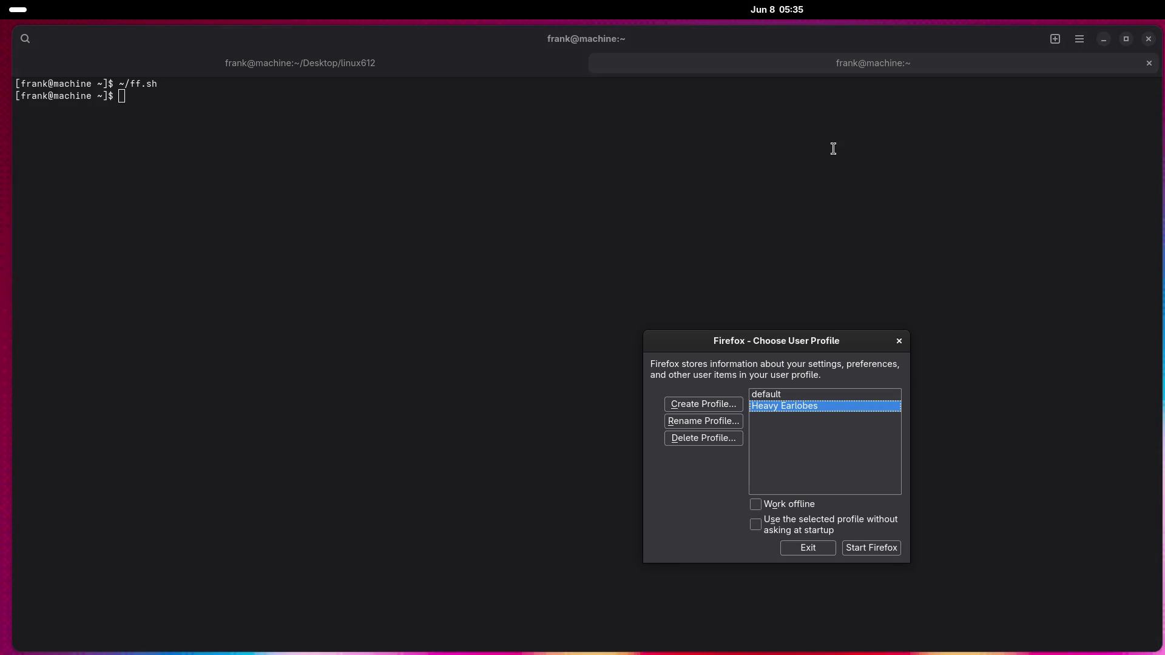
pyautogui.click(889, 549)
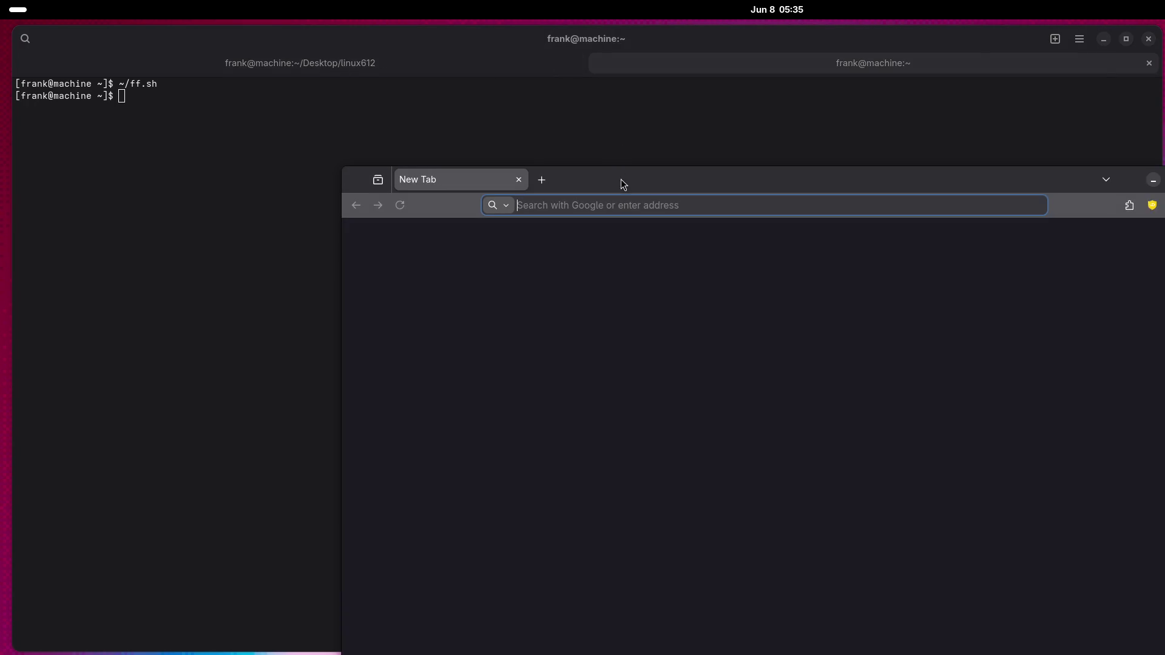
# Search 'yahoo nebius', open the Yahoo Finance NBIS quote, and decline optional cookie tracking
pyautogui.moveTo(620, 179); pyautogui.dragTo(331, 64)
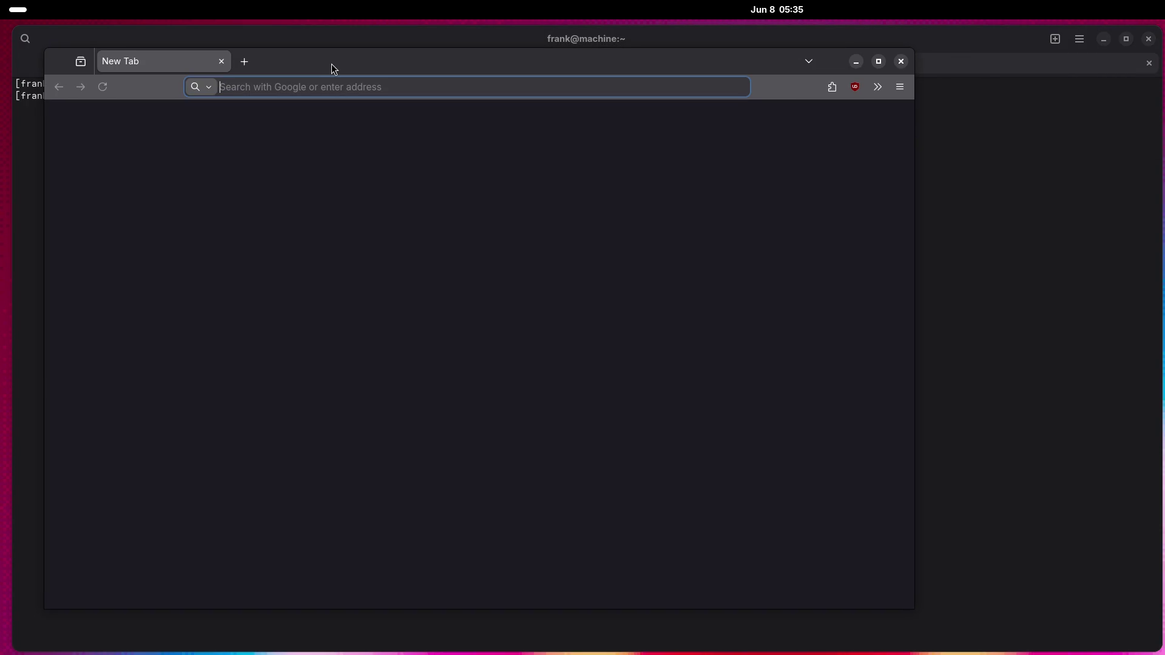
pyautogui.write('yahoo nebius')
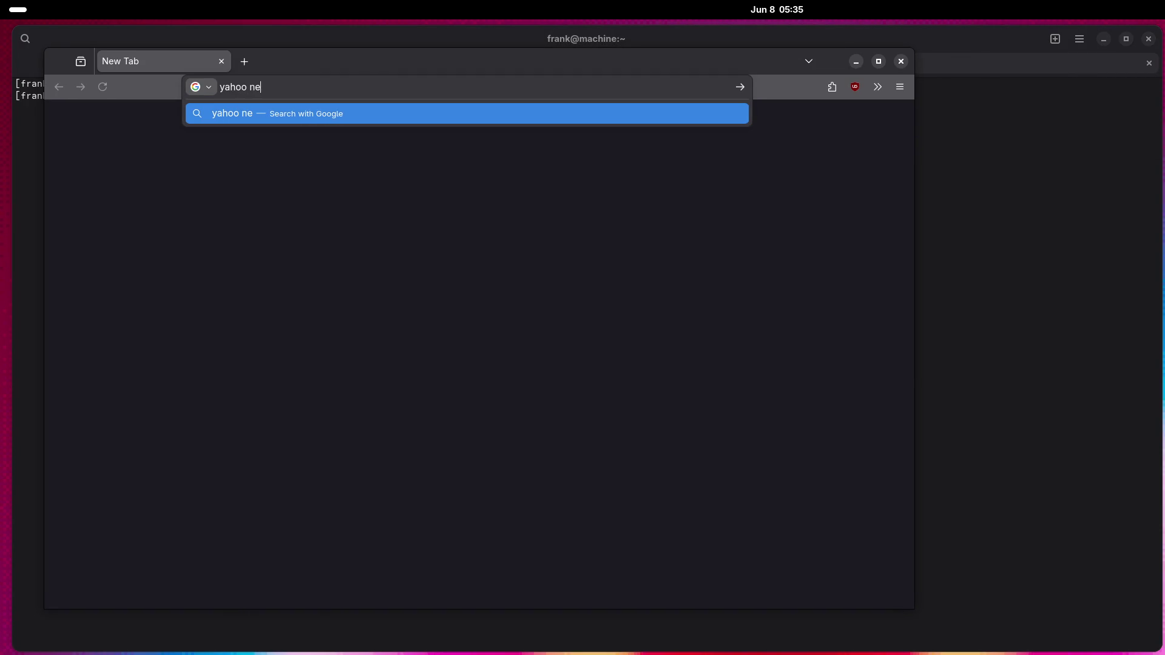
pyautogui.press('Return')
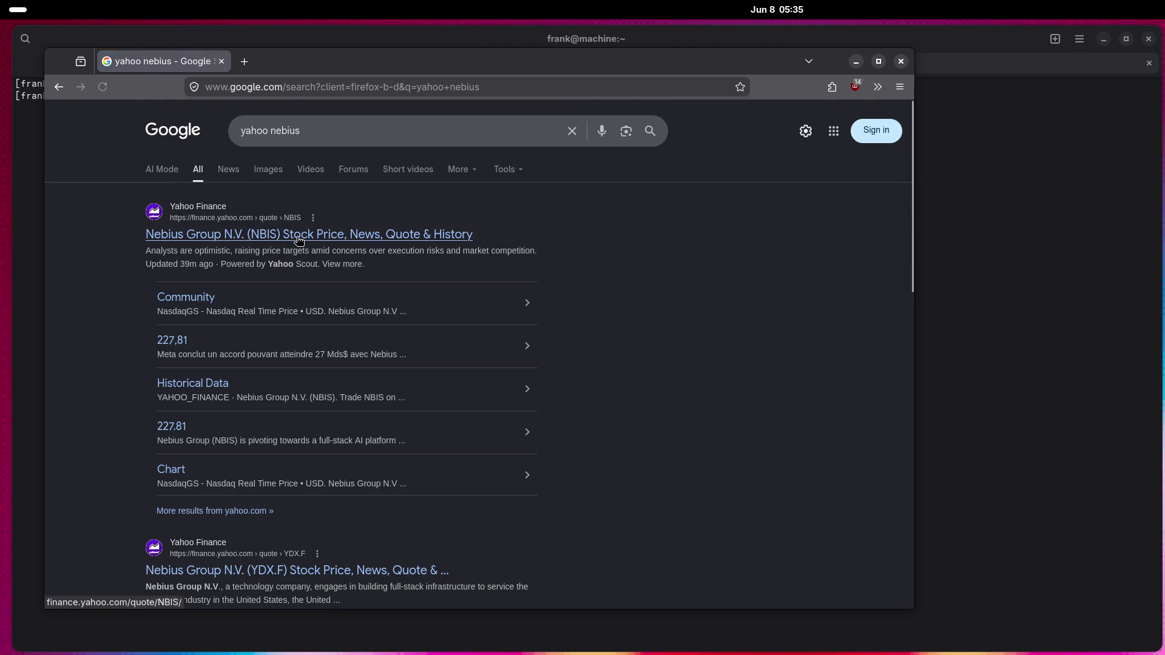
pyautogui.click(330, 235)
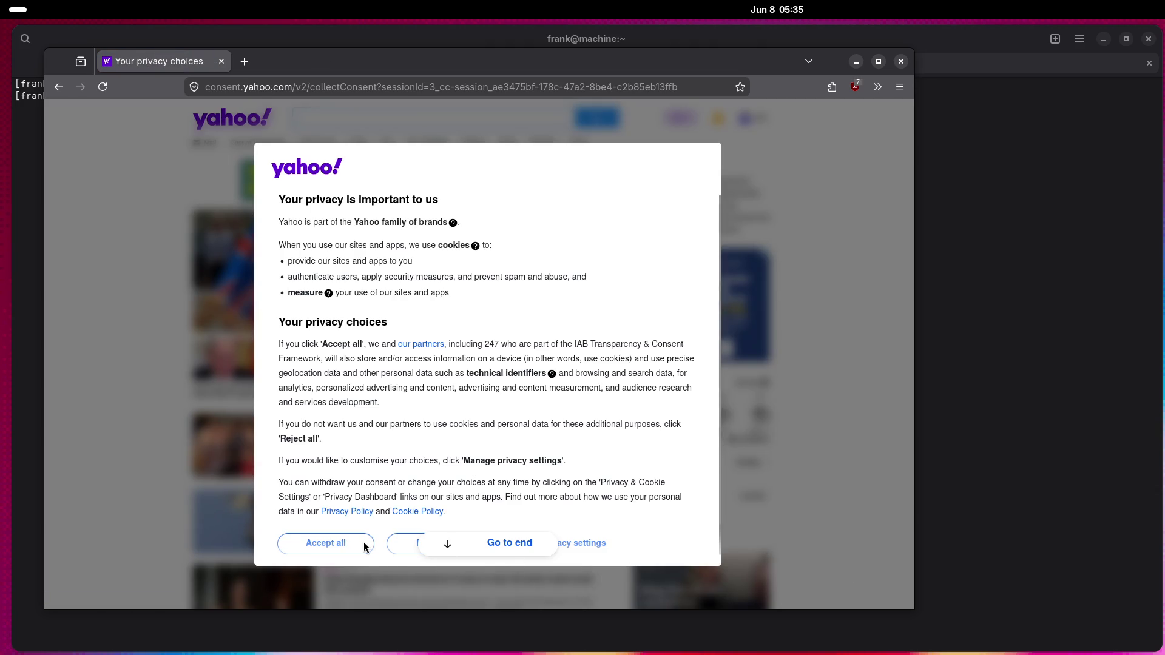
pyautogui.scroll(-1, 399, 542)
pyautogui.click(430, 538)
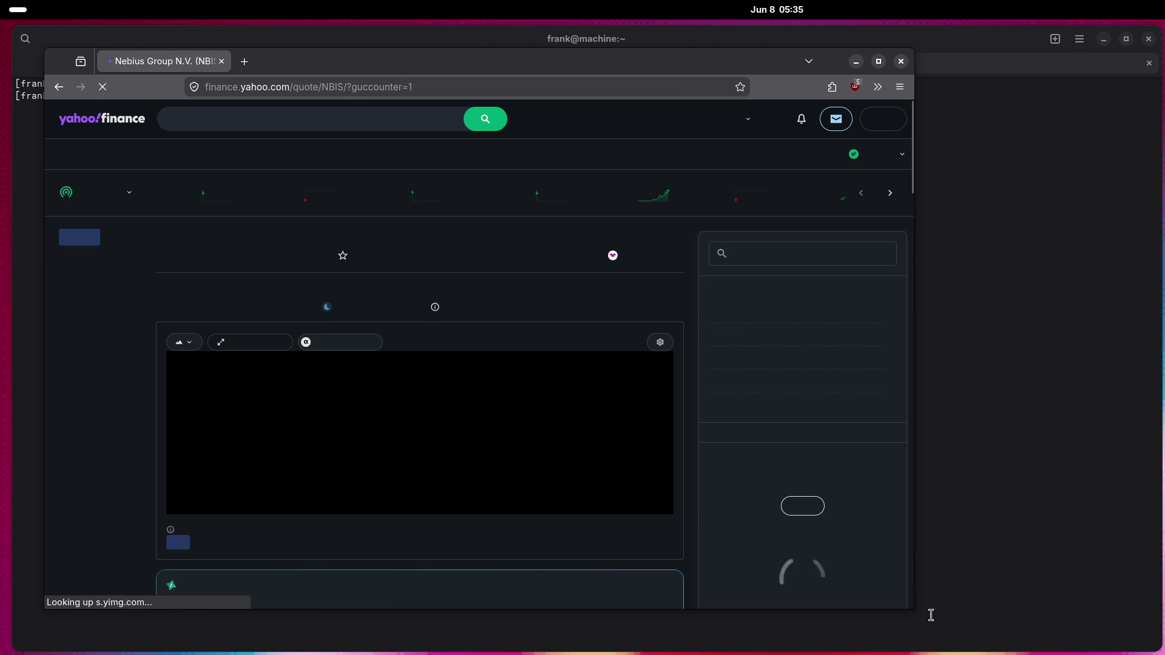
# Enlarge the browser to fill the screen and set the NBIS chart to 5D
pyautogui.moveTo(910, 611); pyautogui.dragTo(1162, 652)
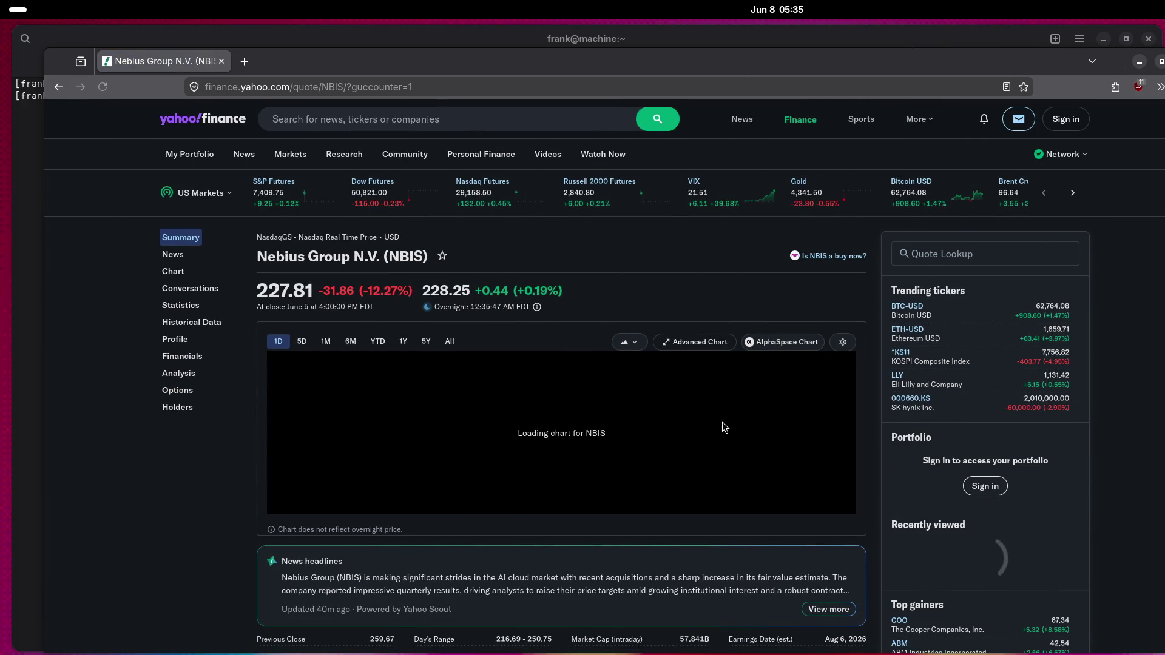
pyautogui.scroll(-3, 561, 265)
pyautogui.scroll(2, 100, 332)
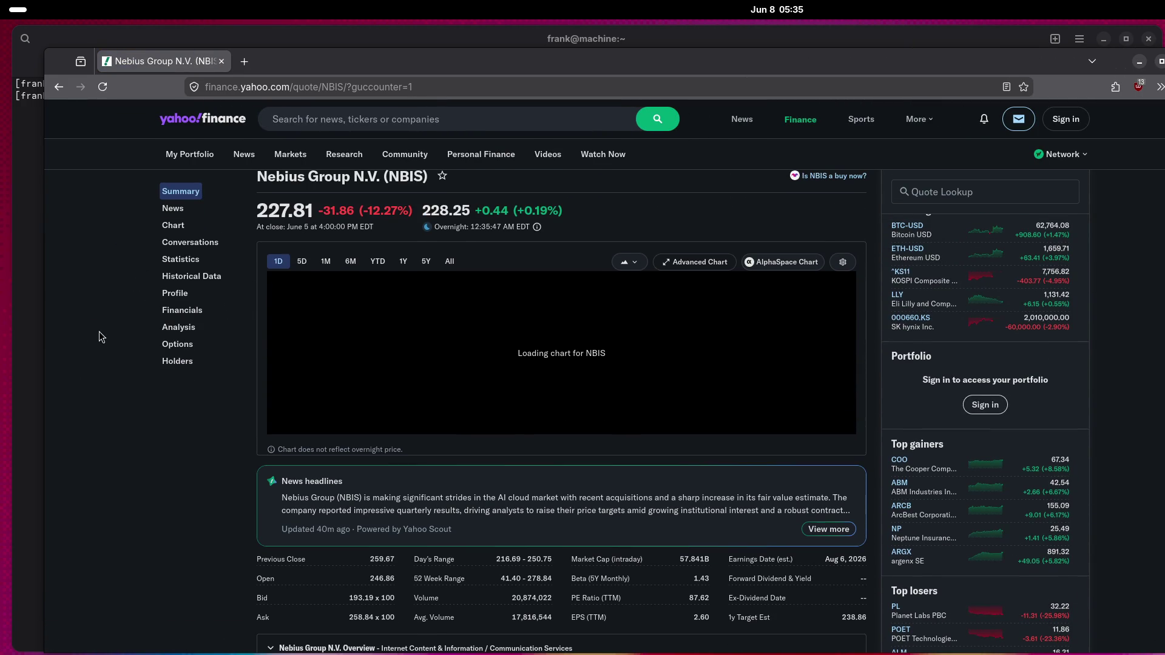
pyautogui.click(302, 262)
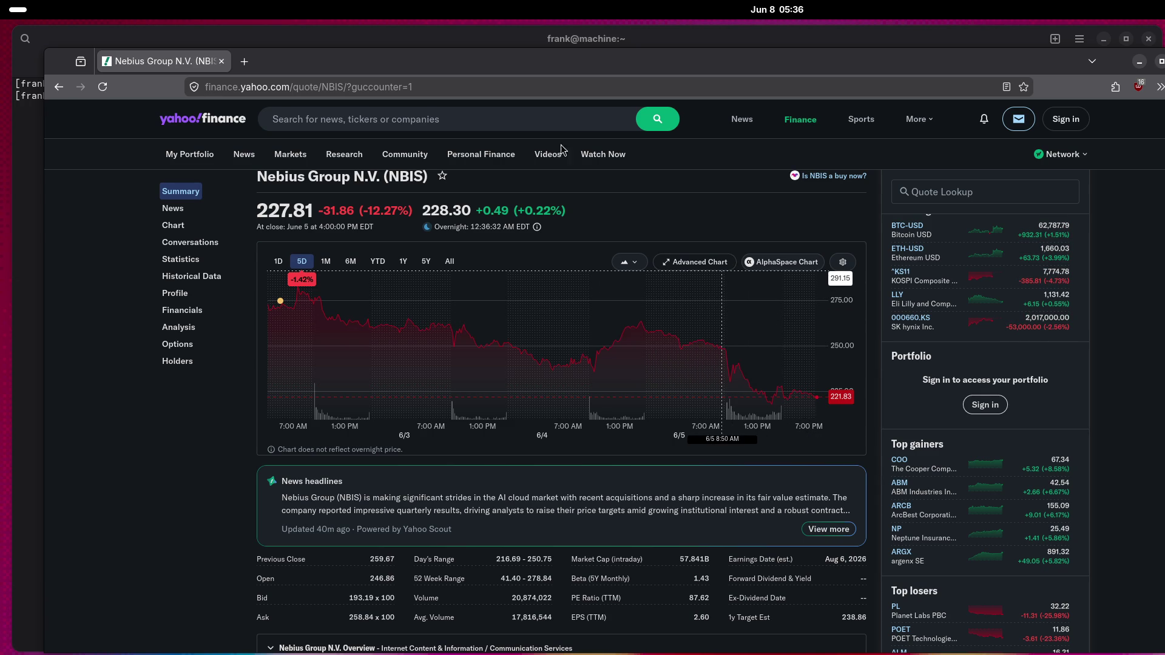
pyautogui.middleClick(221, 121)
pyautogui.click(303, 65)
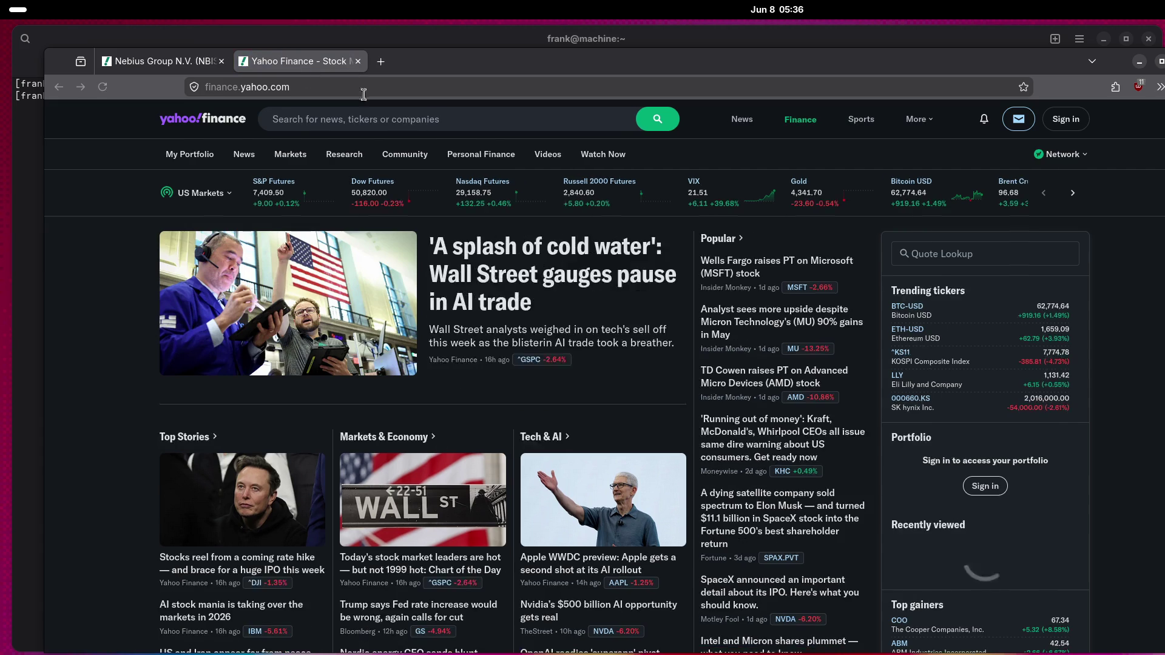
pyautogui.click(367, 125)
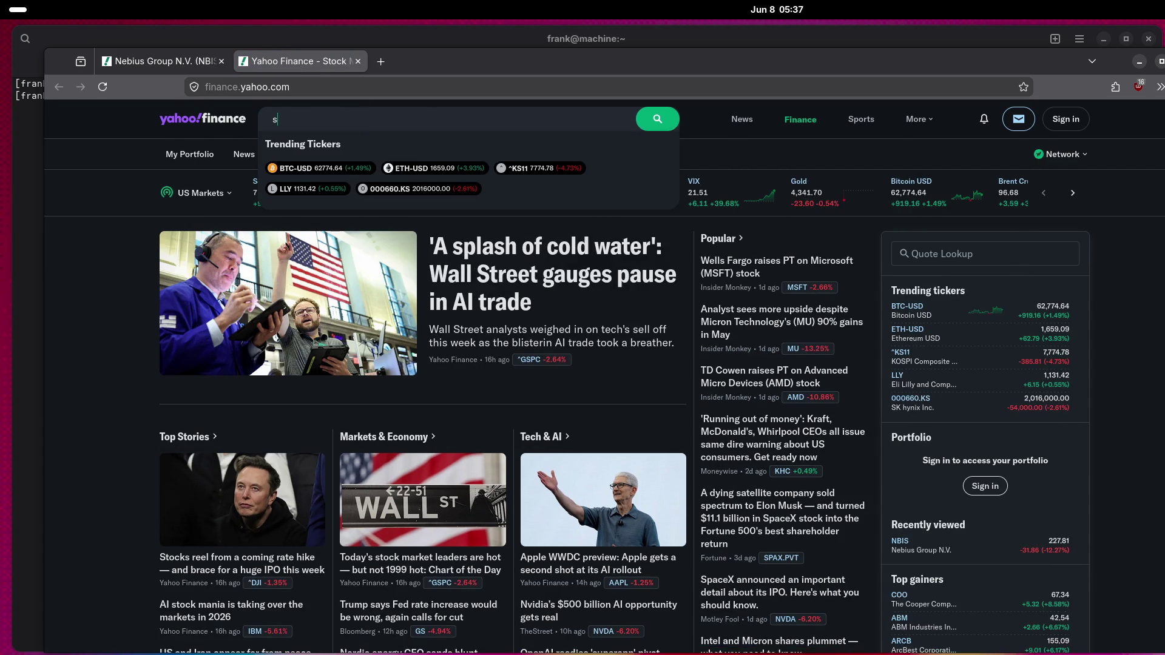
pyautogui.write('sivers')
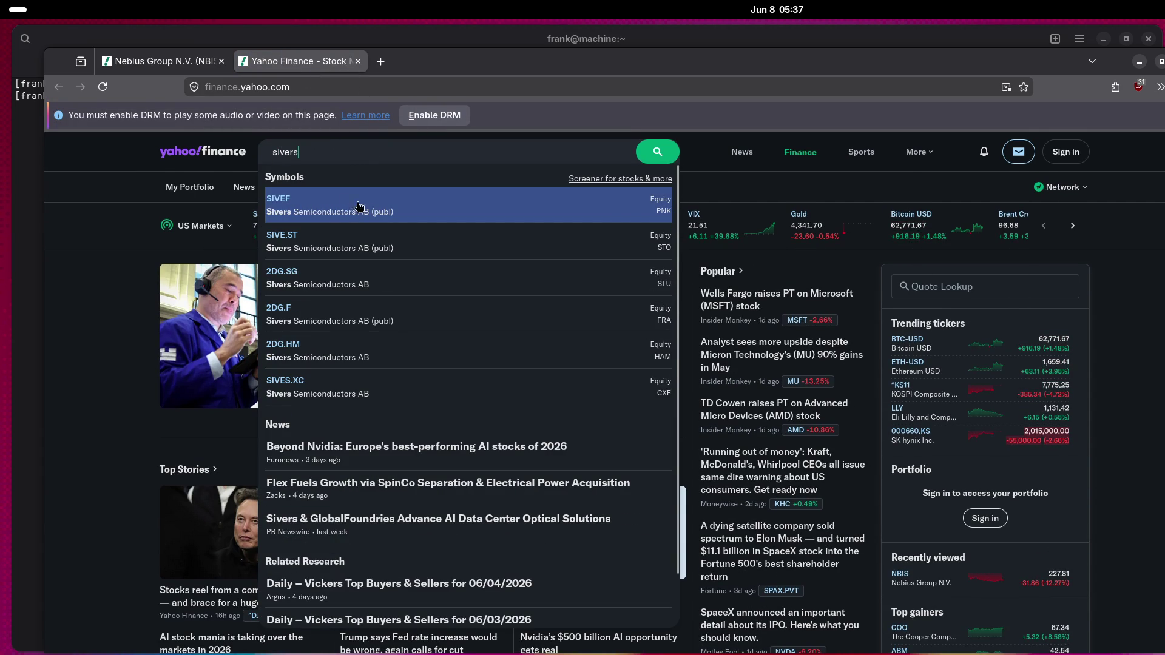
pyautogui.click(298, 208)
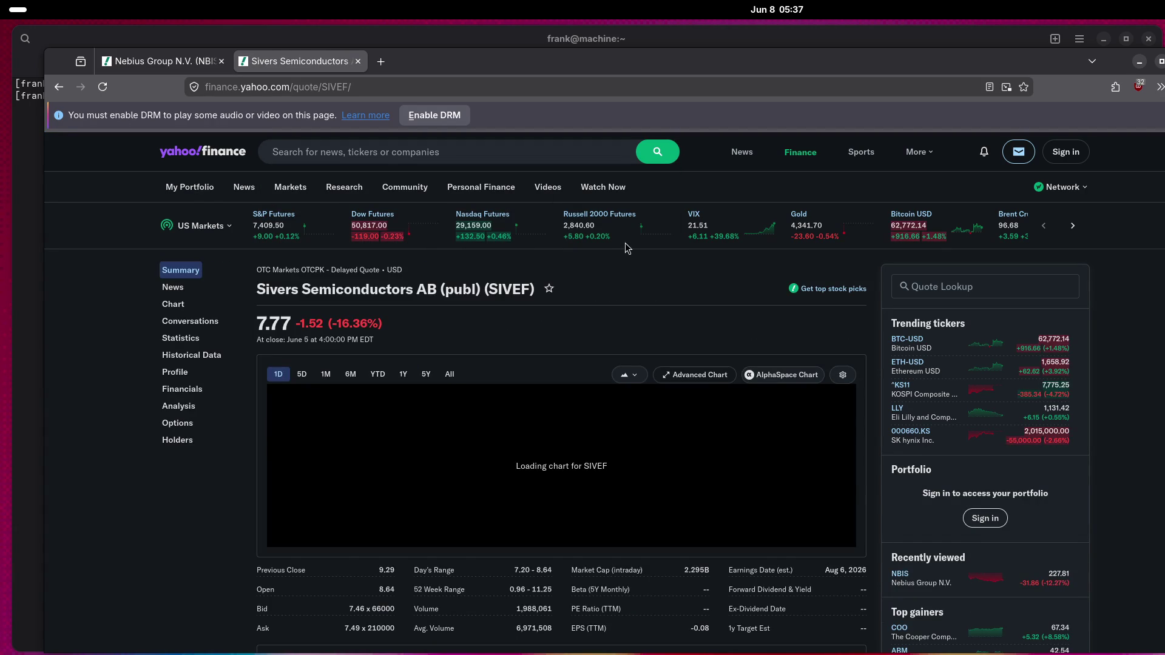
pyautogui.scroll(-2, 588, 293)
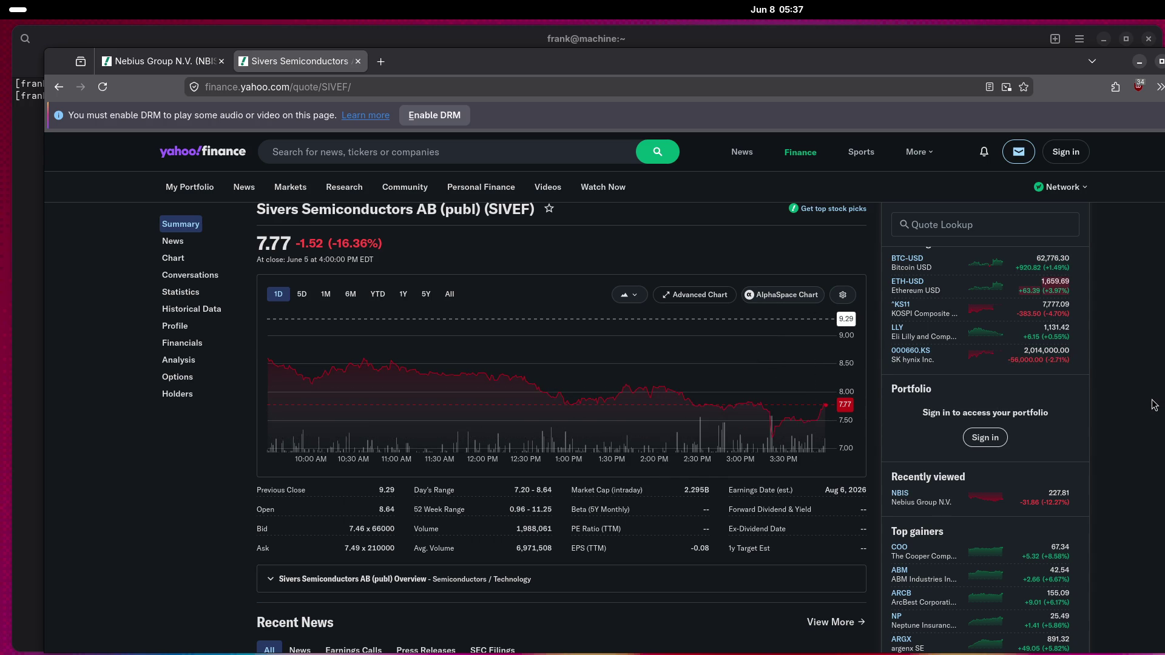
pyautogui.scroll(-3, 1146, 404)
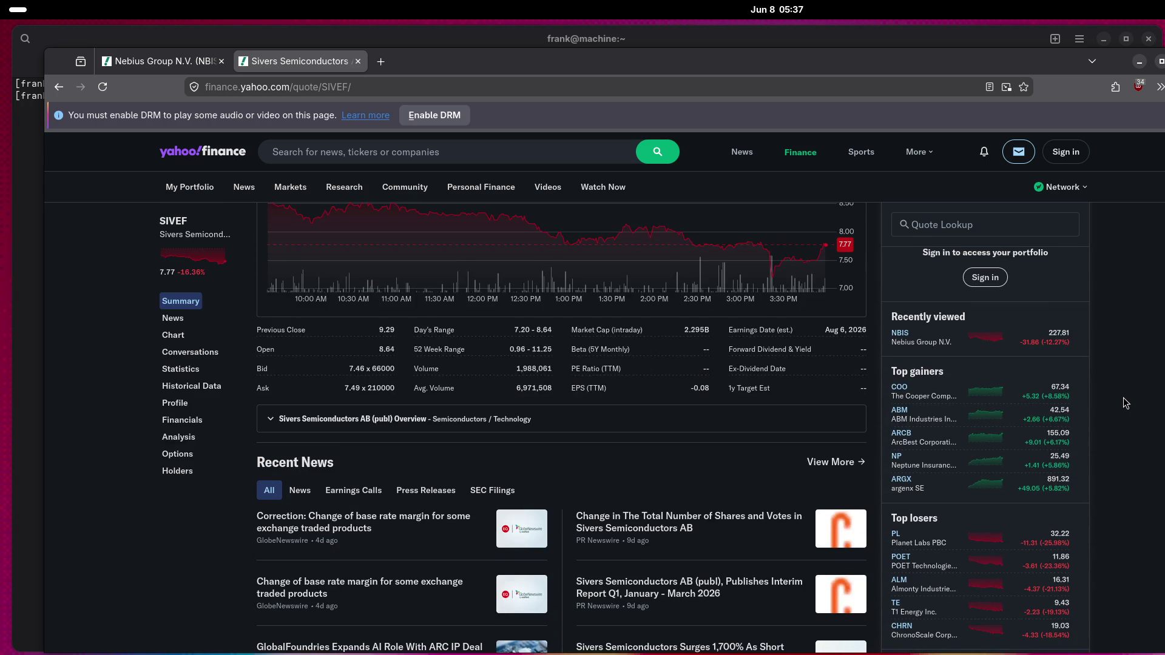
pyautogui.scroll(5, 1123, 398)
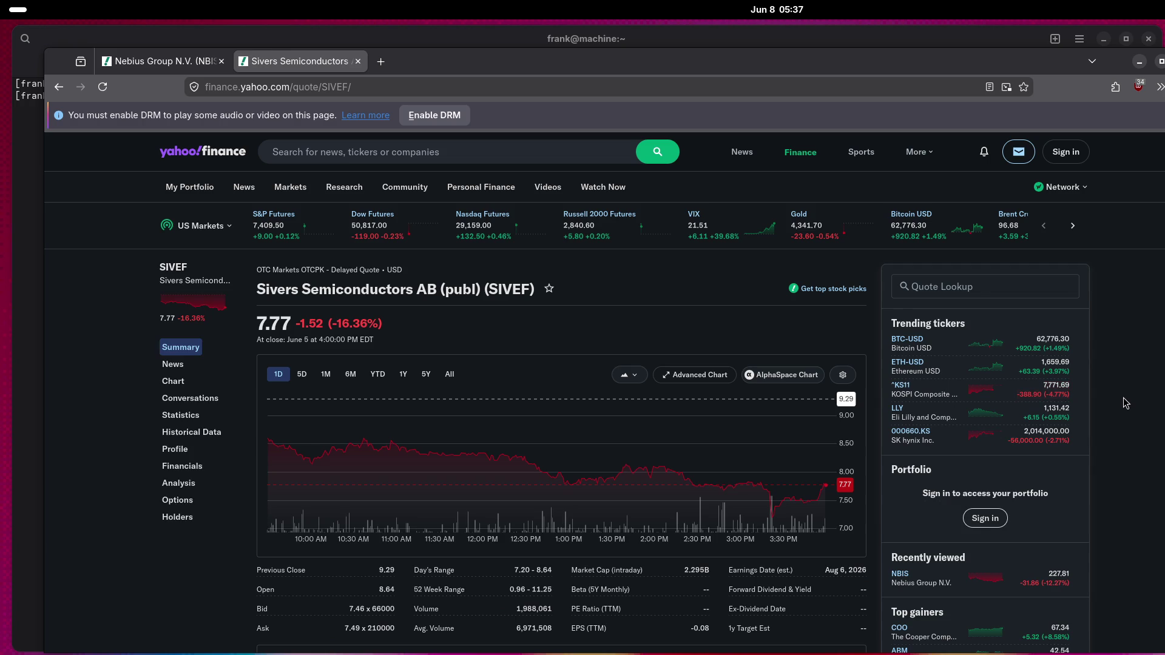
pyautogui.click(358, 61)
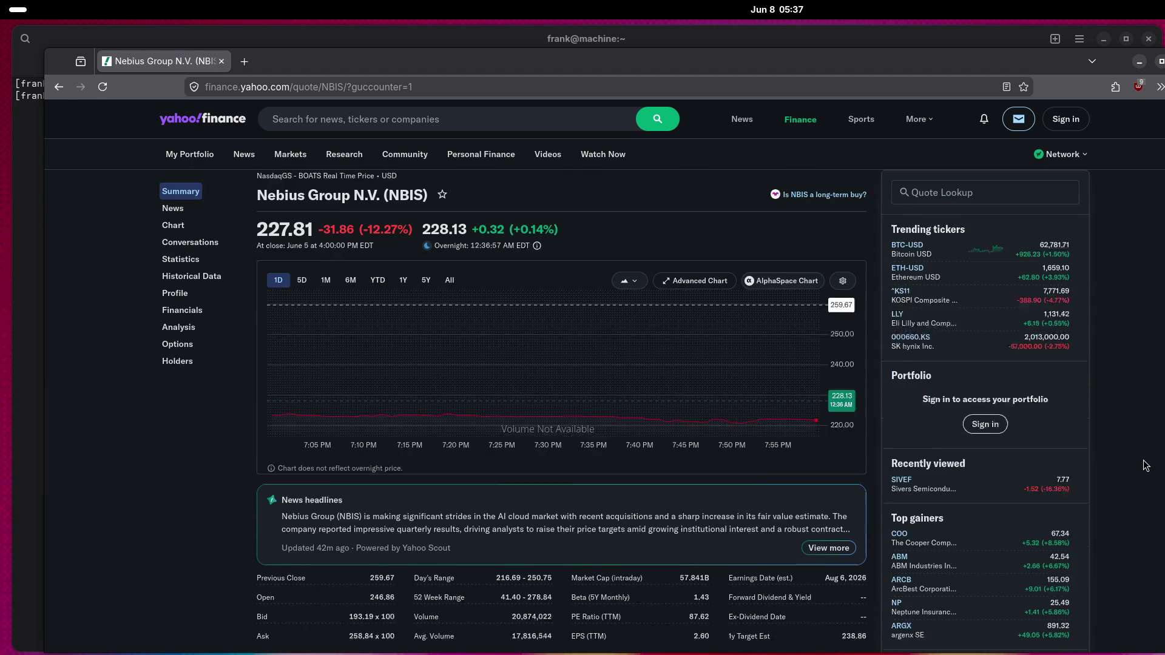
# Search 'OHB', open the OHB SE (OHB.F) quote, and switch its chart from 5D to 1M
pyautogui.scroll(-5, 1142, 465)
pyautogui.scroll(-5, 1142, 464)
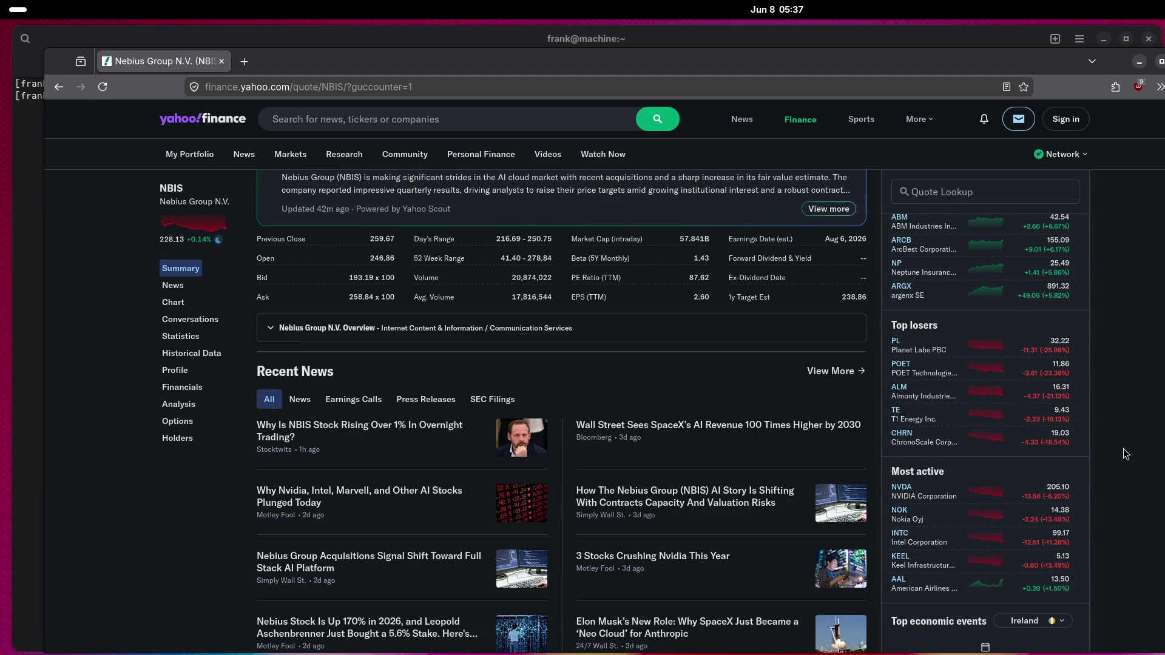
pyautogui.scroll(-3, 1121, 445)
pyautogui.scroll(15, 423, 142)
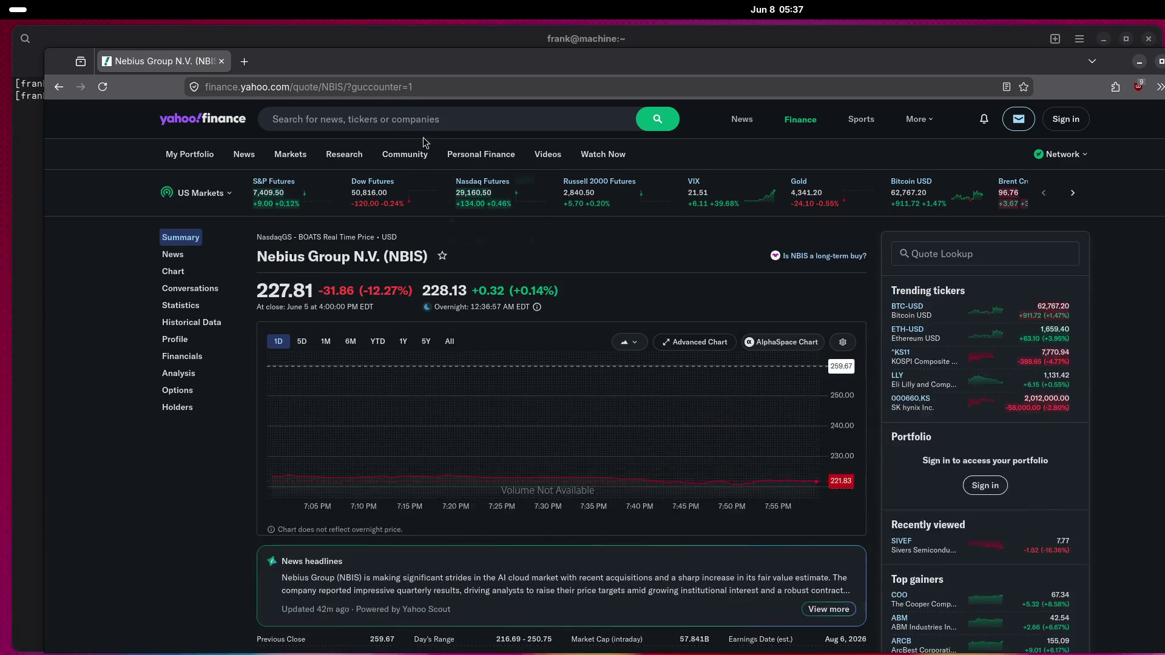
pyautogui.click(399, 119)
pyautogui.write('O')
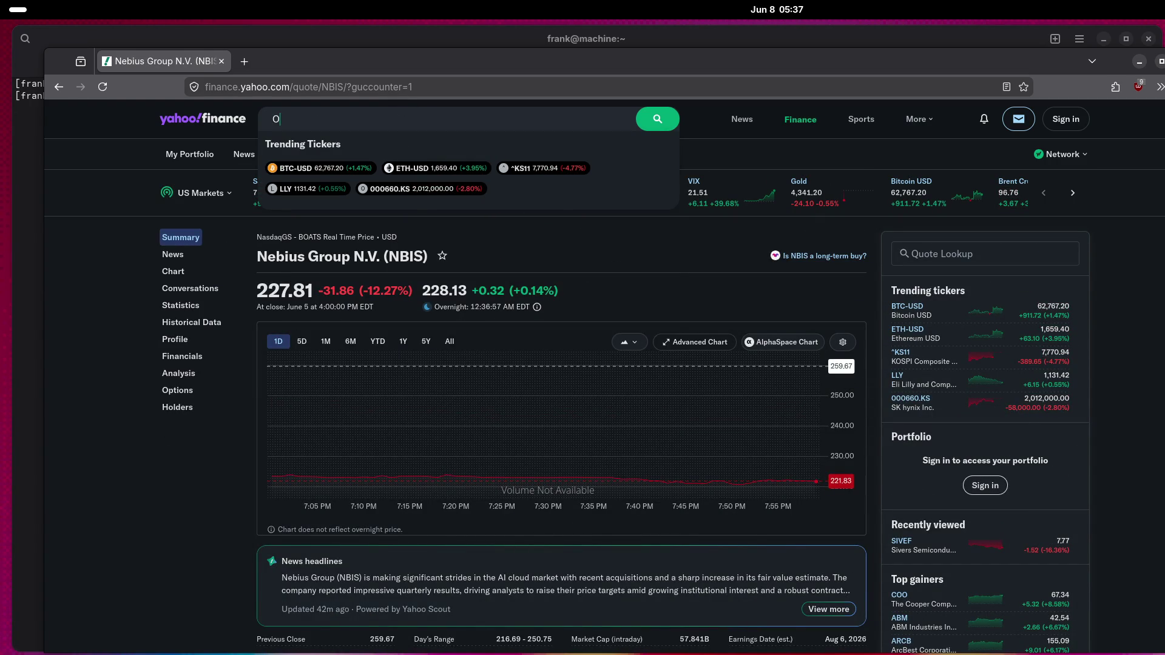
pyautogui.write('HB')
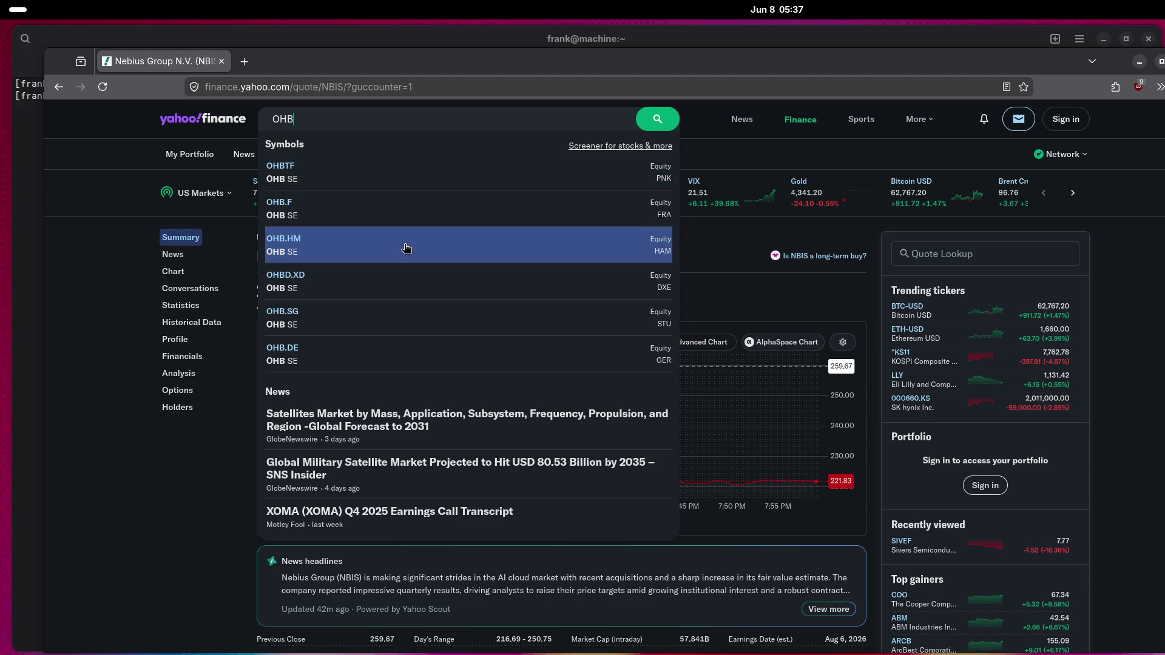
pyautogui.click(460, 210)
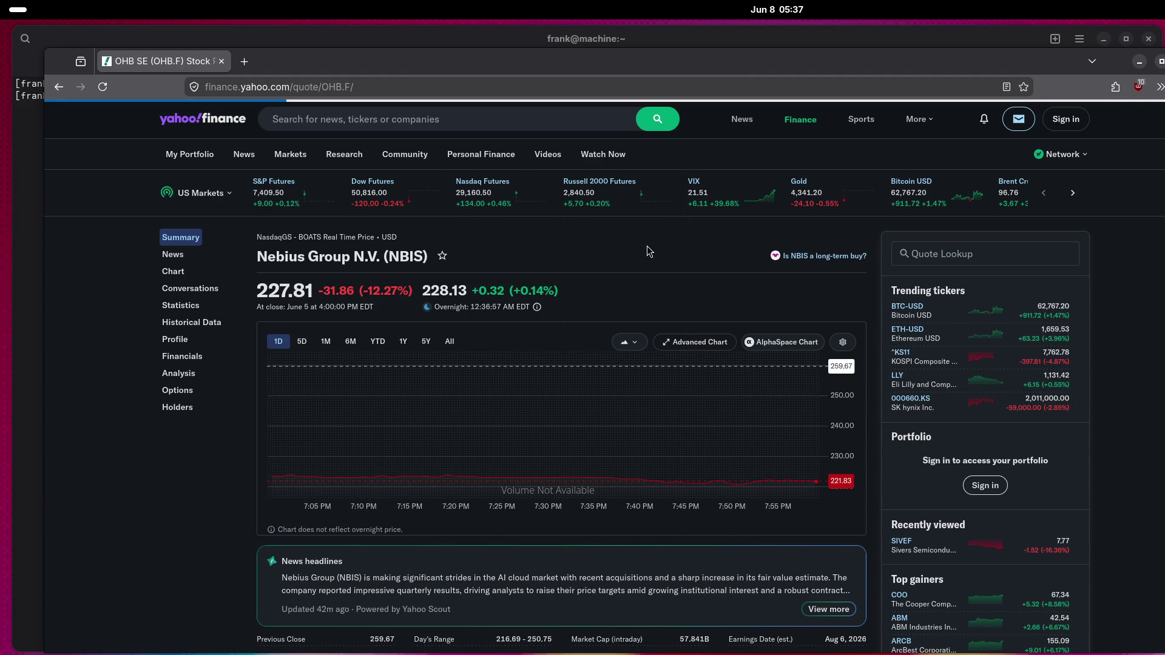
pyautogui.click(301, 343)
pyautogui.click(325, 343)
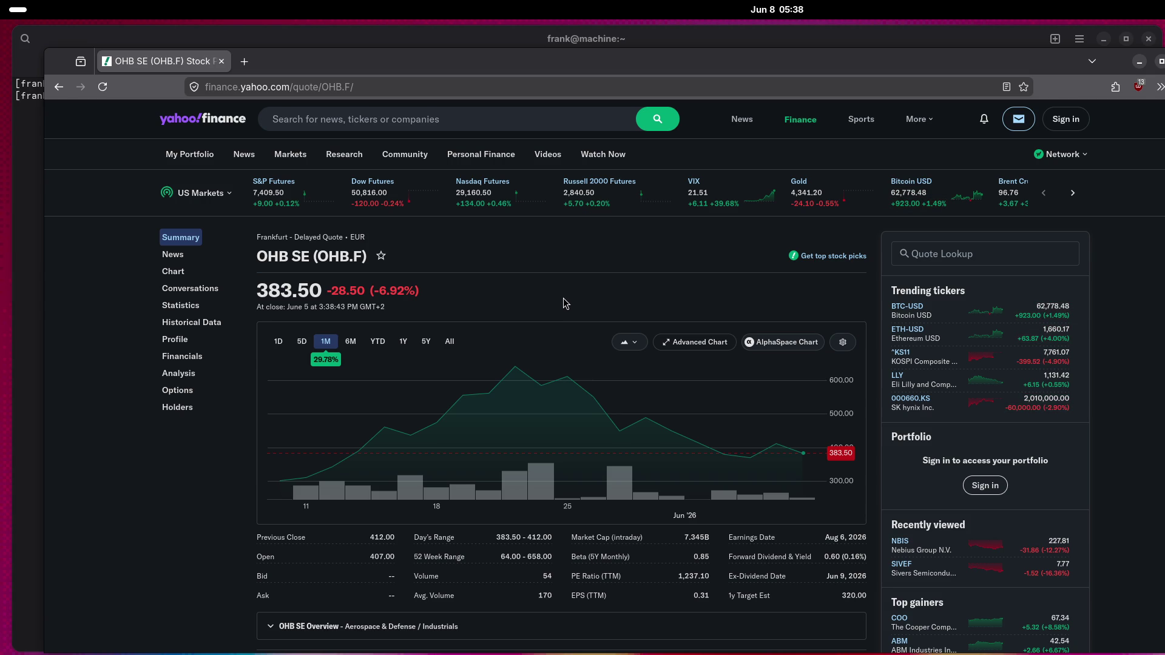
pyautogui.scroll(-3, 563, 297)
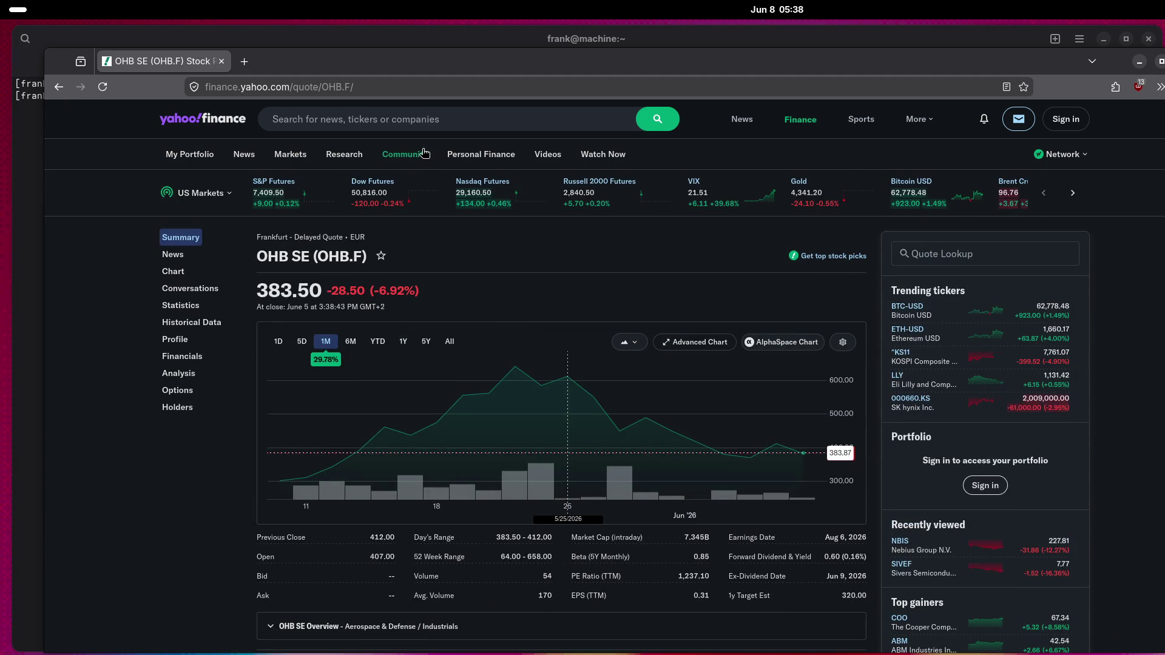
pyautogui.click(432, 116)
# Search 'napatech', open the Napatech A/S (NAT.F) quote, and leave its chart on 5D
pyautogui.write('napatech')
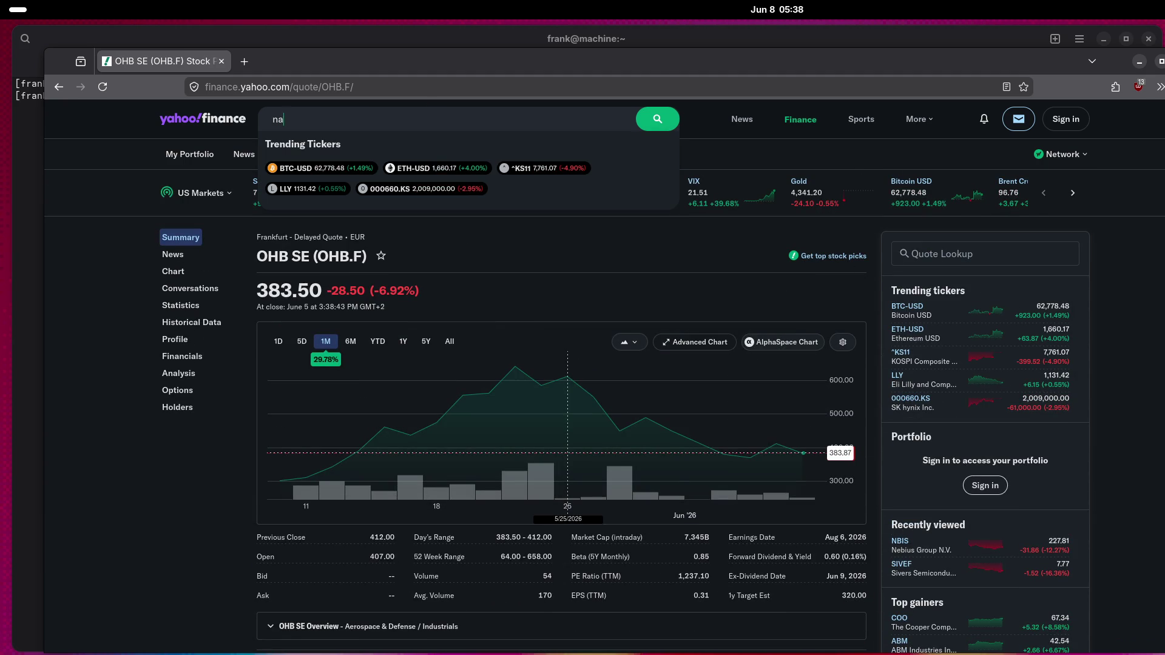
pyautogui.press('Return')
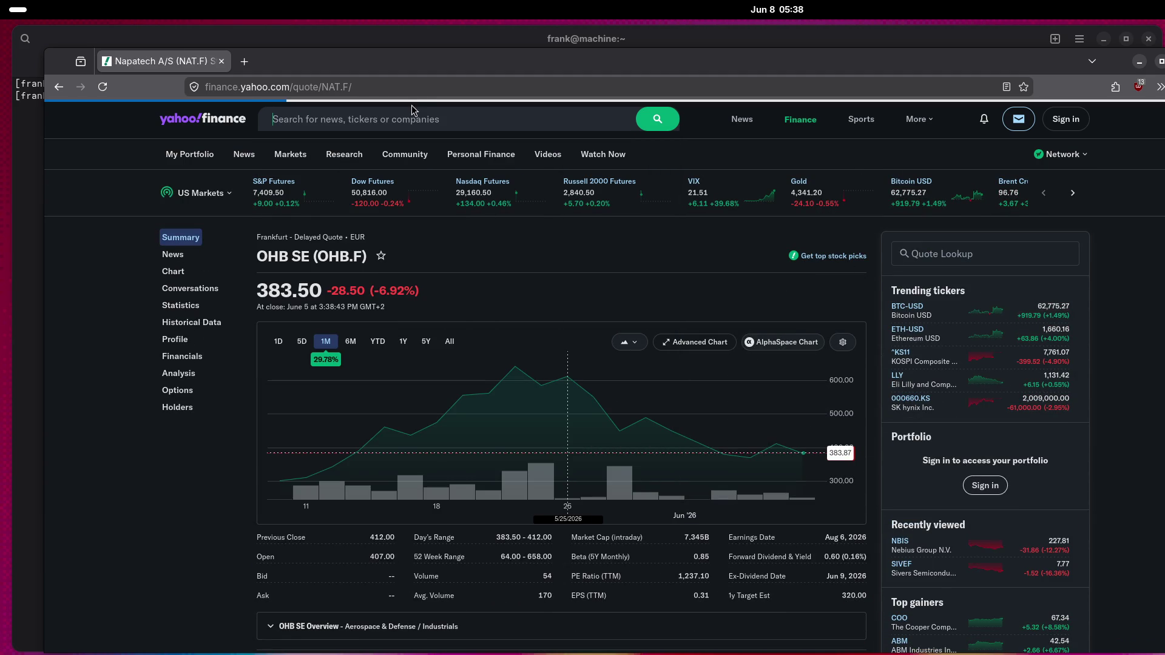
pyautogui.click(303, 341)
pyautogui.click(328, 342)
pyautogui.click(308, 342)
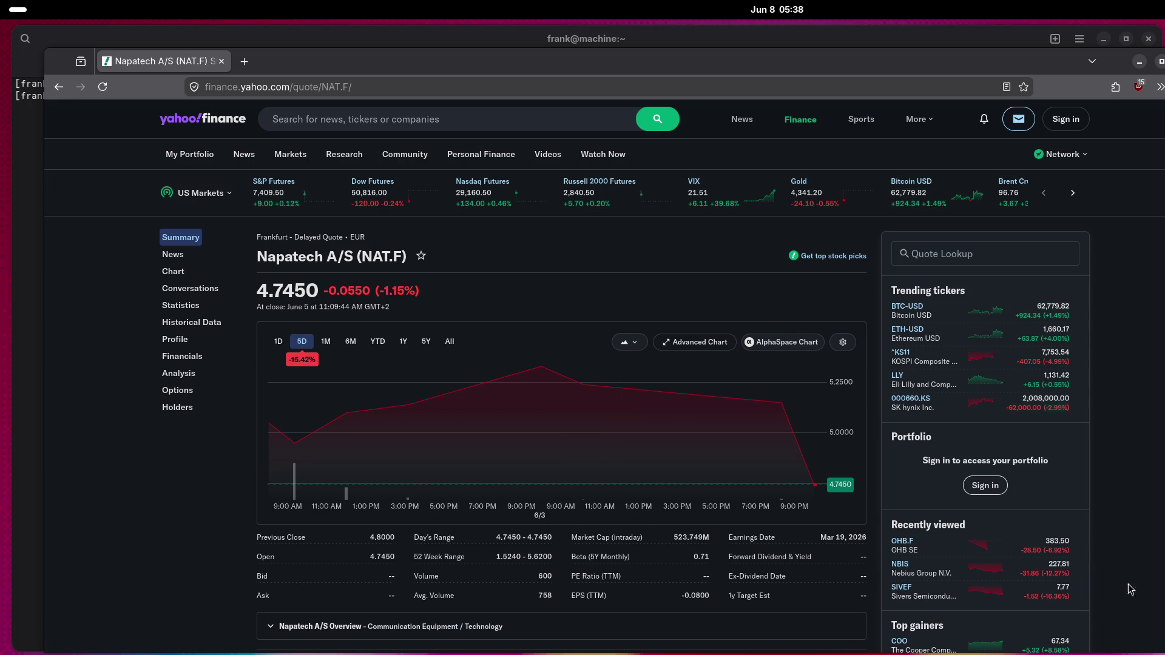
pyautogui.scroll(-3, 1132, 586)
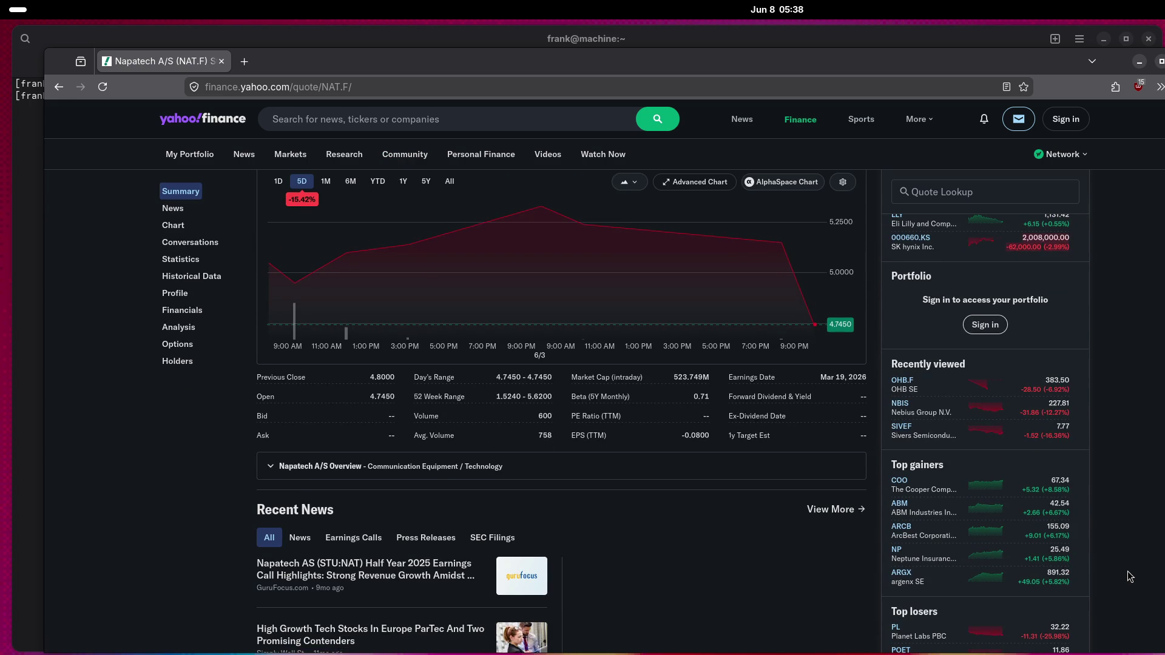
pyautogui.scroll(-6, 1127, 571)
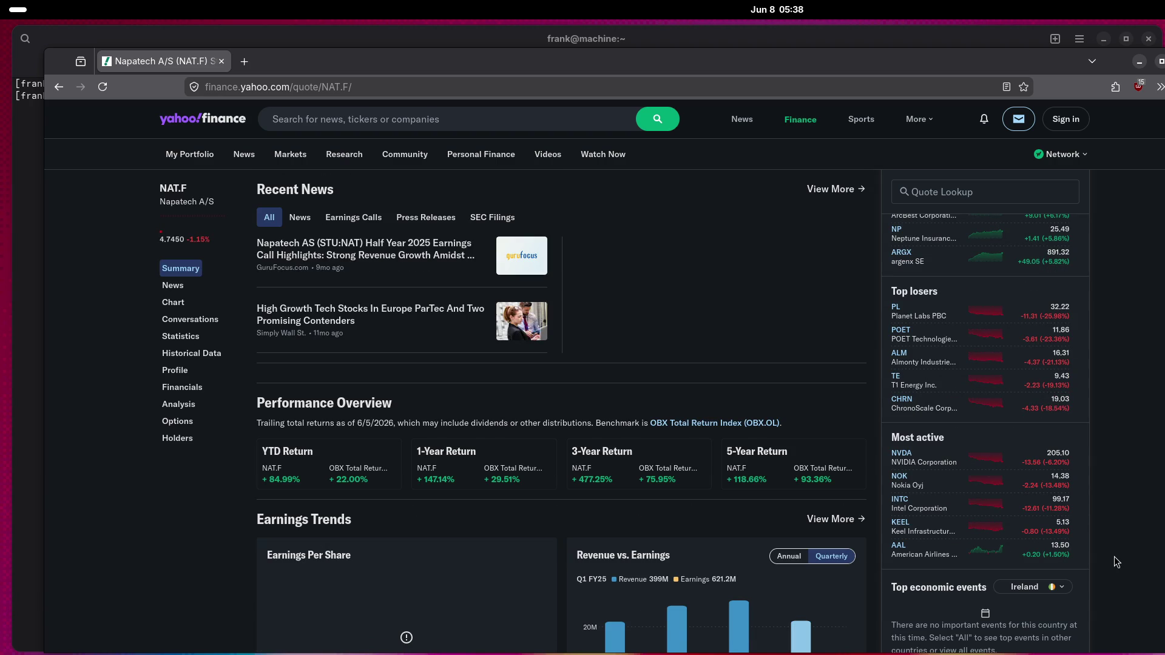
# Open the Most Active stocks list and sort by % change with biggest losers first
pyautogui.click(913, 438)
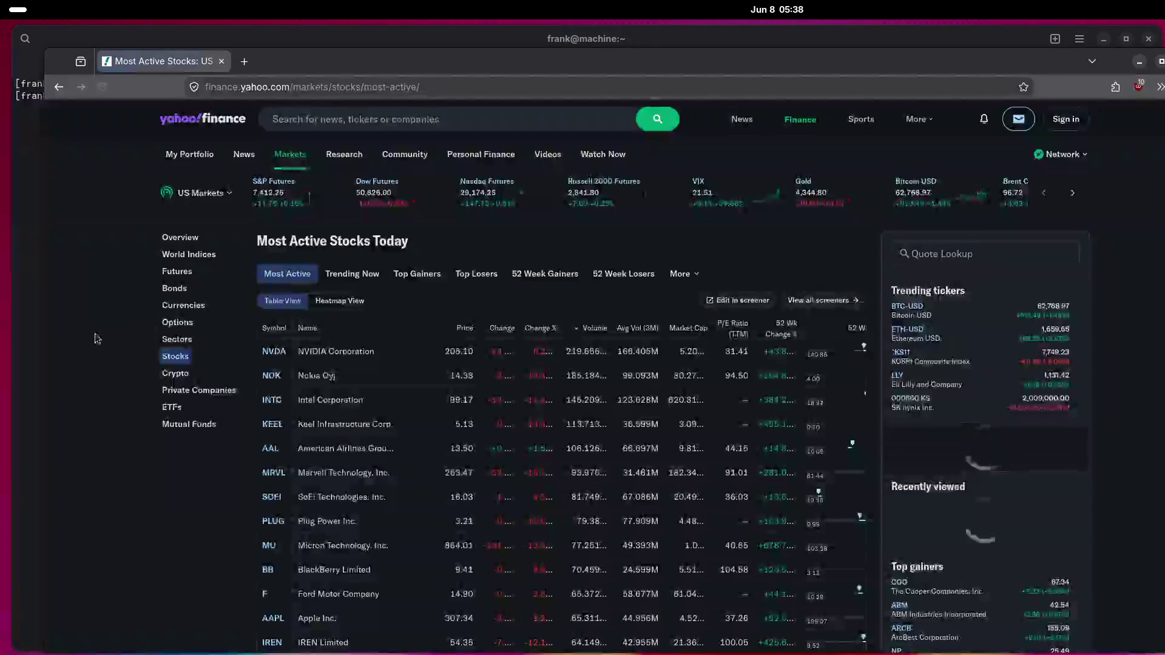
pyautogui.scroll(-2, 242, 352)
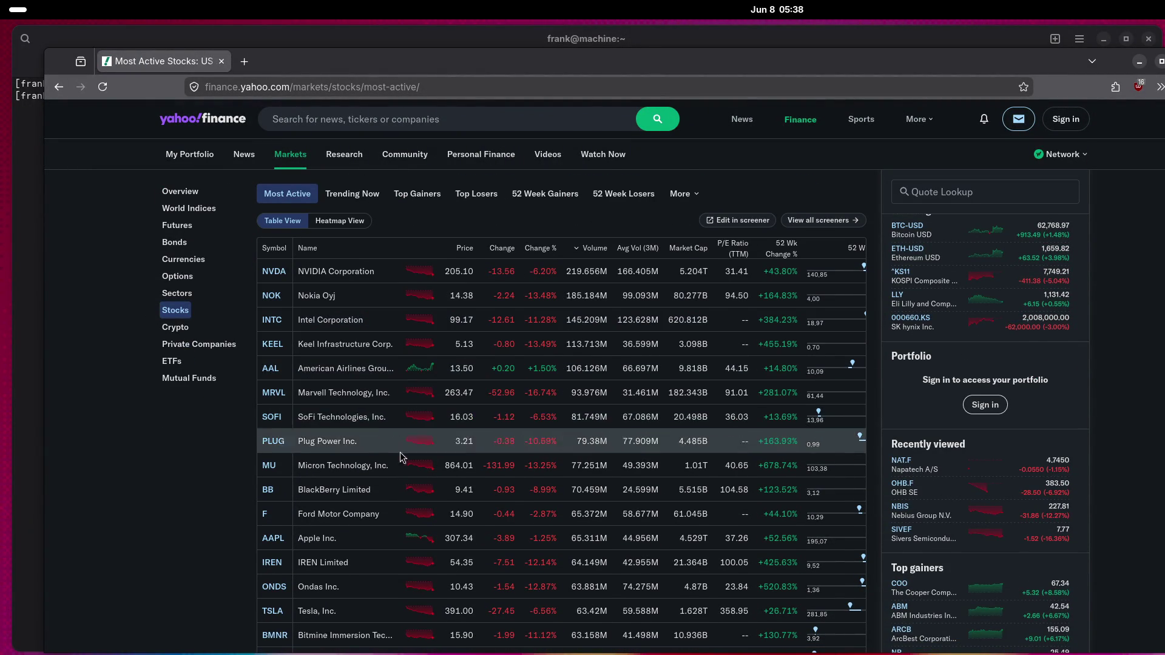
pyautogui.scroll(-2, 401, 455)
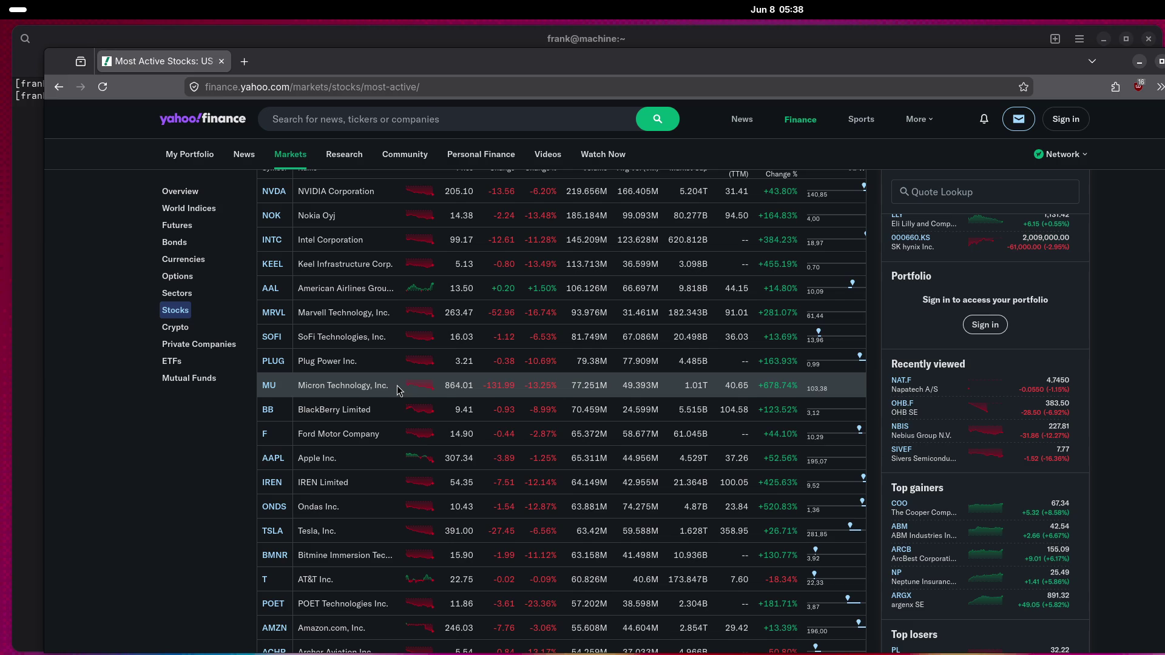
pyautogui.scroll(-10, 397, 385)
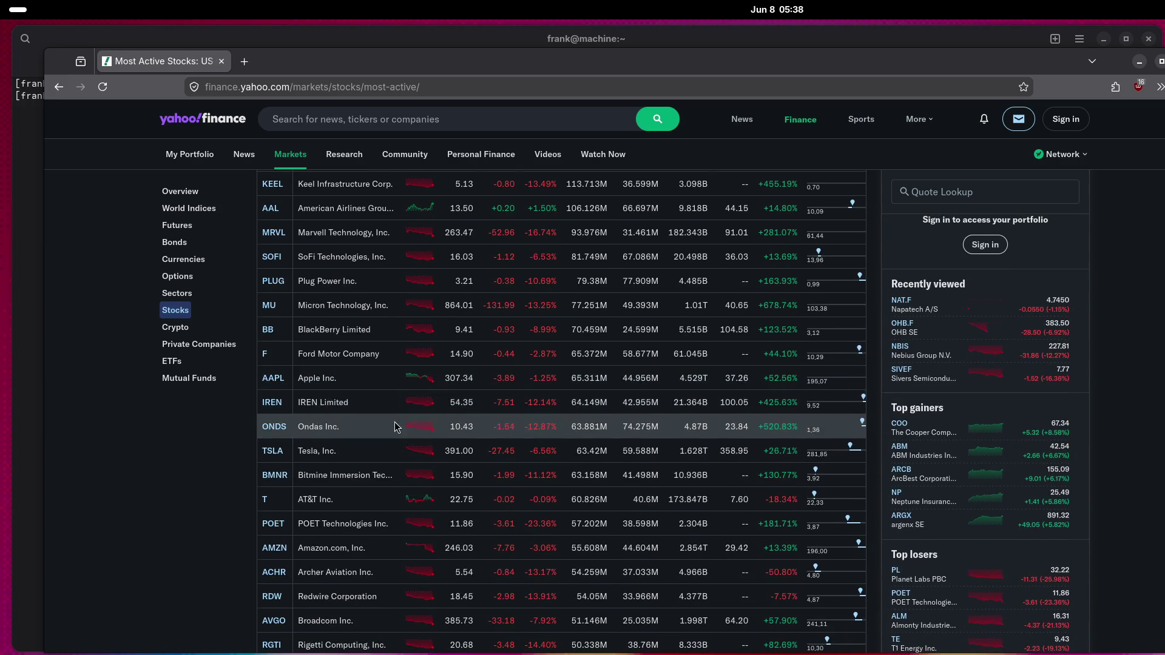
pyautogui.scroll(6, 395, 454)
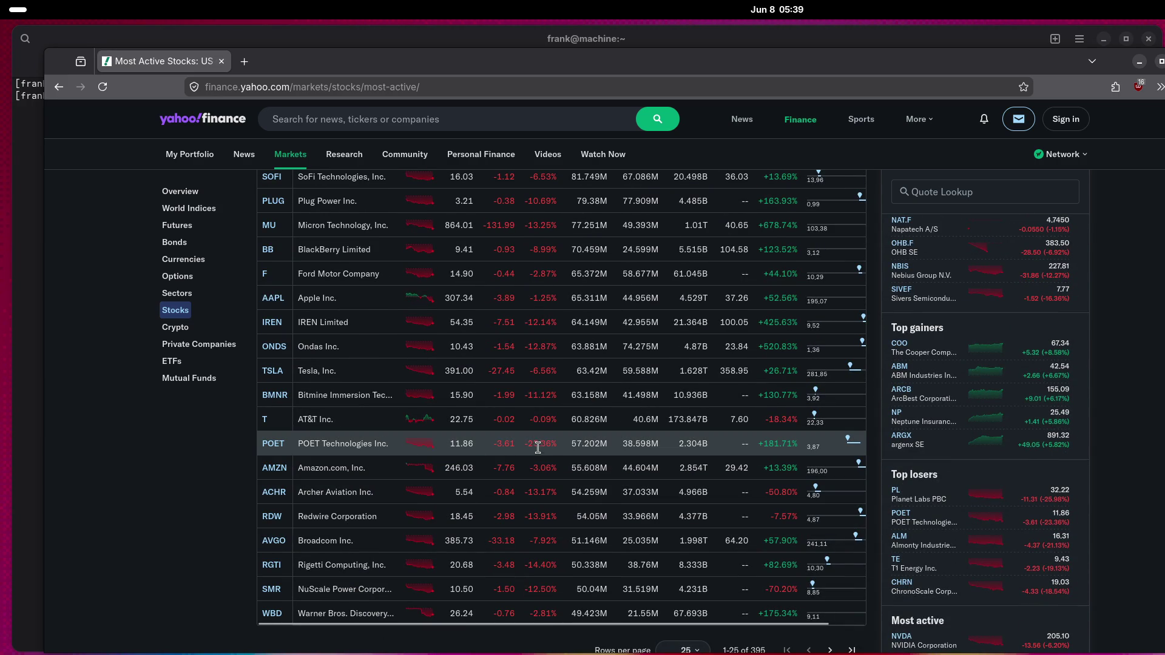
pyautogui.scroll(7, 535, 448)
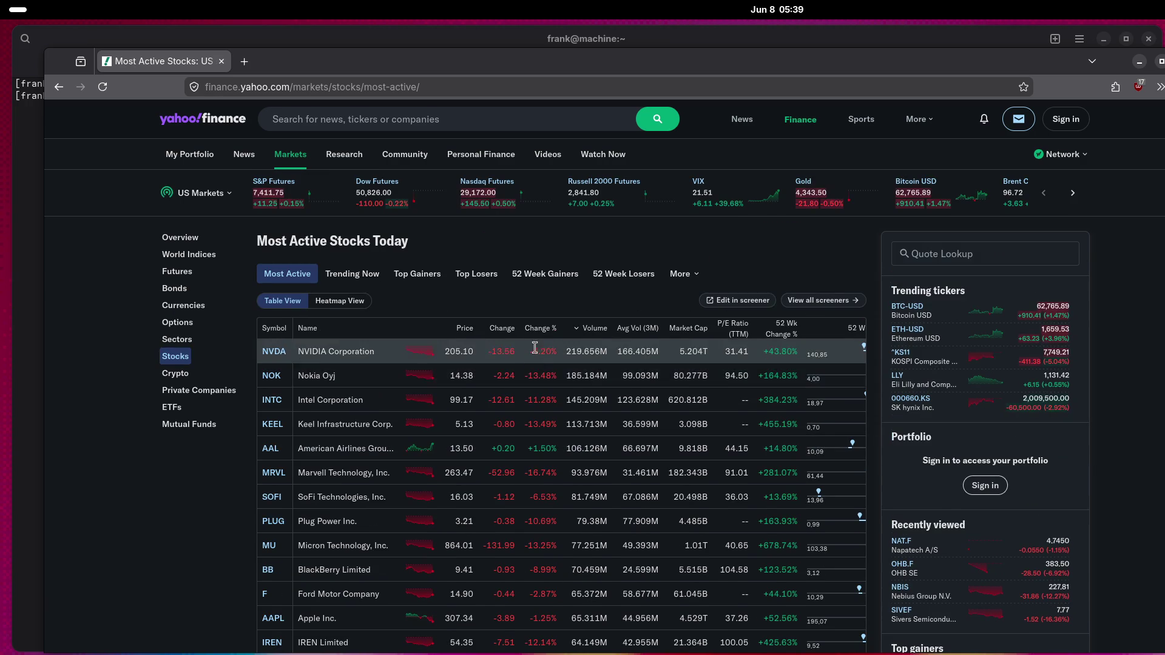
pyautogui.click(538, 328)
pyautogui.click(539, 330)
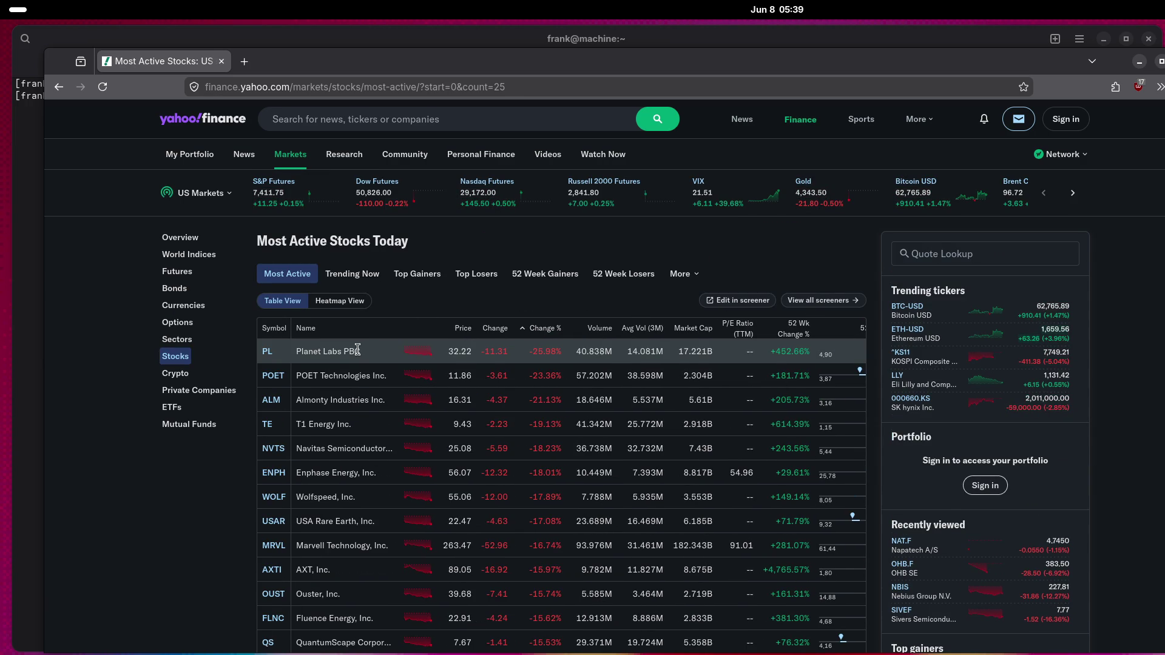
# Set rows per page to 100 and scroll through the longer list
pyautogui.scroll(-1, 367, 504)
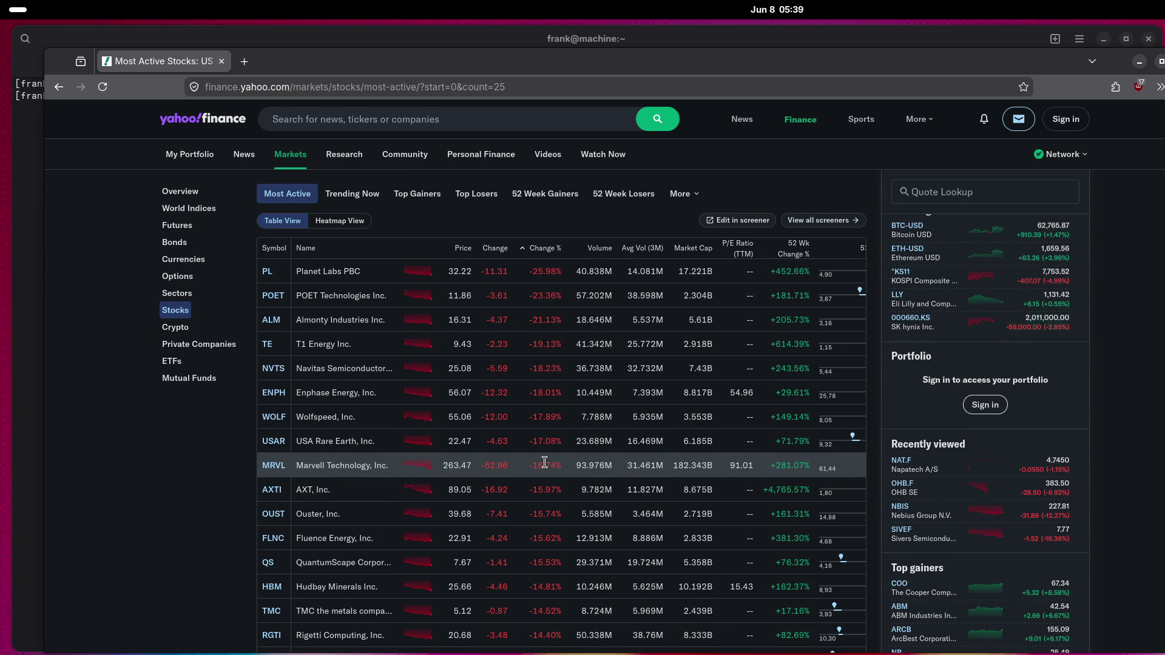
pyautogui.scroll(-2, 431, 434)
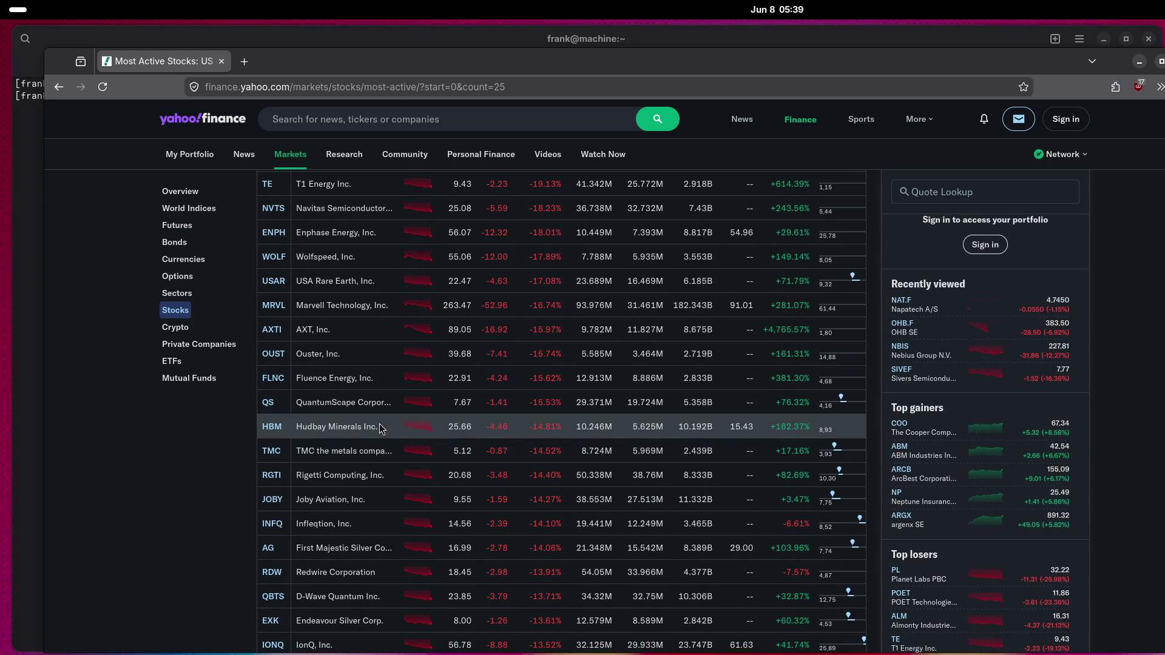
pyautogui.scroll(-1, 401, 442)
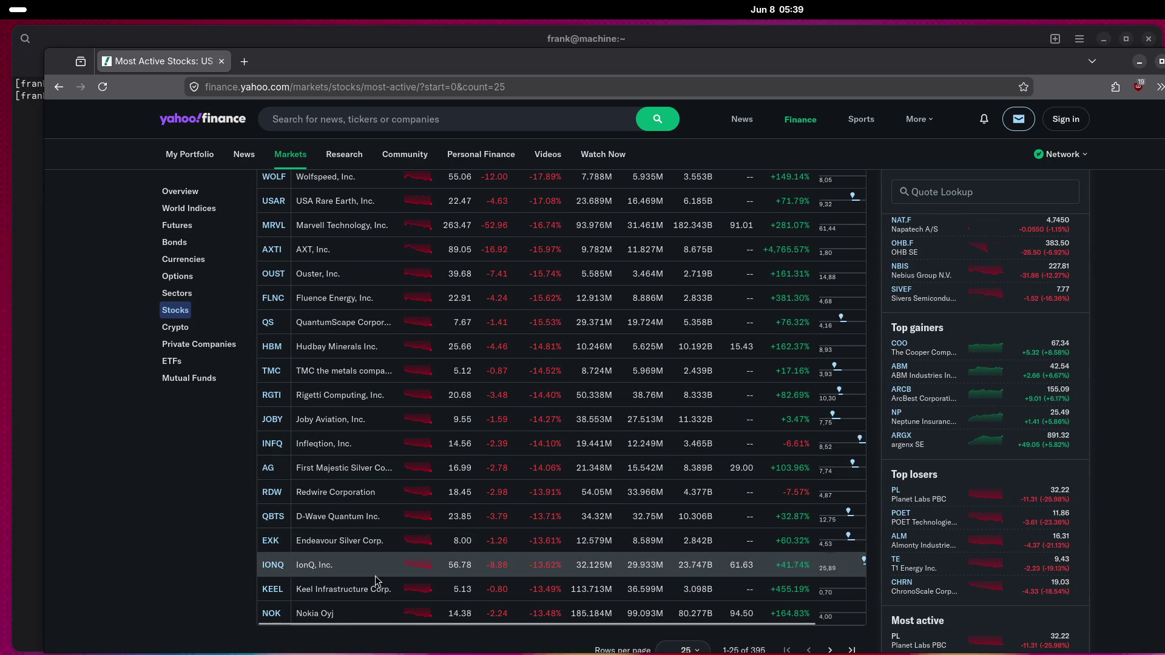
pyautogui.scroll(-2, 375, 577)
pyautogui.click(683, 491)
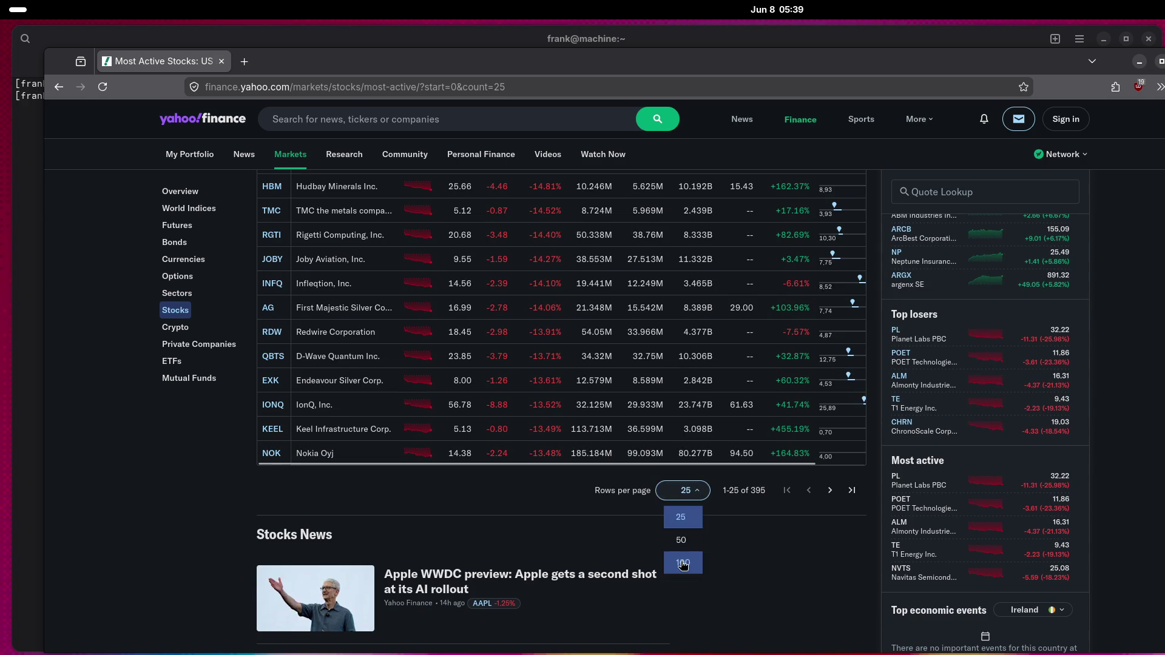
pyautogui.click(683, 565)
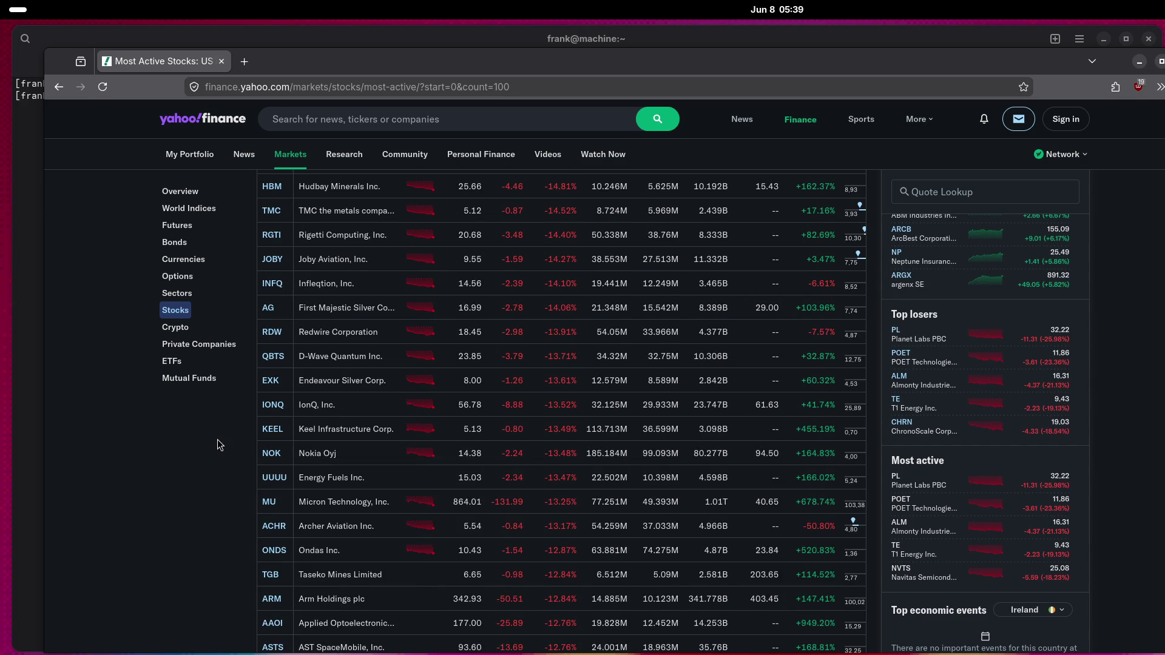
pyautogui.scroll(-2, 217, 440)
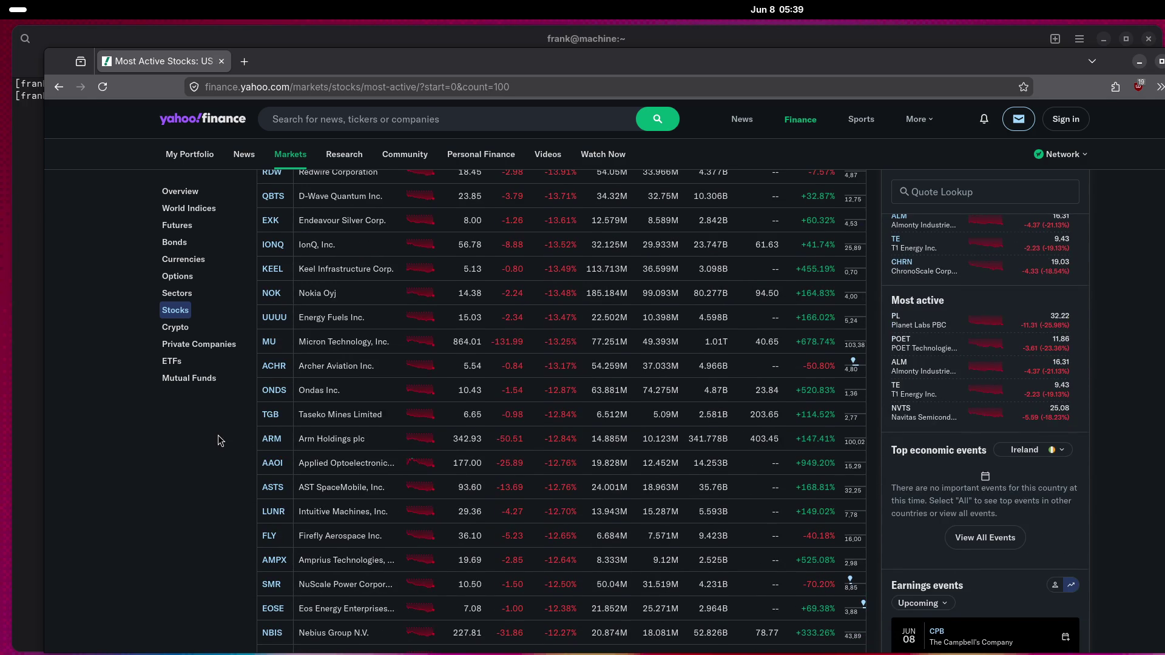
pyautogui.scroll(-3, 217, 435)
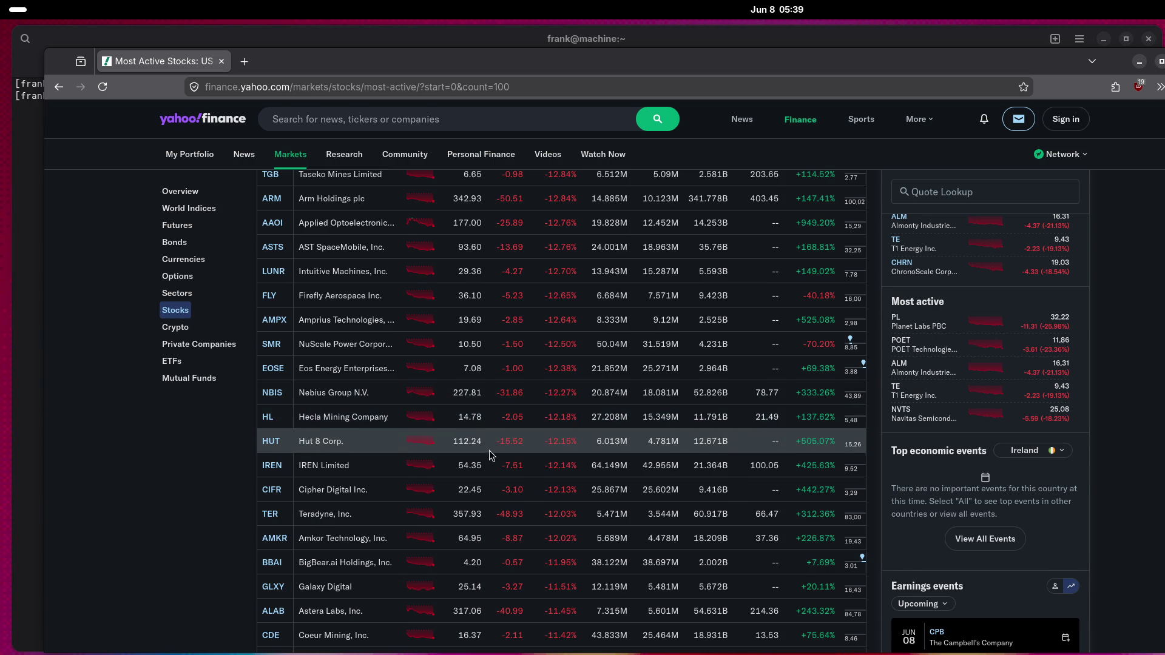
pyautogui.scroll(-1, 504, 437)
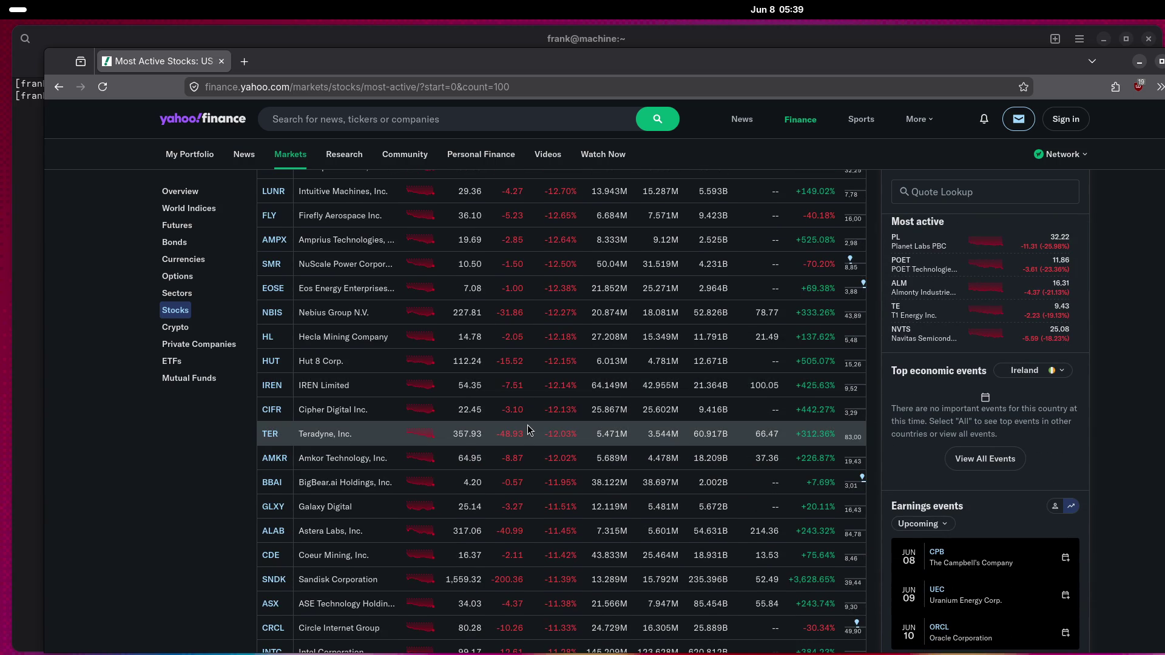
pyautogui.scroll(-2, 528, 427)
pyautogui.scroll(-1, 529, 428)
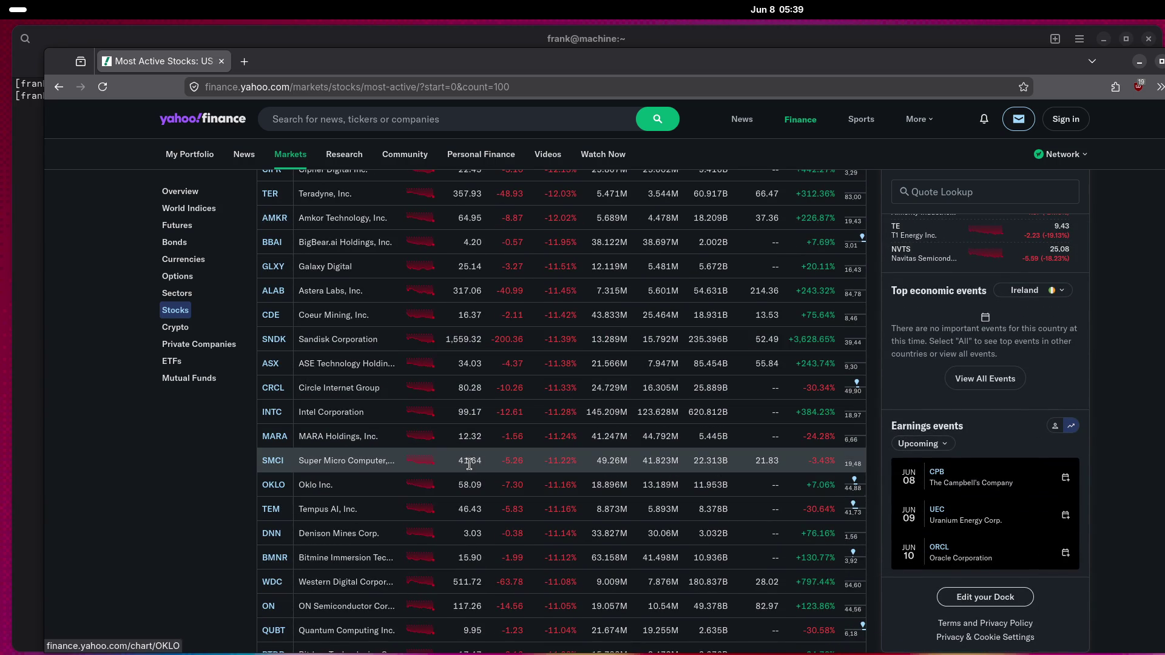
pyautogui.scroll(-4, 470, 466)
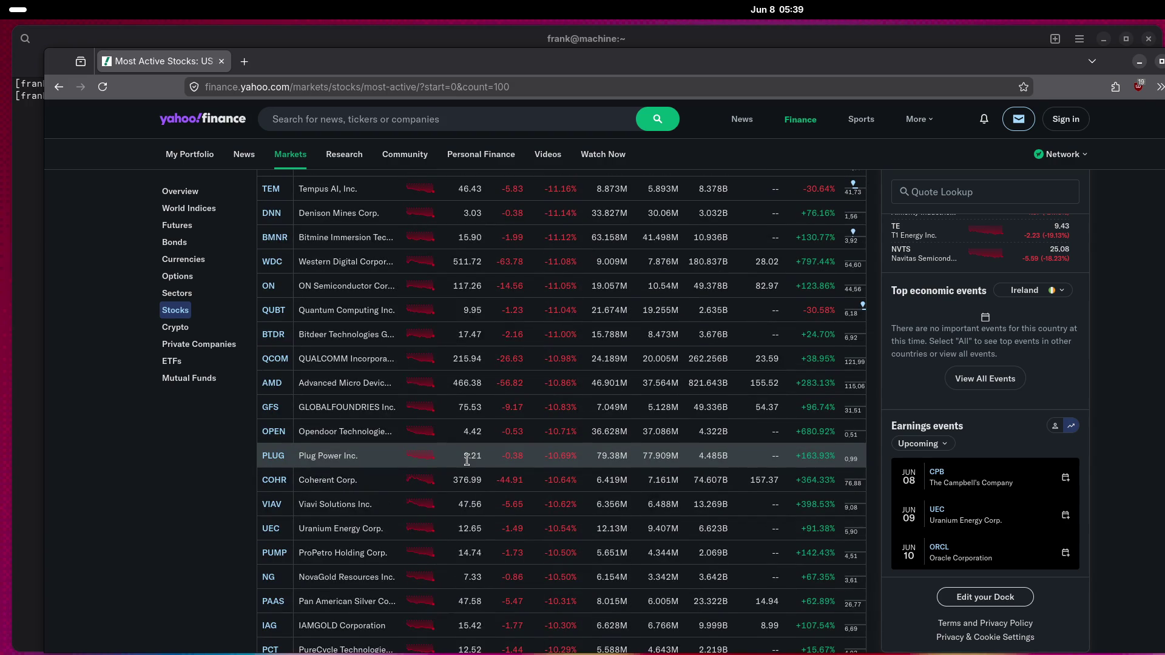
pyautogui.scroll(-2, 468, 460)
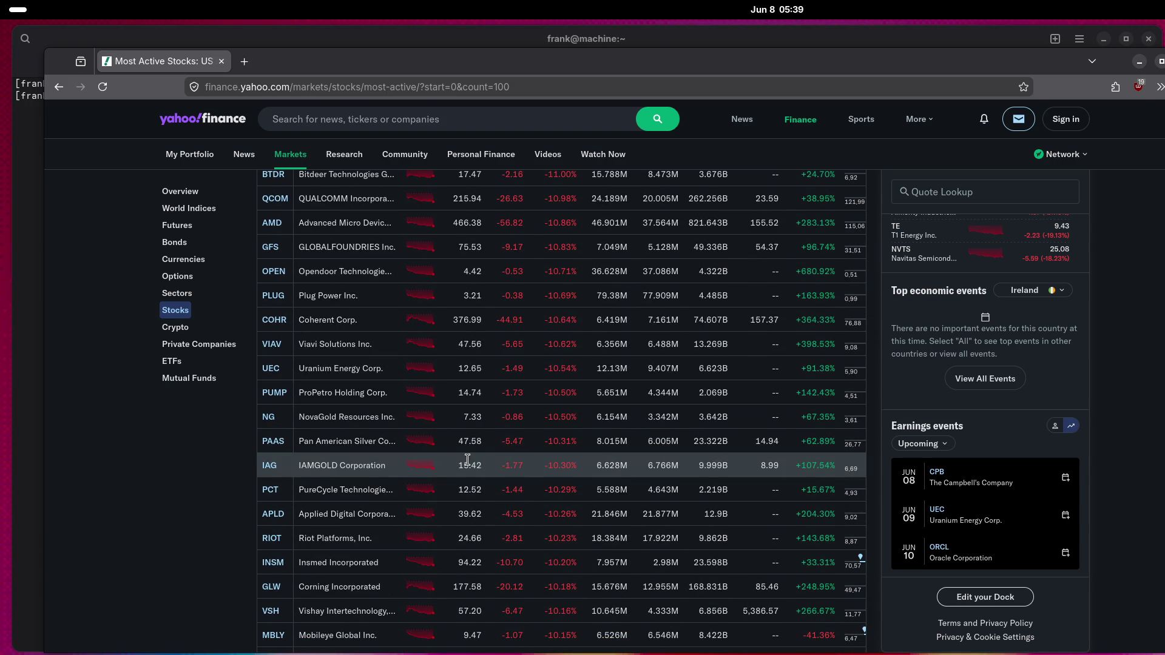
pyautogui.scroll(-4, 468, 460)
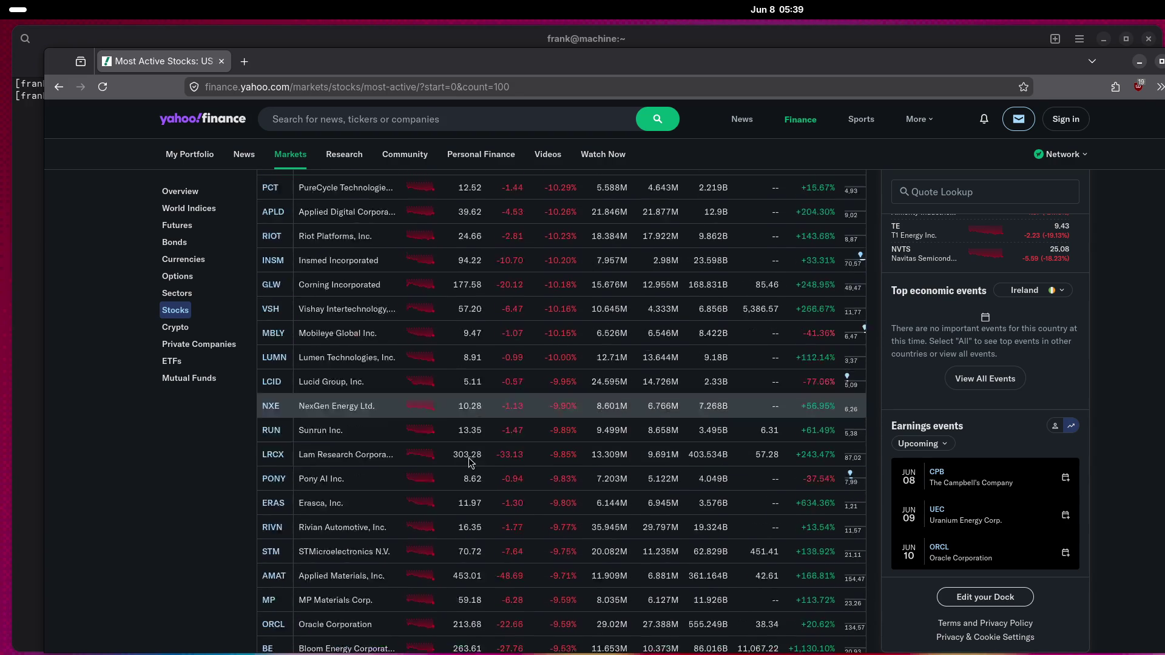
pyautogui.scroll(-3, 468, 461)
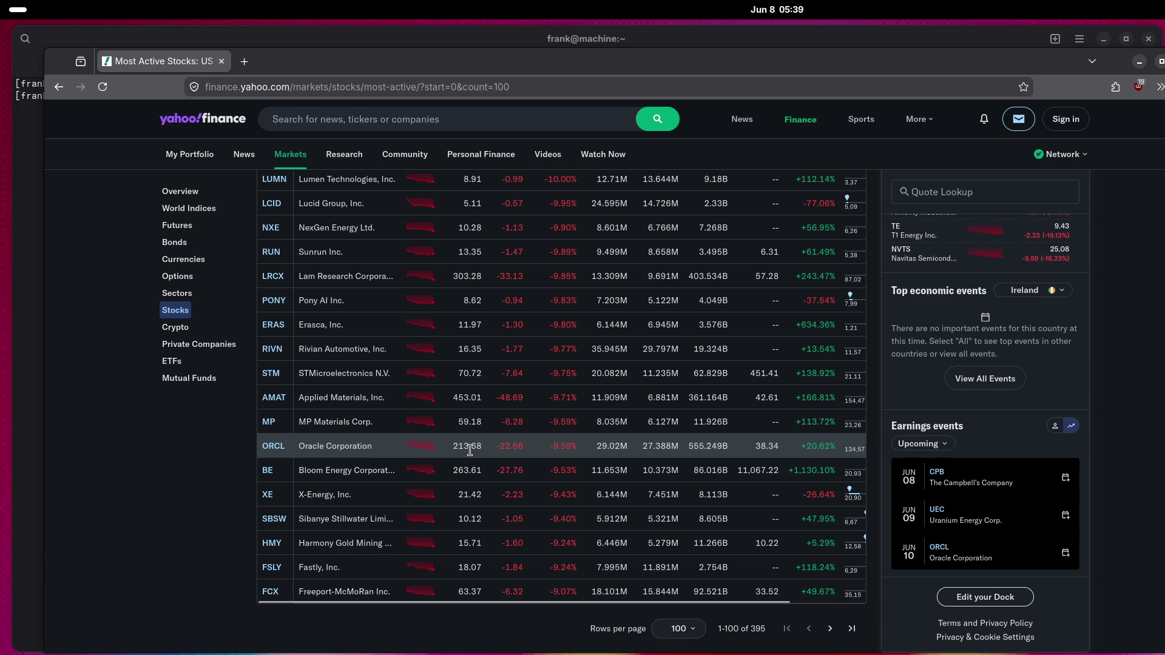
pyautogui.scroll(20, 470, 448)
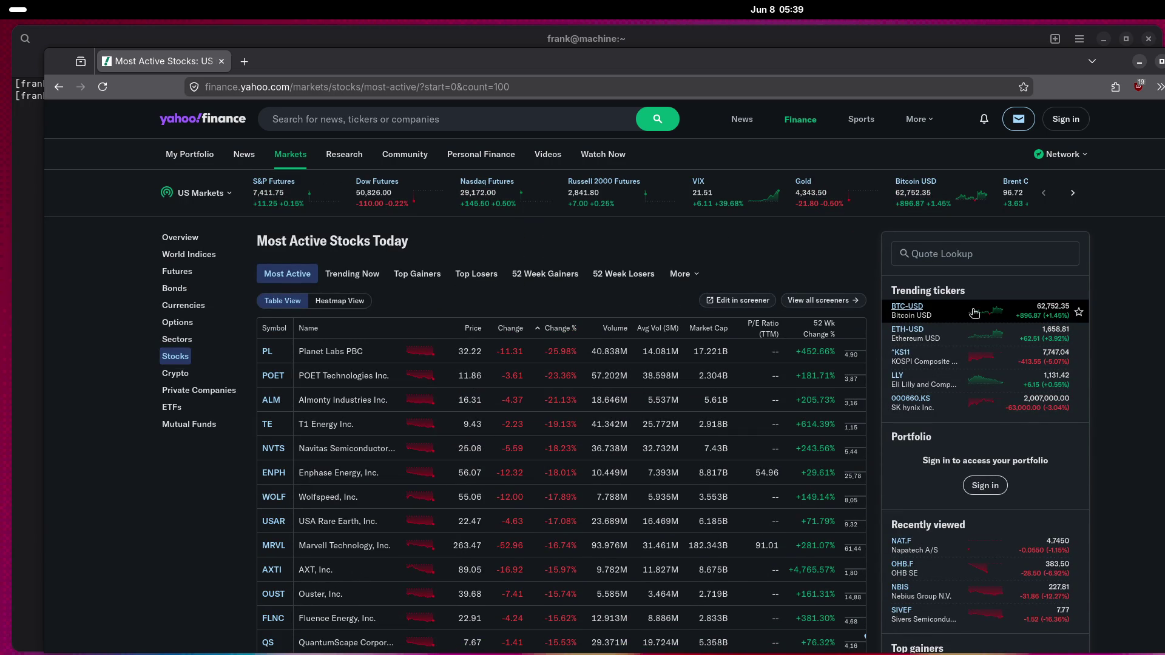
# Open BTC-USD from Trending tickers in a new tab and step its chart through 1M, 6M, YTD, 1Y and 5Y
pyautogui.middleClick(907, 306)
pyautogui.click(298, 58)
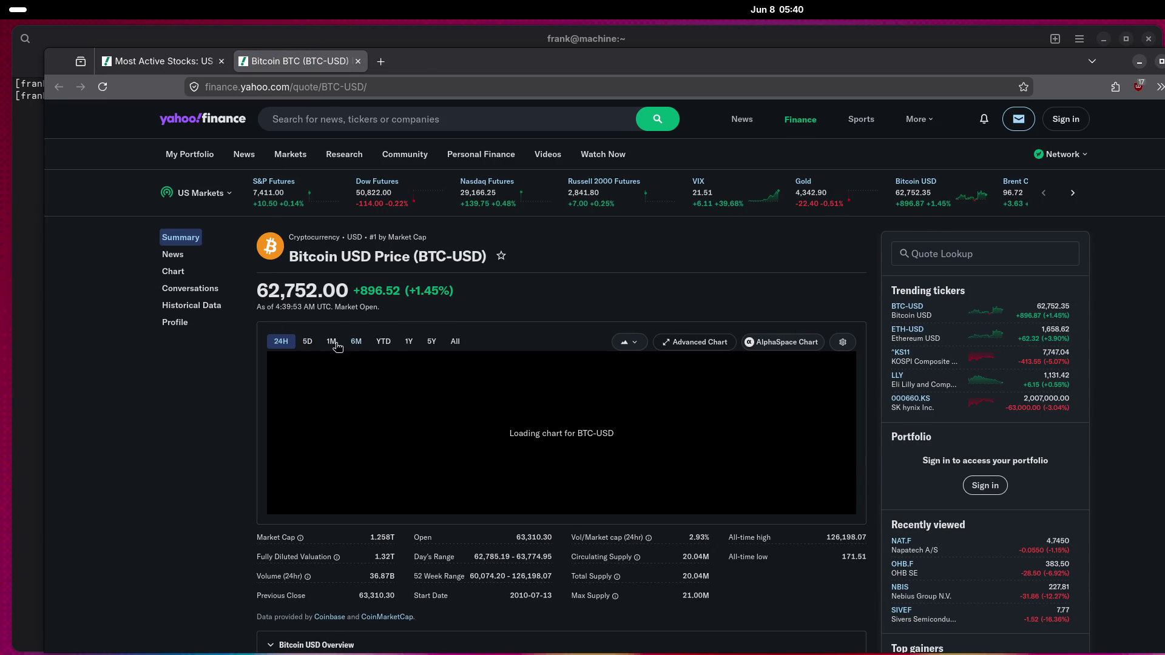
pyautogui.click(331, 375)
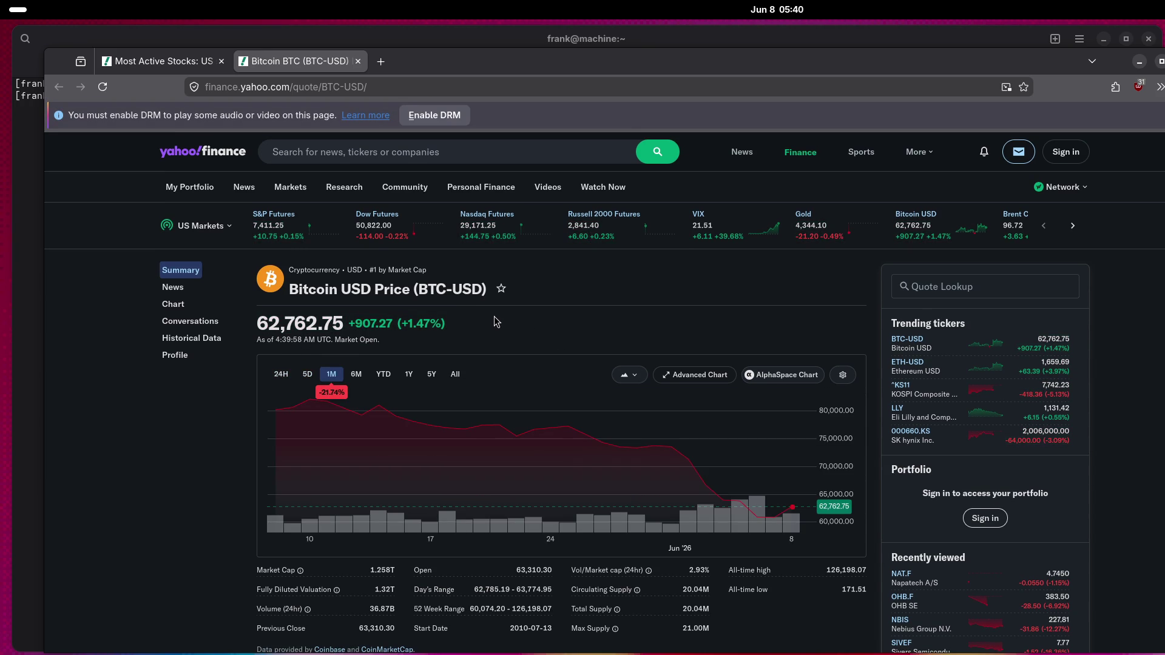
pyautogui.click(365, 376)
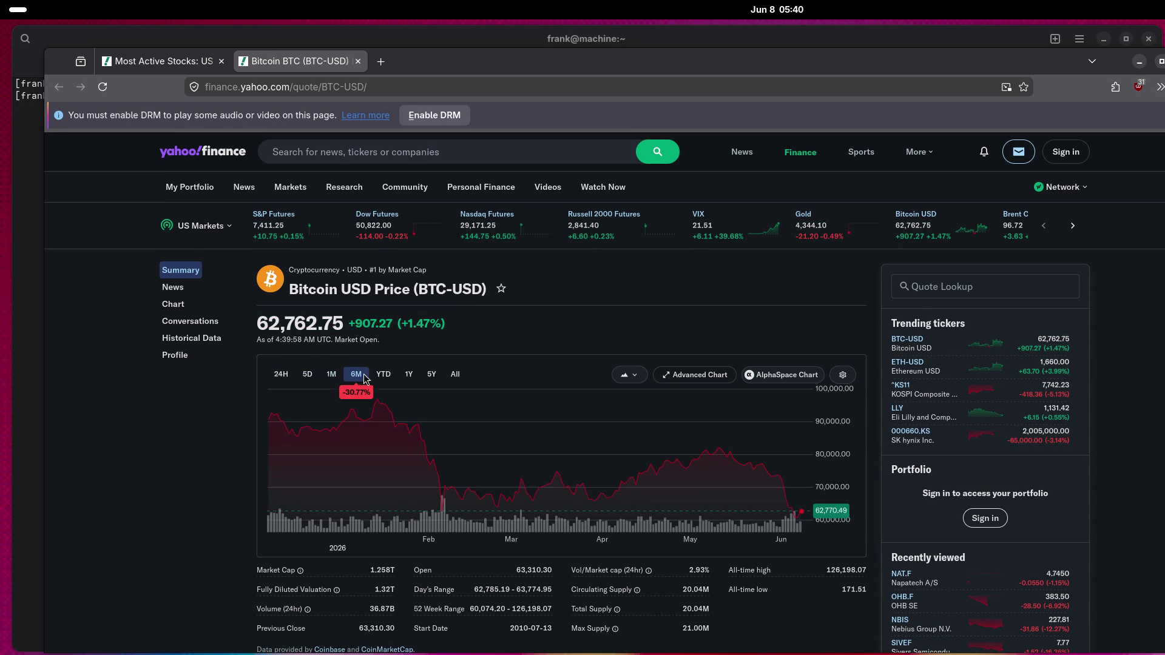
pyautogui.click(385, 377)
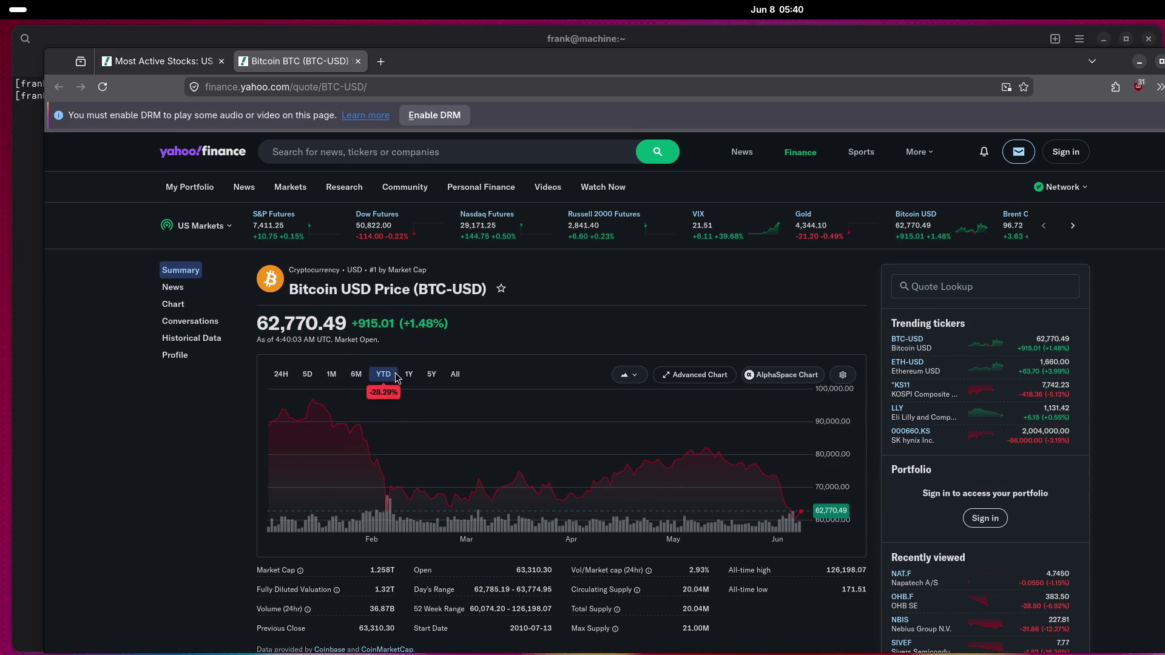
pyautogui.click(407, 376)
pyautogui.click(432, 376)
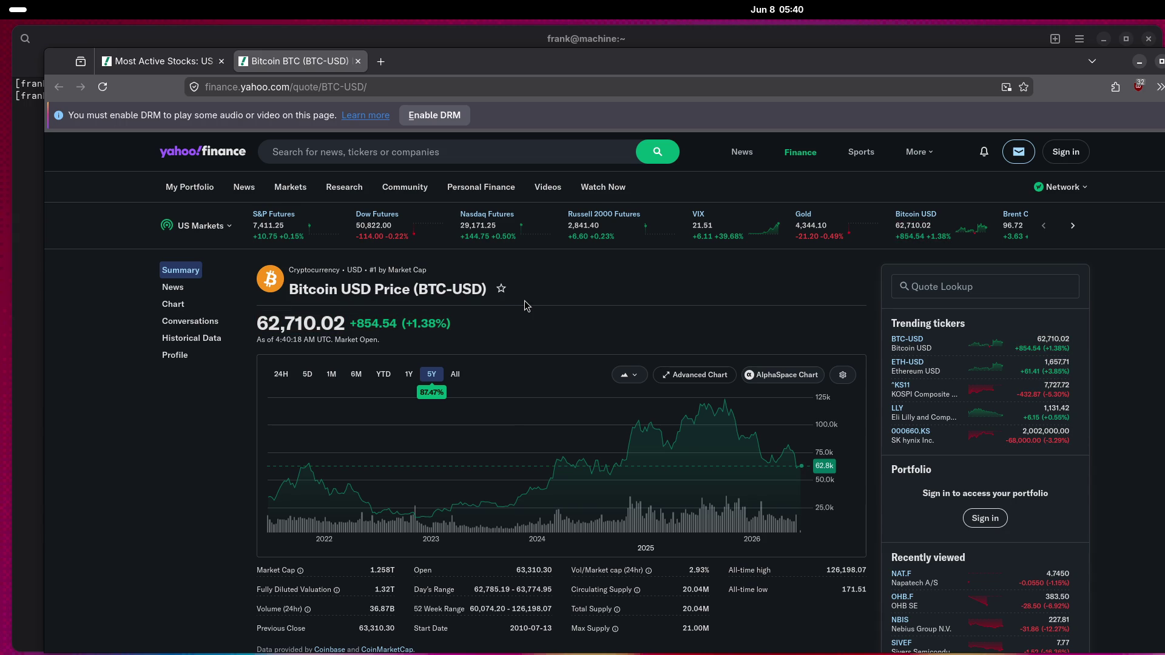
pyautogui.scroll(-8, 708, 355)
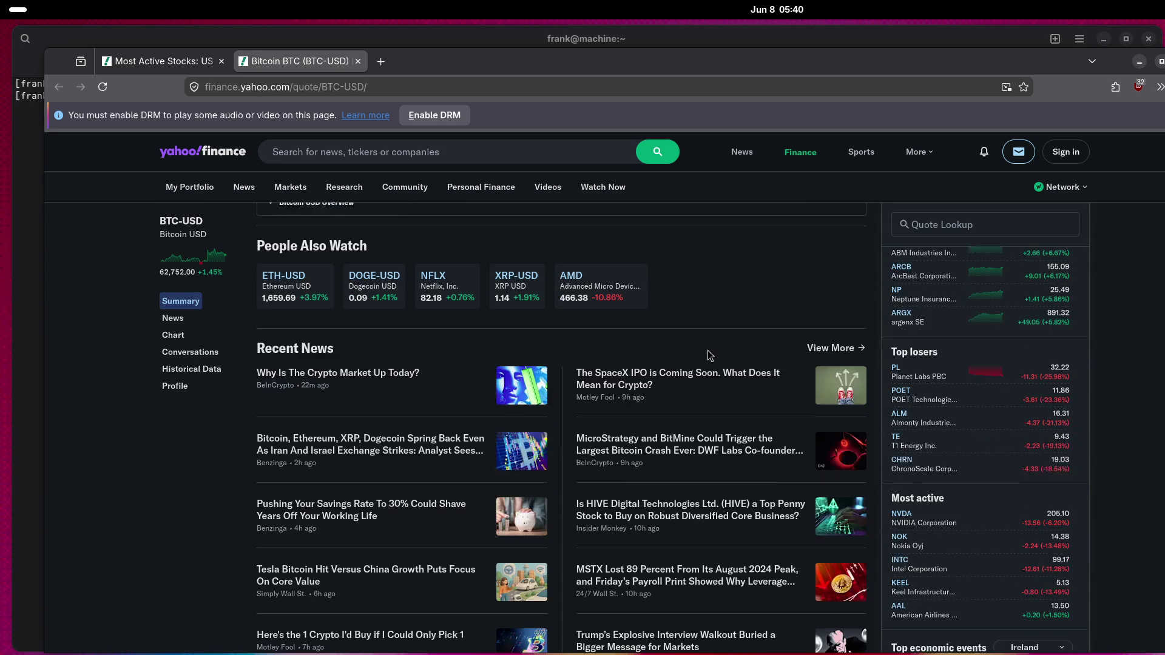
pyautogui.click(932, 348)
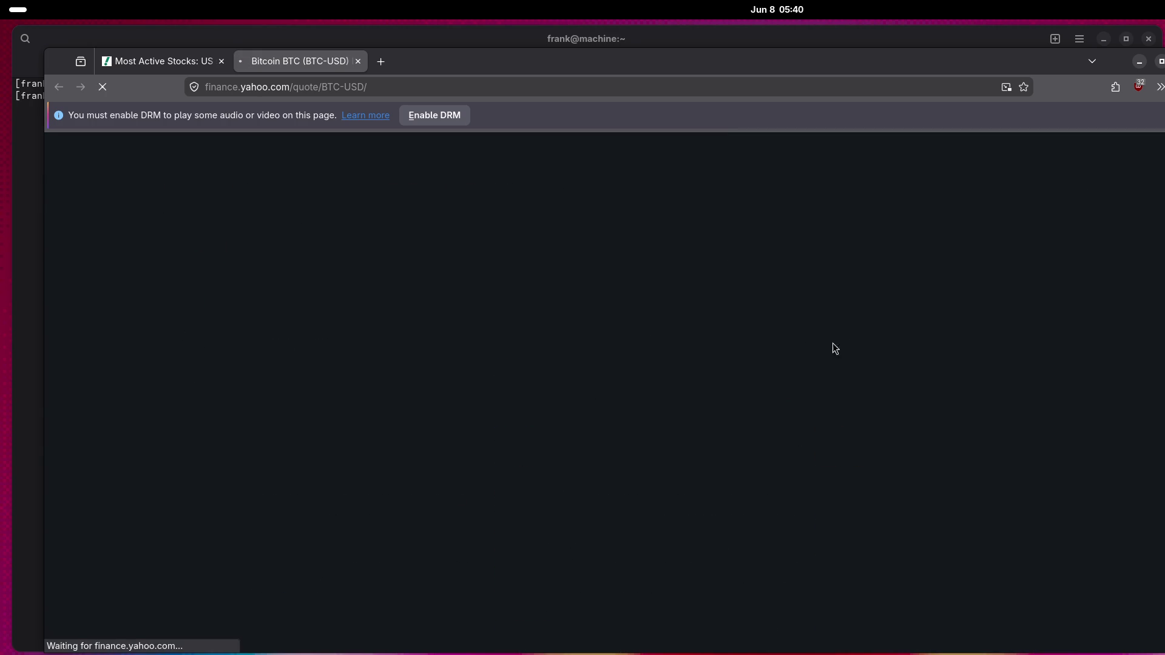
pyautogui.click(221, 69)
pyautogui.click(221, 61)
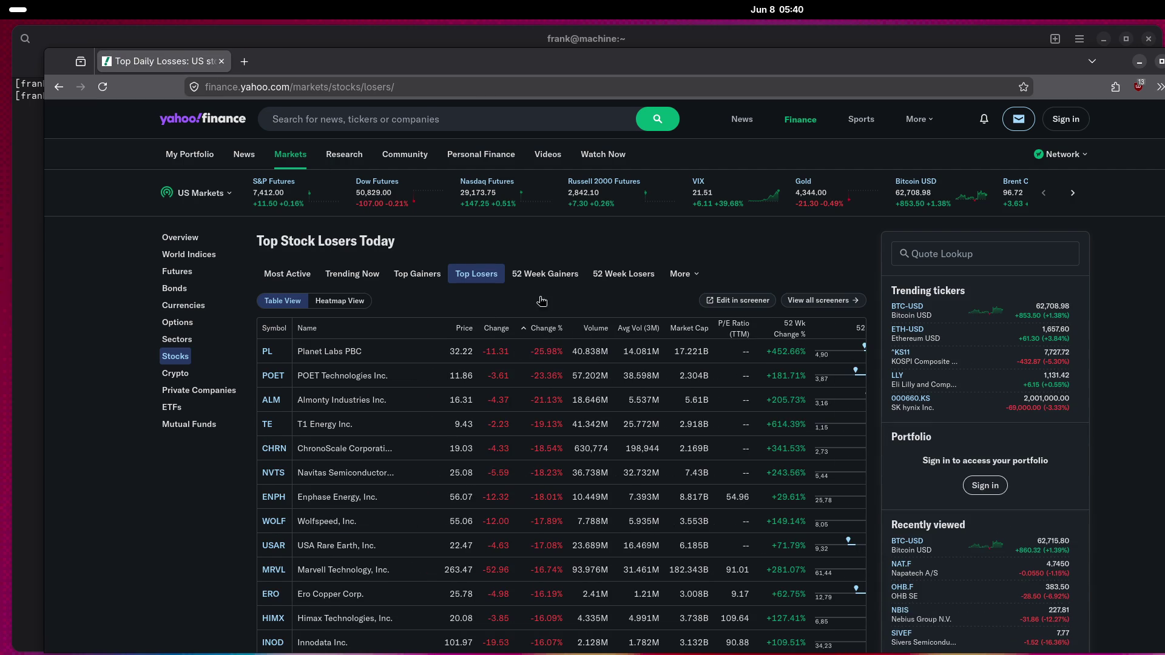
pyautogui.scroll(-2, 300, 358)
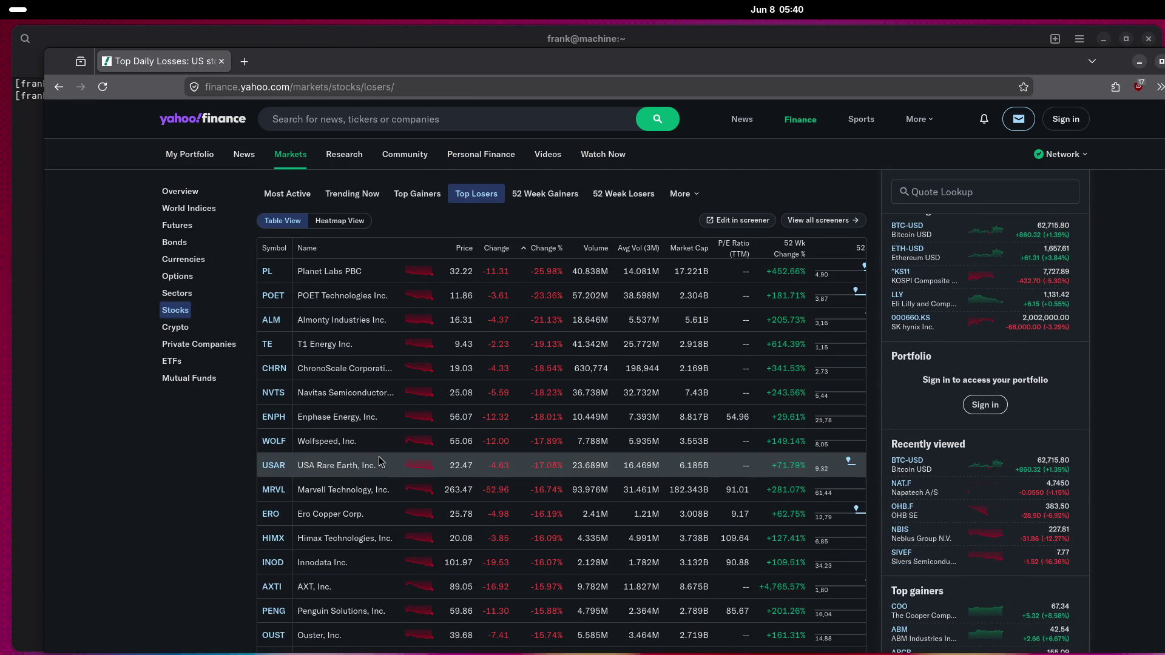
pyautogui.scroll(-3, 383, 458)
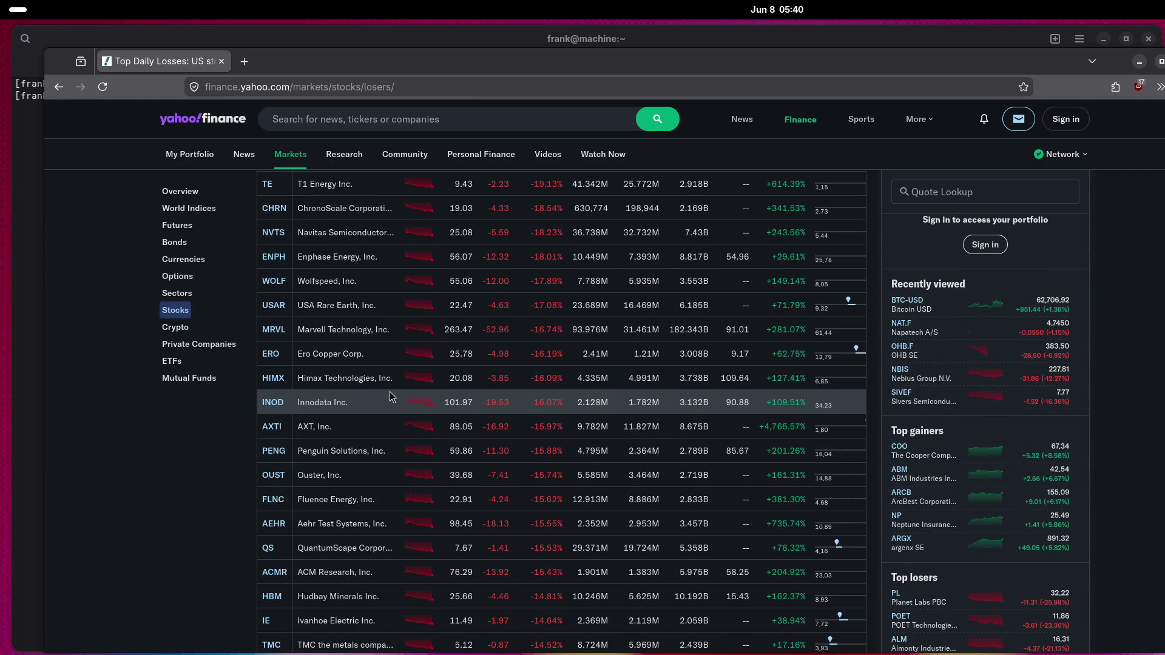
pyautogui.doubleClick(308, 333)
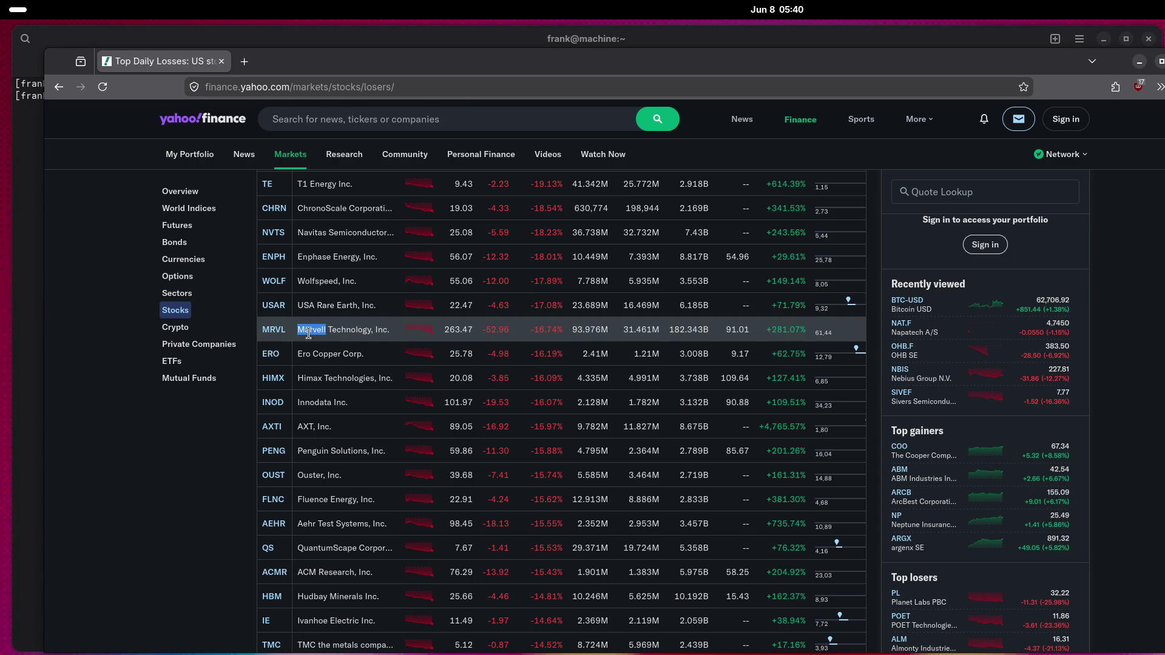
pyautogui.scroll(-2, 364, 337)
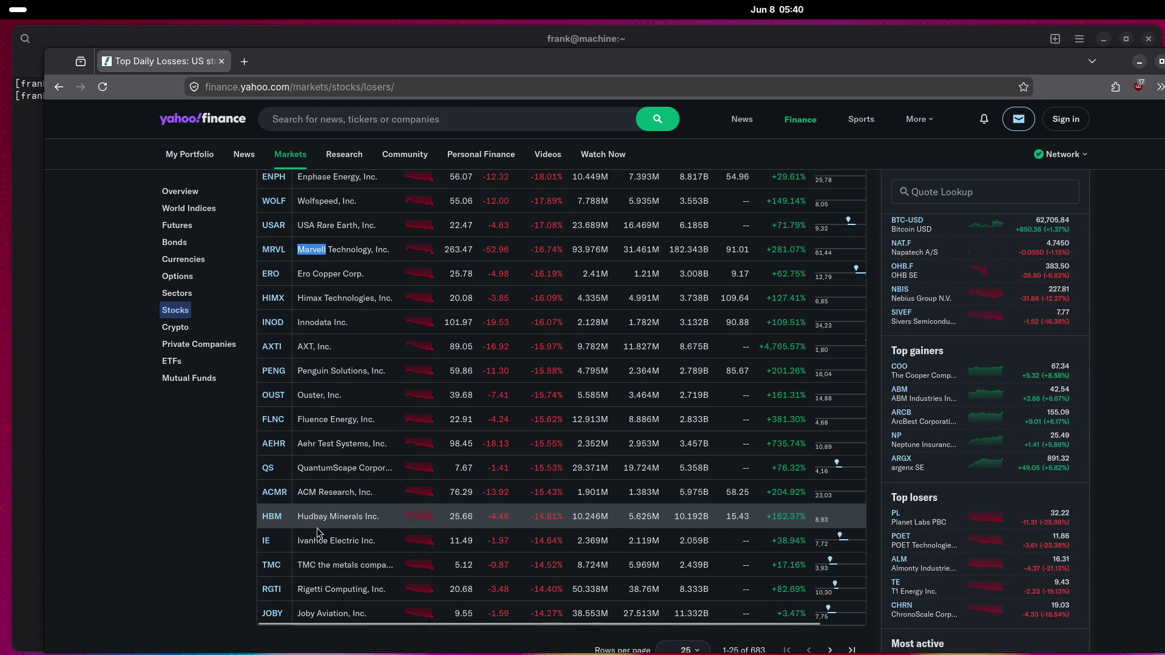
pyautogui.scroll(-2, 328, 563)
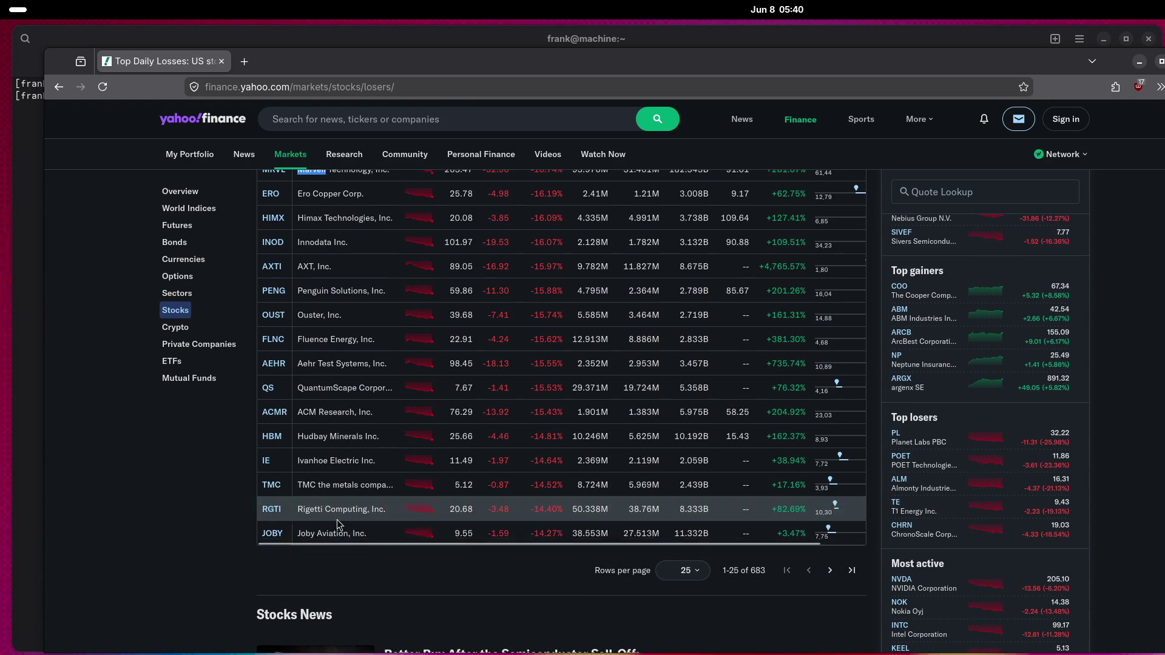
pyautogui.click(671, 565)
pyautogui.click(682, 544)
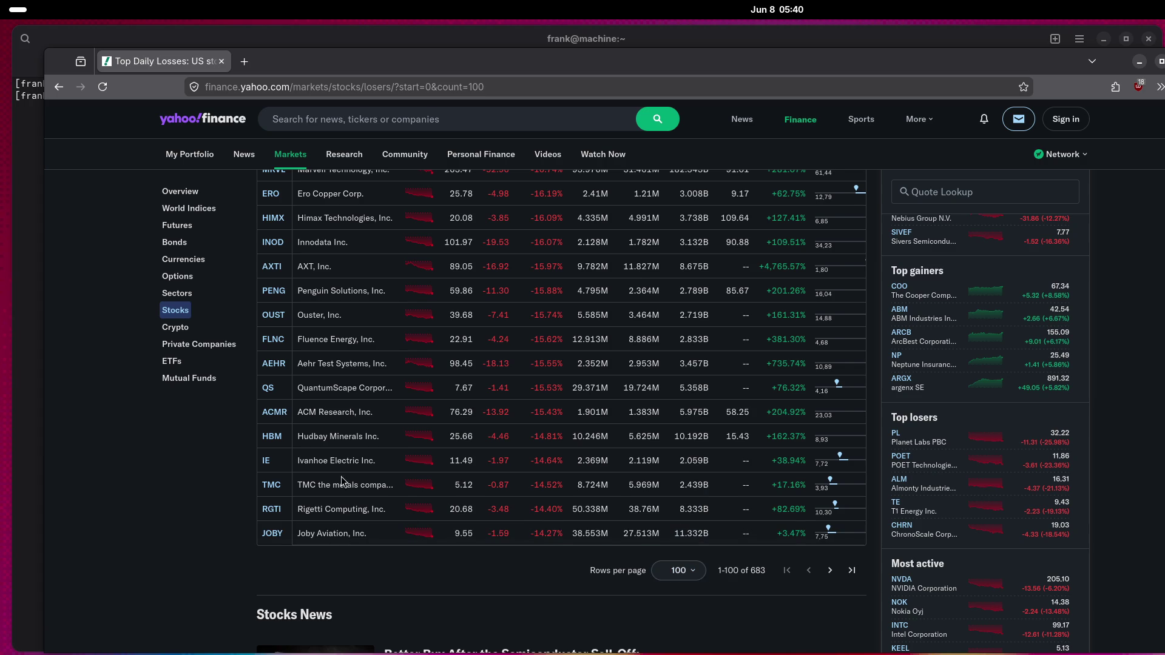
pyautogui.scroll(-5, 341, 424)
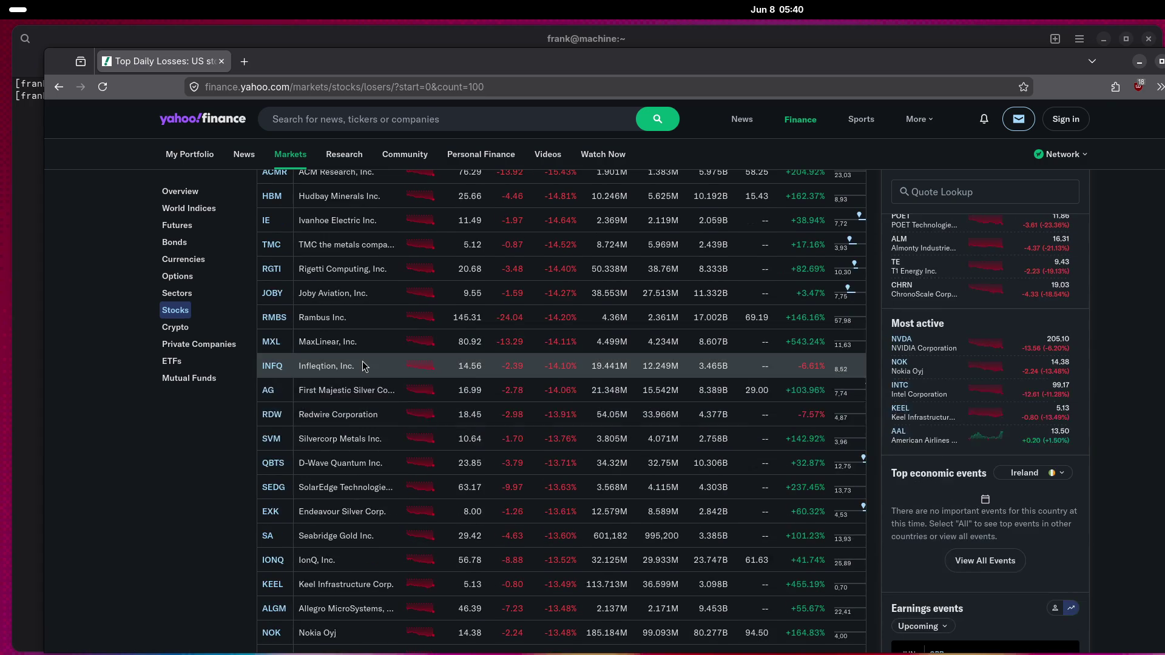
pyautogui.scroll(-5, 362, 362)
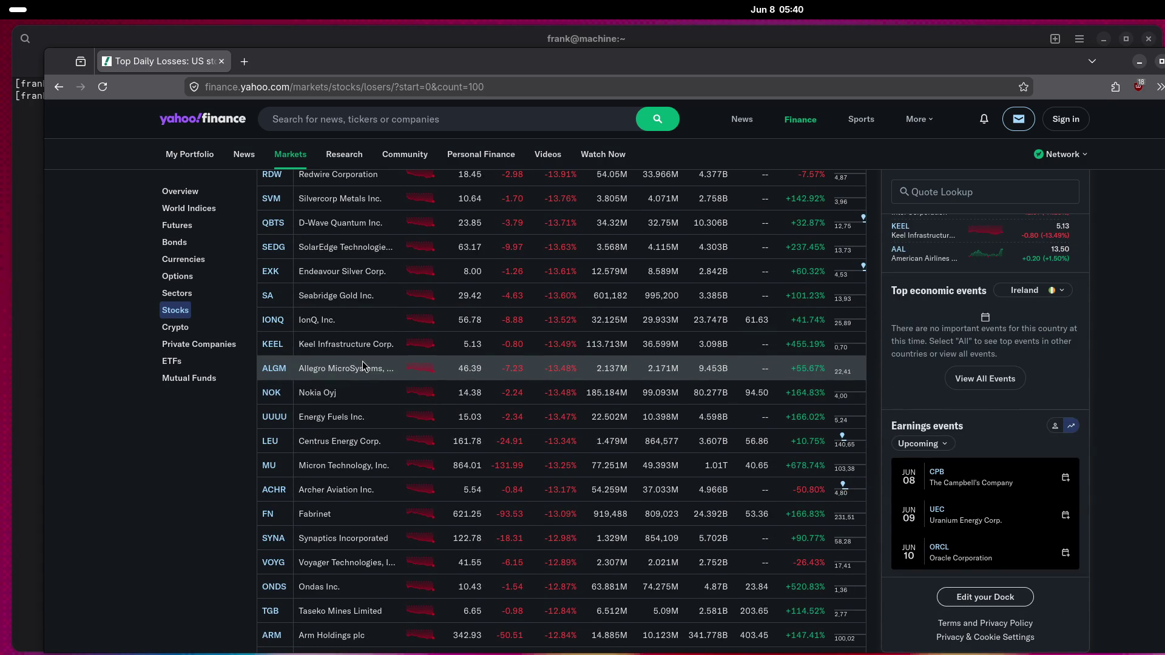
pyautogui.scroll(-3, 364, 363)
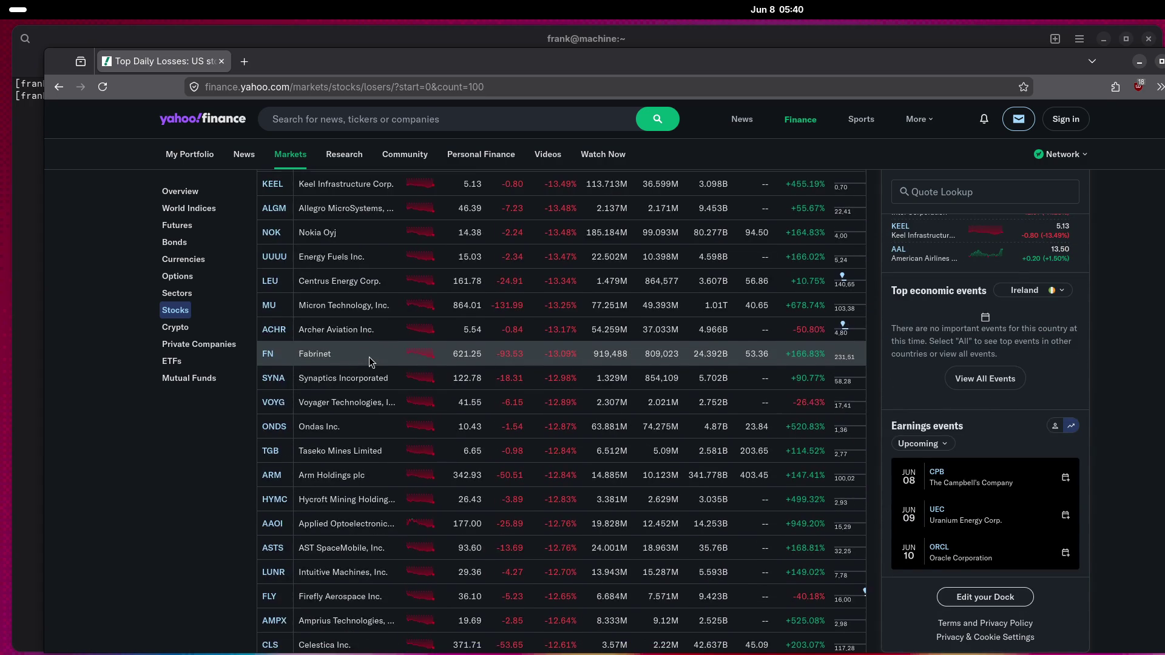
pyautogui.scroll(-3, 369, 359)
pyautogui.scroll(-3, 370, 355)
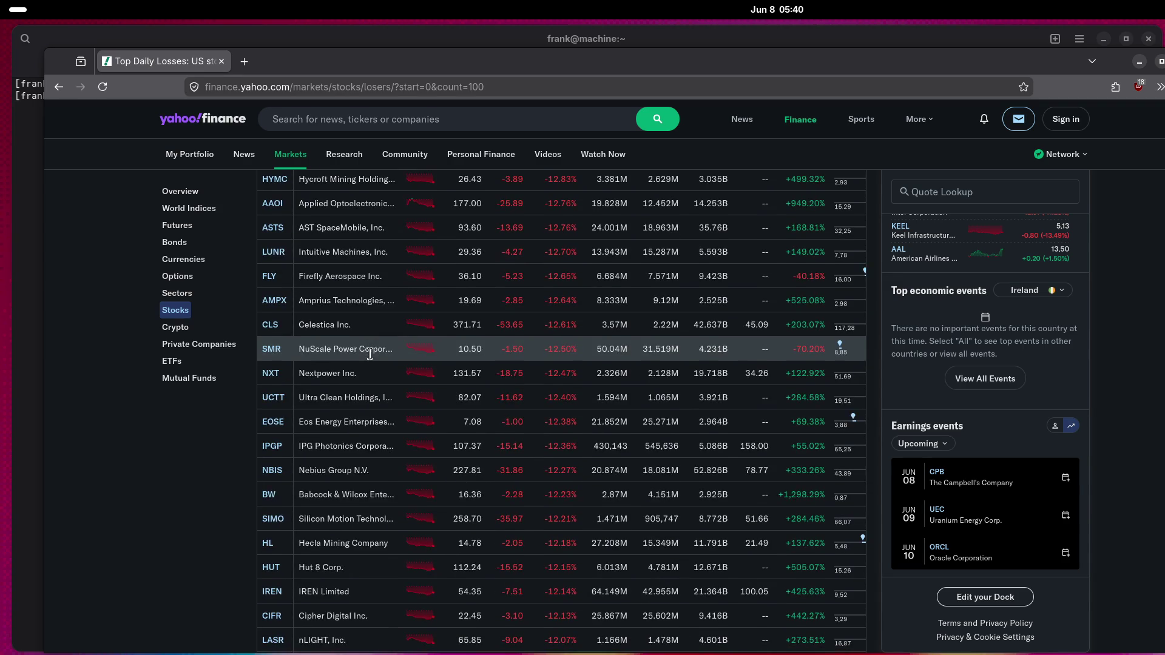
pyautogui.scroll(-3, 370, 354)
pyautogui.scroll(-3, 370, 353)
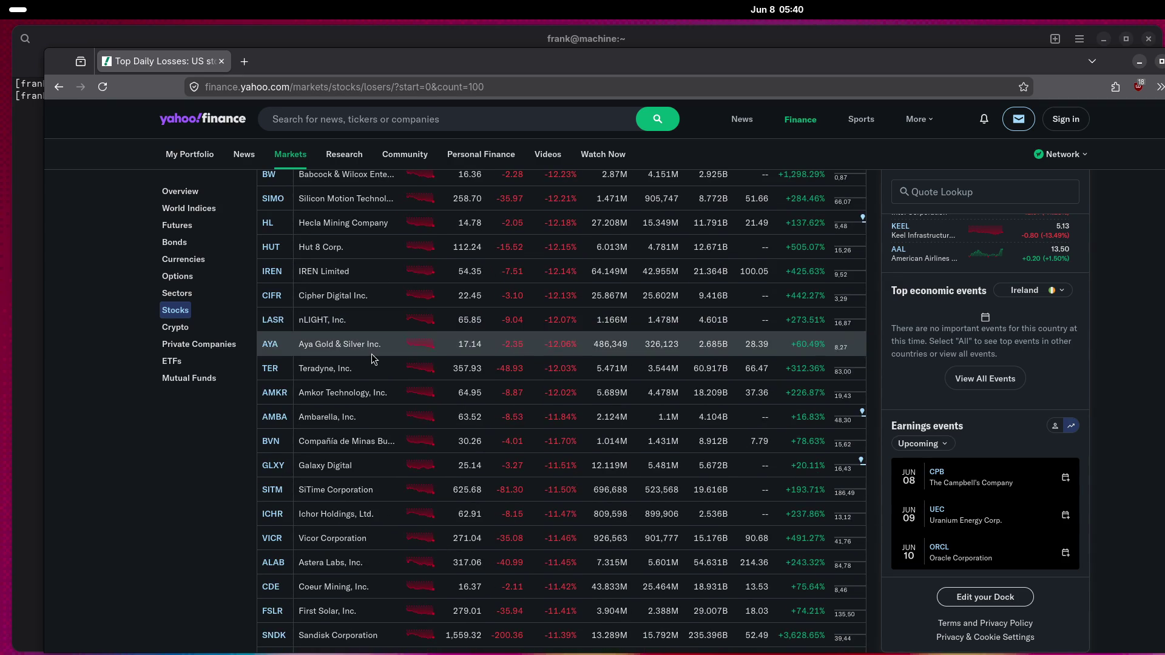
pyautogui.scroll(-3, 373, 356)
pyautogui.scroll(-3, 374, 350)
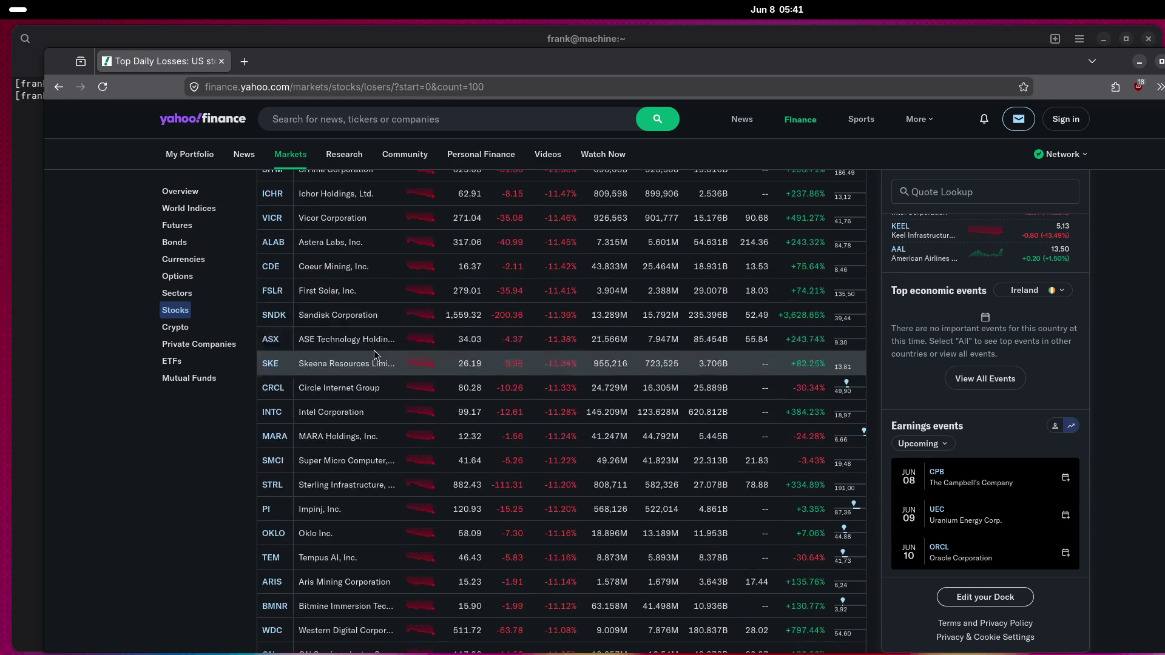
pyautogui.scroll(-3, 374, 351)
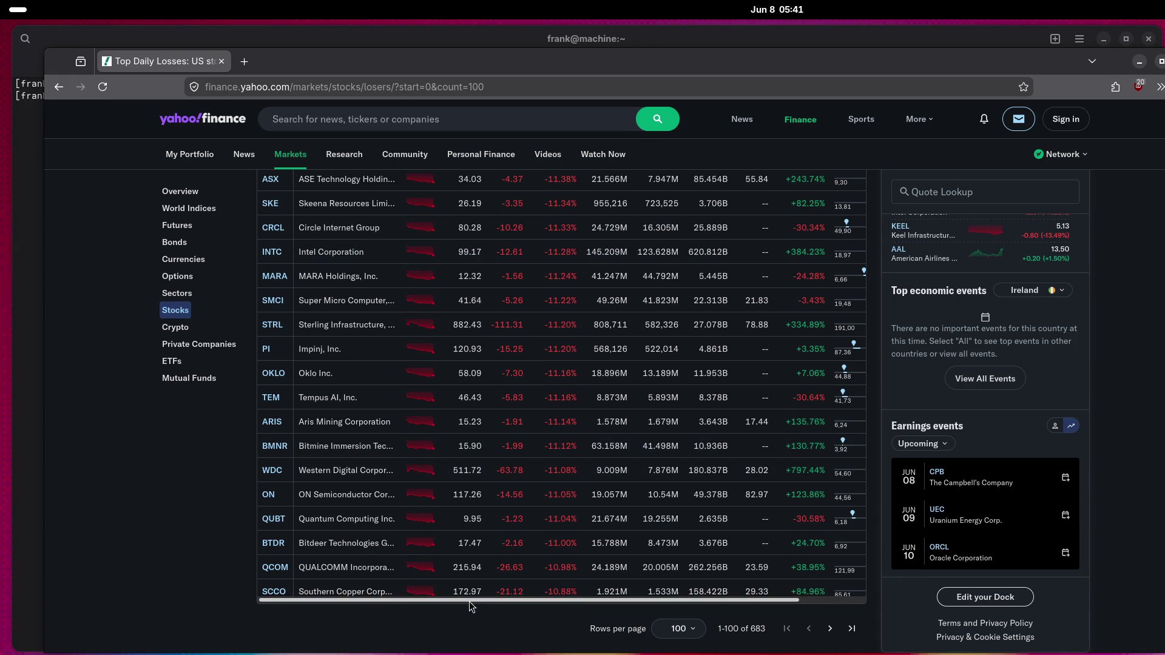
pyautogui.scroll(10, 730, 610)
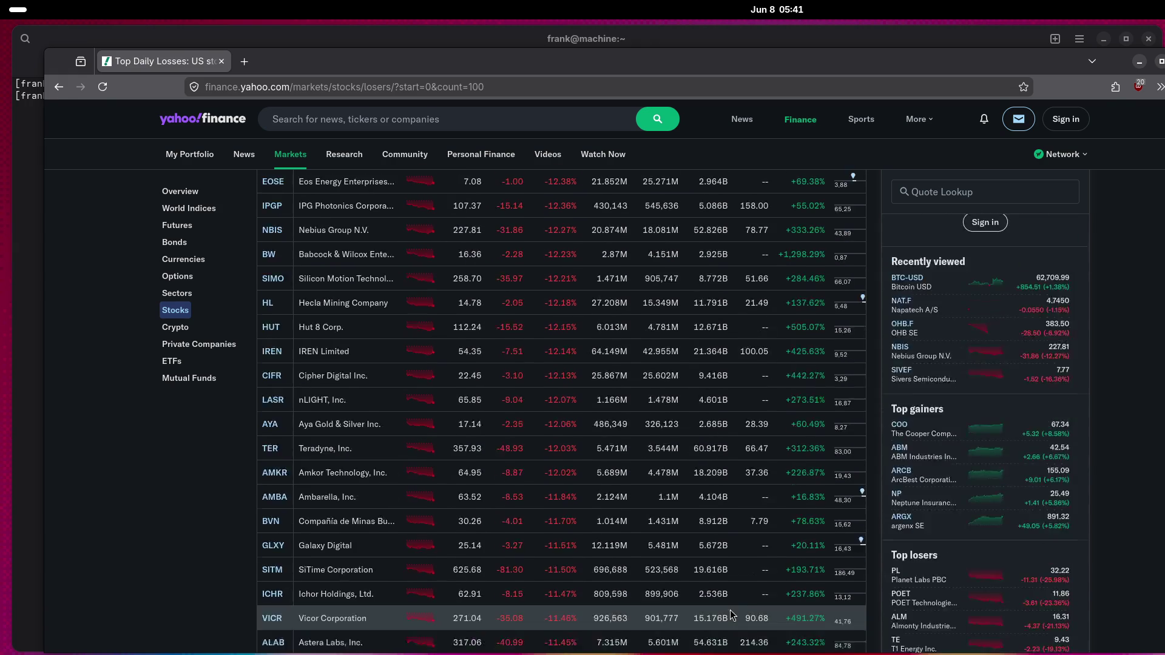
pyautogui.scroll(10, 730, 609)
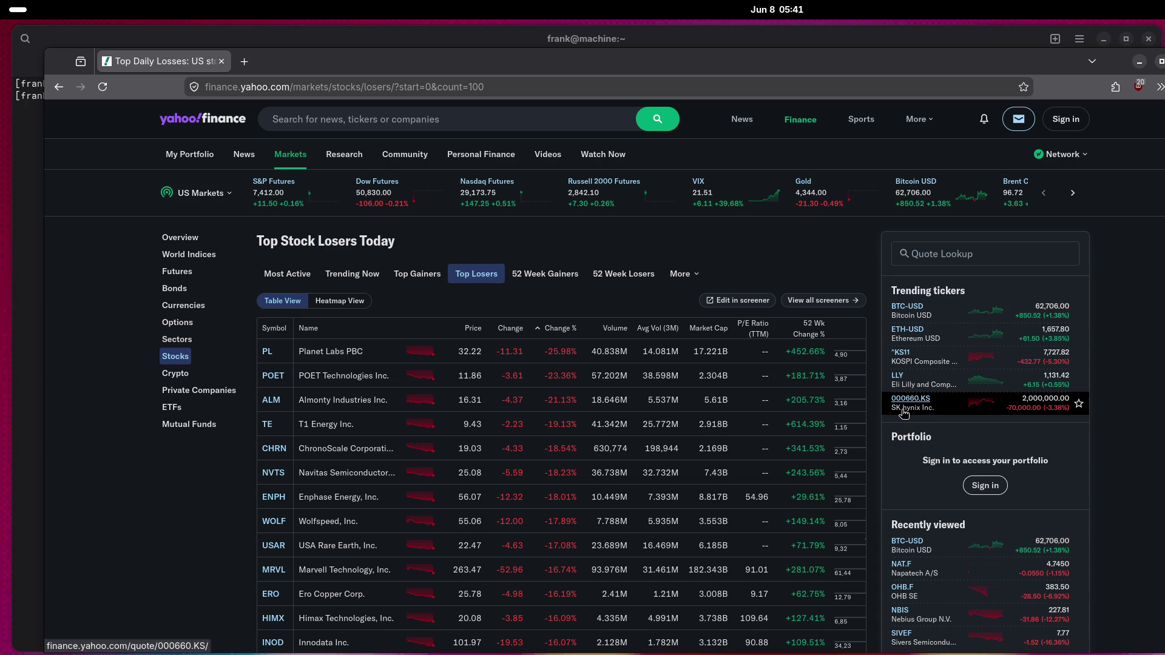
# Search 'SK Hy' and open the SK hynix (000660.KS) quote page
pyautogui.click(483, 120)
pyautogui.write('S')
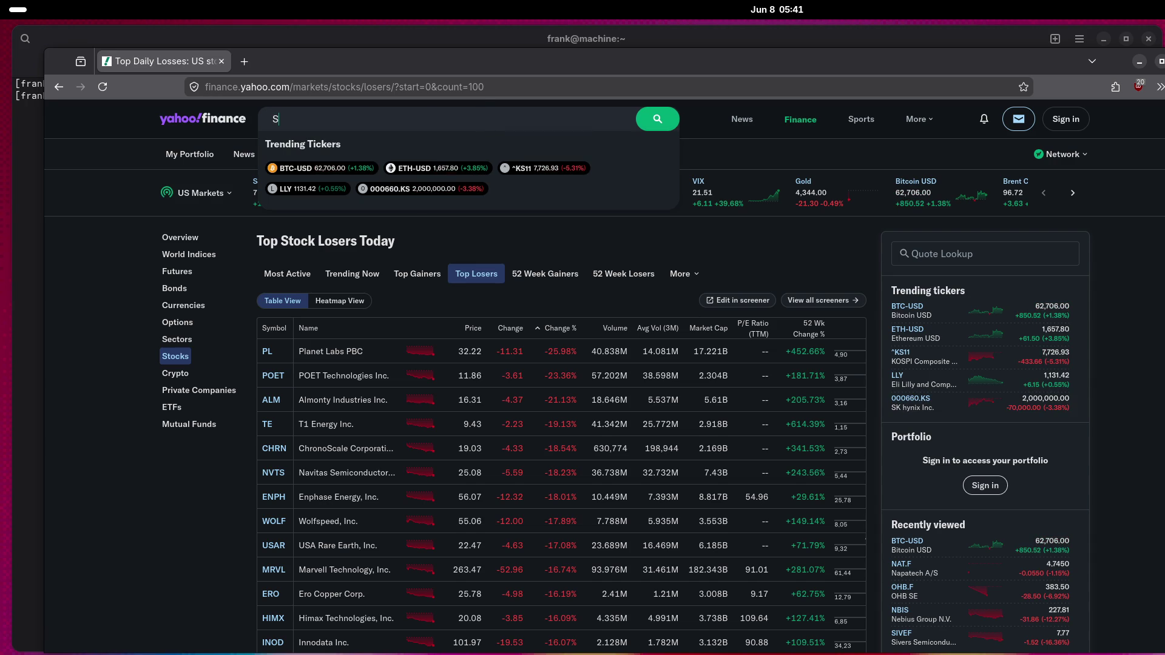
pyautogui.write('K Hy')
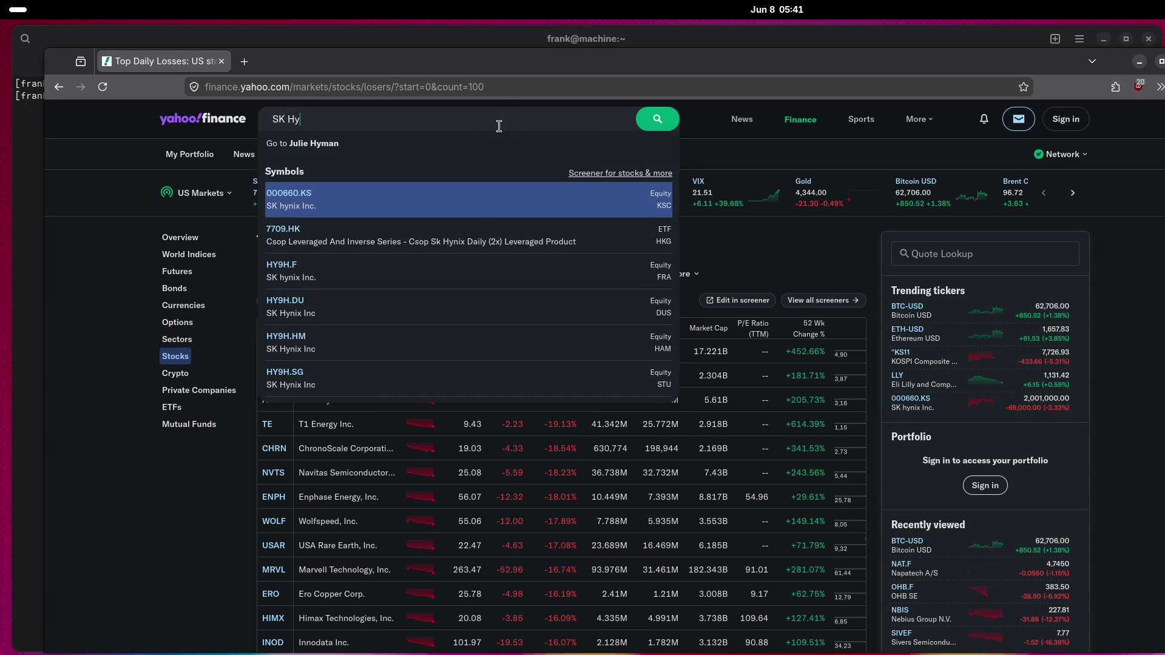
pyautogui.click(366, 195)
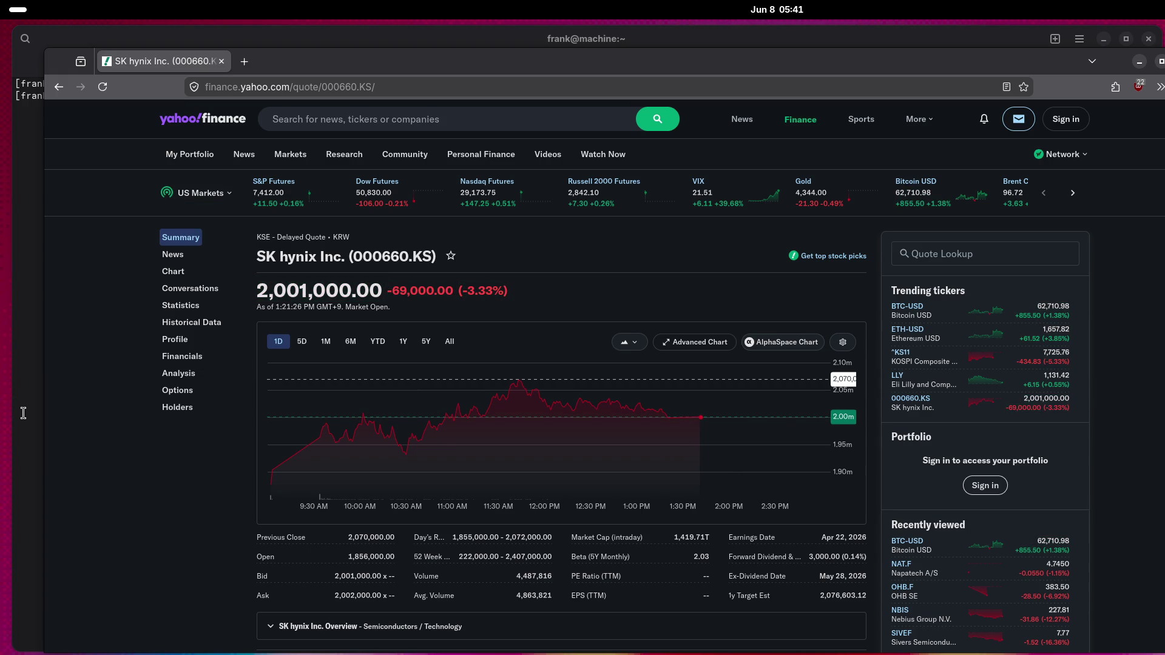
# Compare the SK hynix chart over 1M, 1D, 5D and year-to-date, ending on YTD (+207.99%)
pyautogui.click(325, 343)
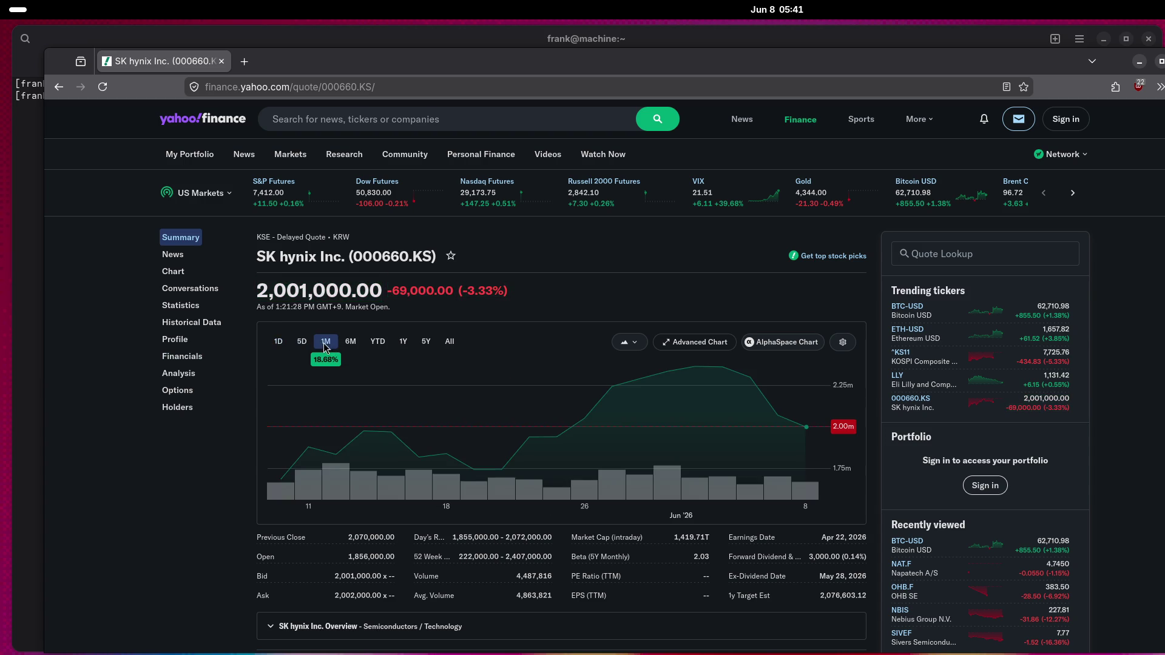
pyautogui.click(279, 341)
pyautogui.click(299, 341)
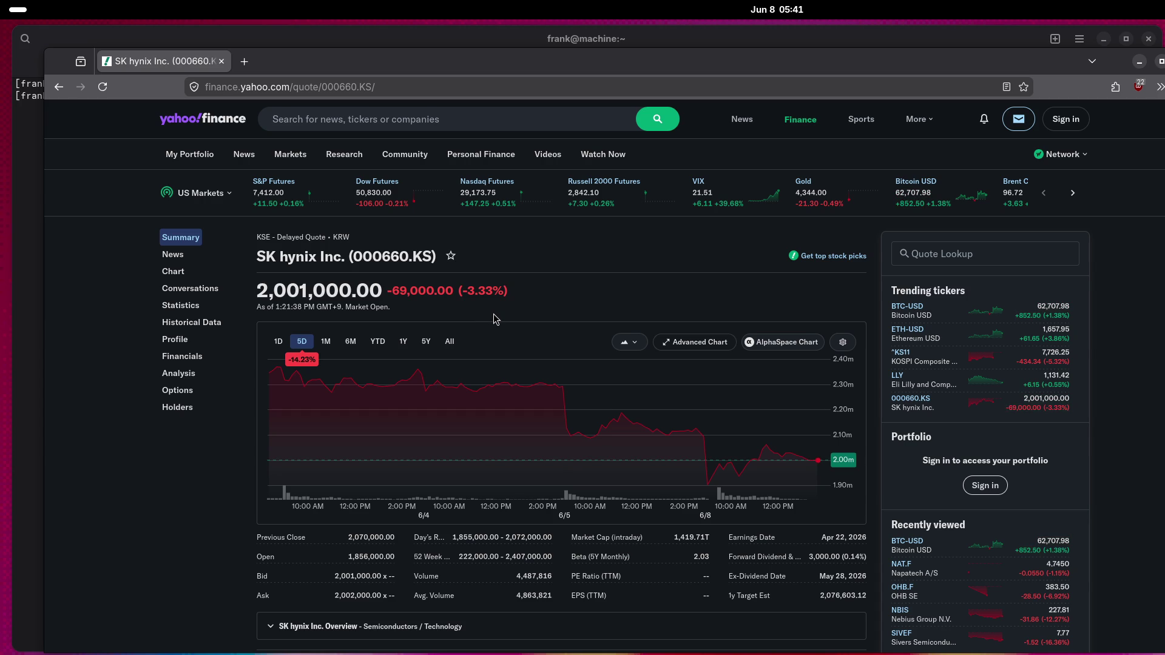
pyautogui.click(376, 344)
# Scroll through the SK hynix news below the chart
pyautogui.scroll(-5, 592, 339)
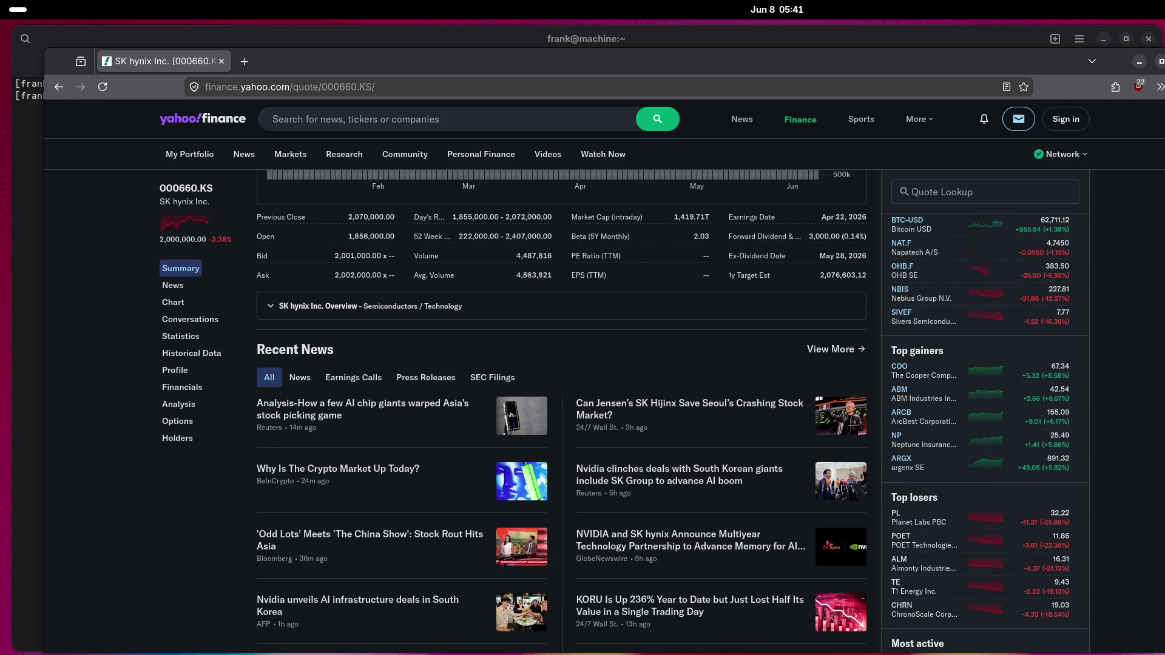
pyautogui.scroll(-3, 1163, 420)
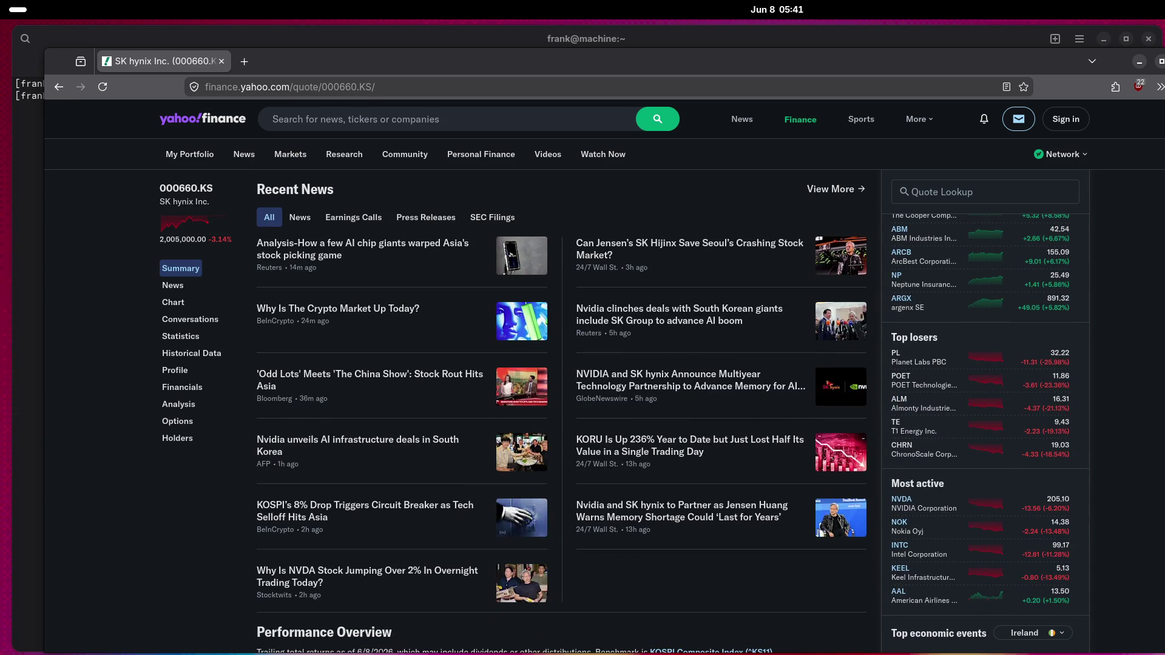
pyautogui.scroll(2, 1123, 395)
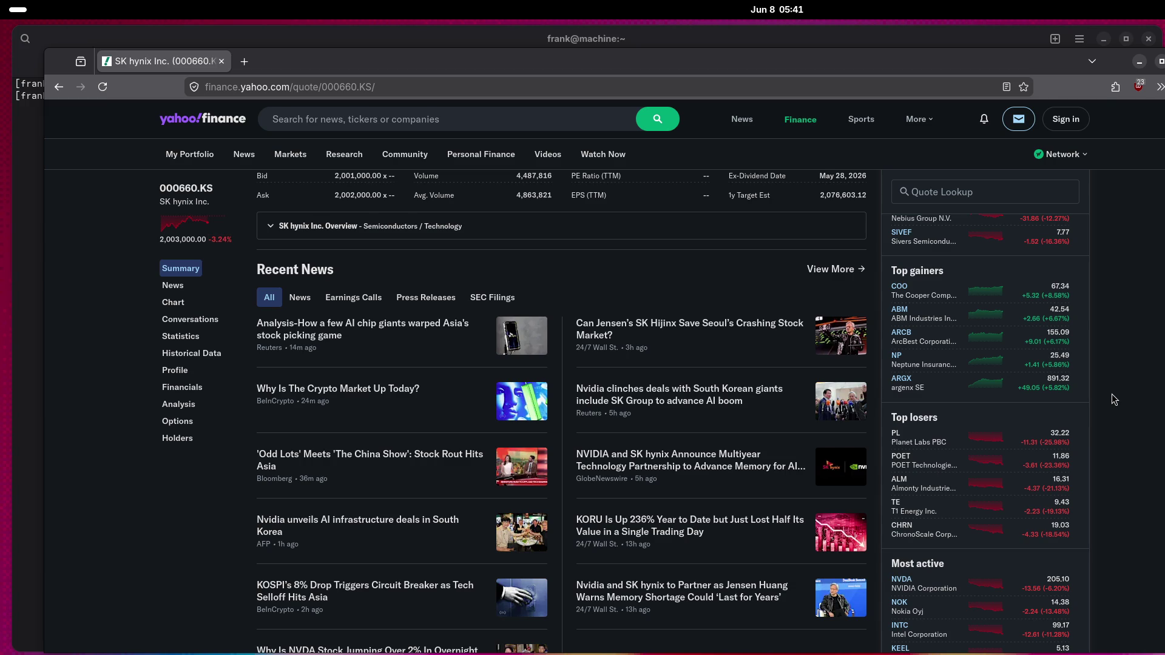
pyautogui.scroll(7, 1112, 394)
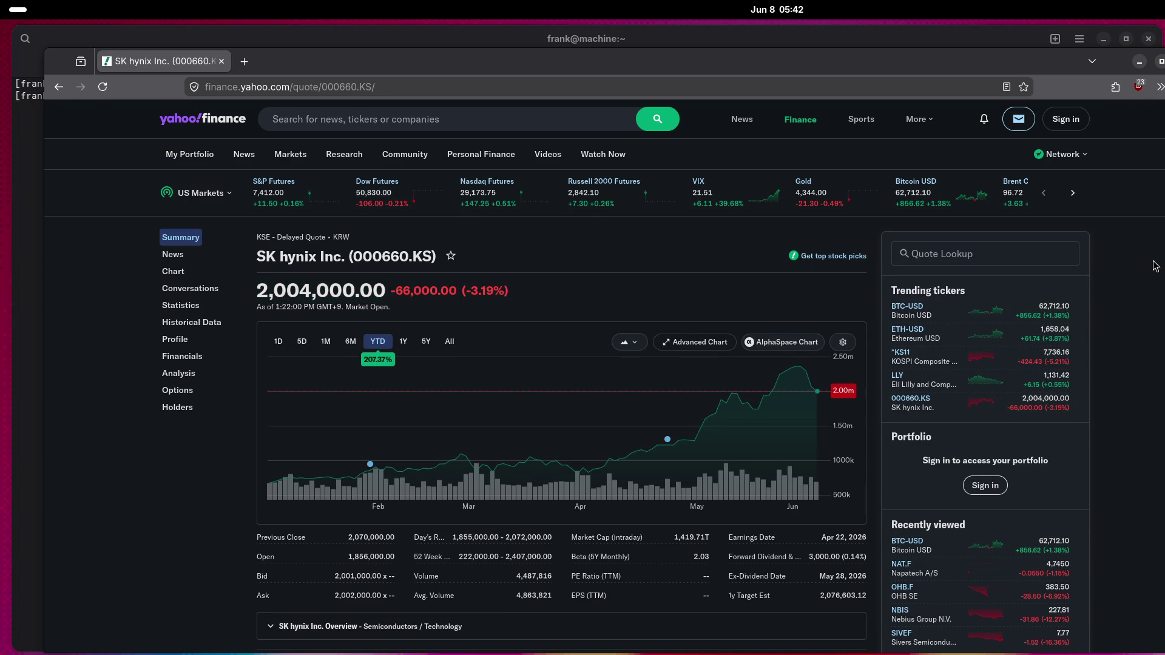
pyautogui.scroll(-5, 1134, 291)
pyautogui.scroll(-3, 1133, 296)
pyautogui.scroll(6, 1127, 310)
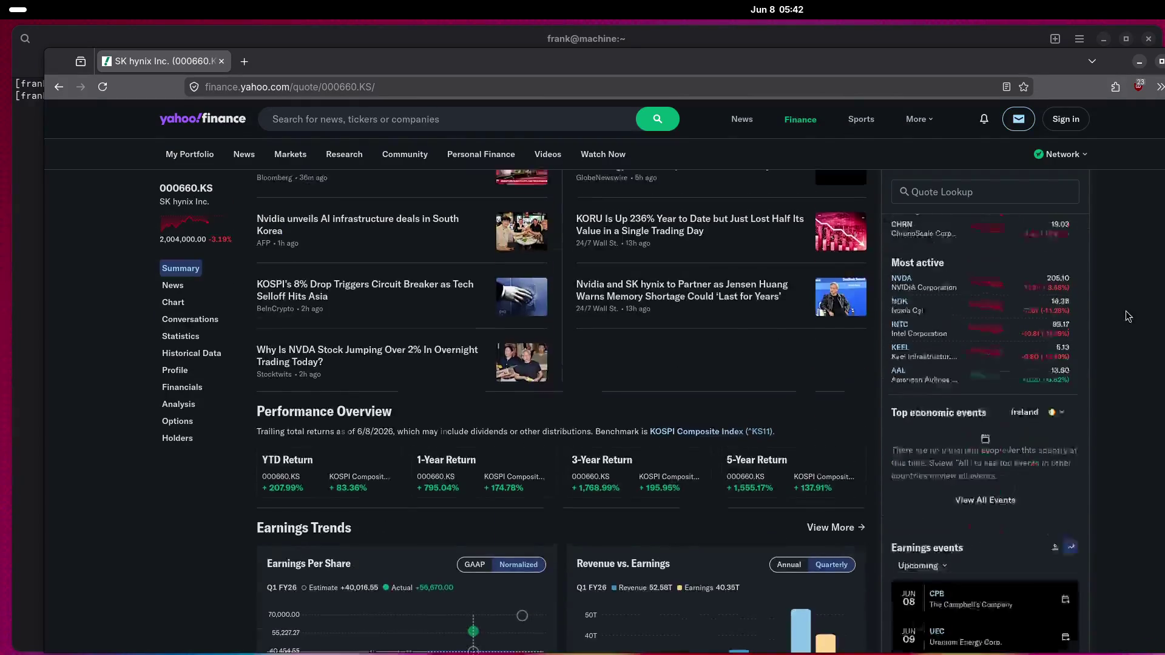
# Open today's Top Stock Gainers list and scroll through it
pyautogui.click(917, 430)
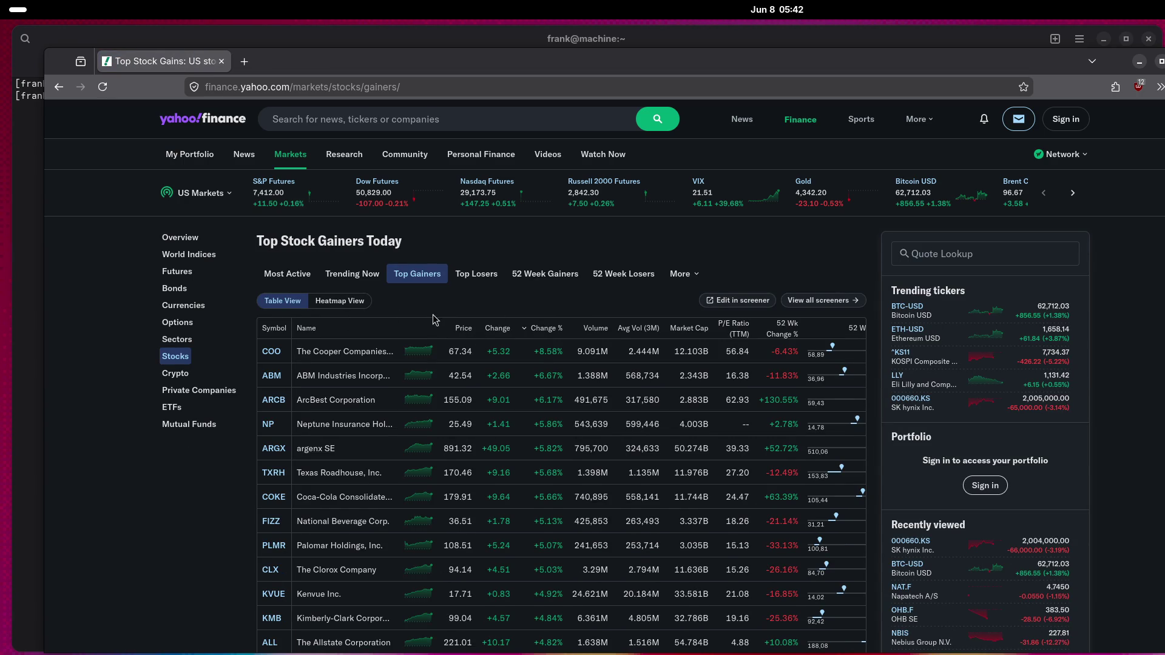
pyautogui.scroll(-1, 420, 399)
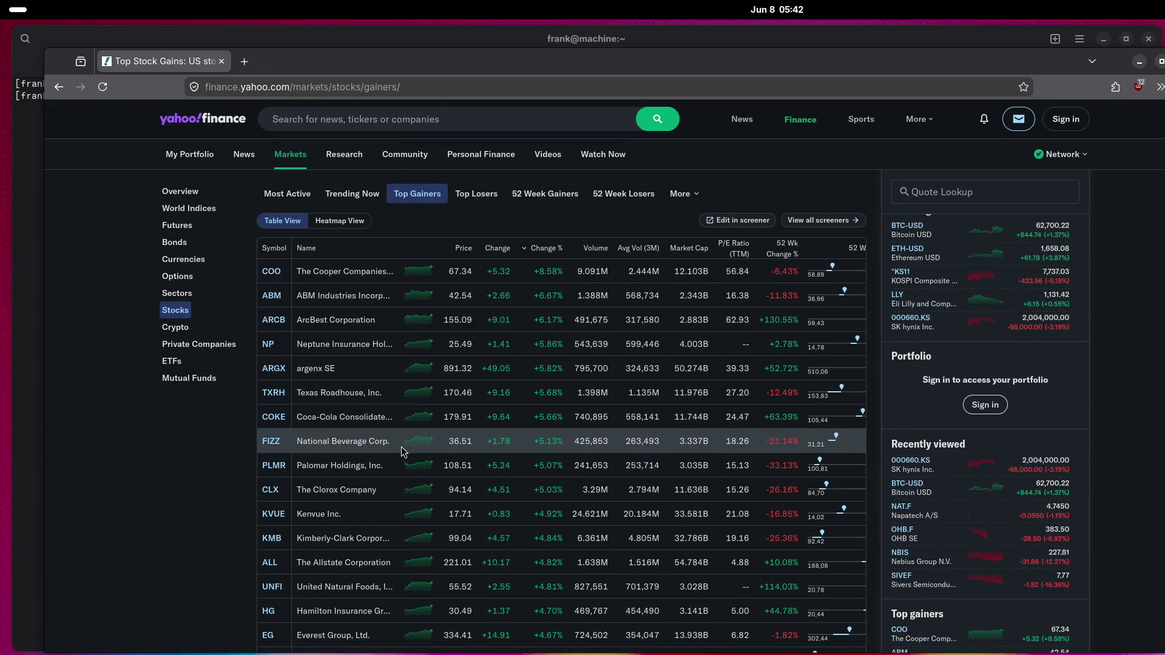
pyautogui.scroll(-1, 402, 487)
pyautogui.scroll(-2, 402, 486)
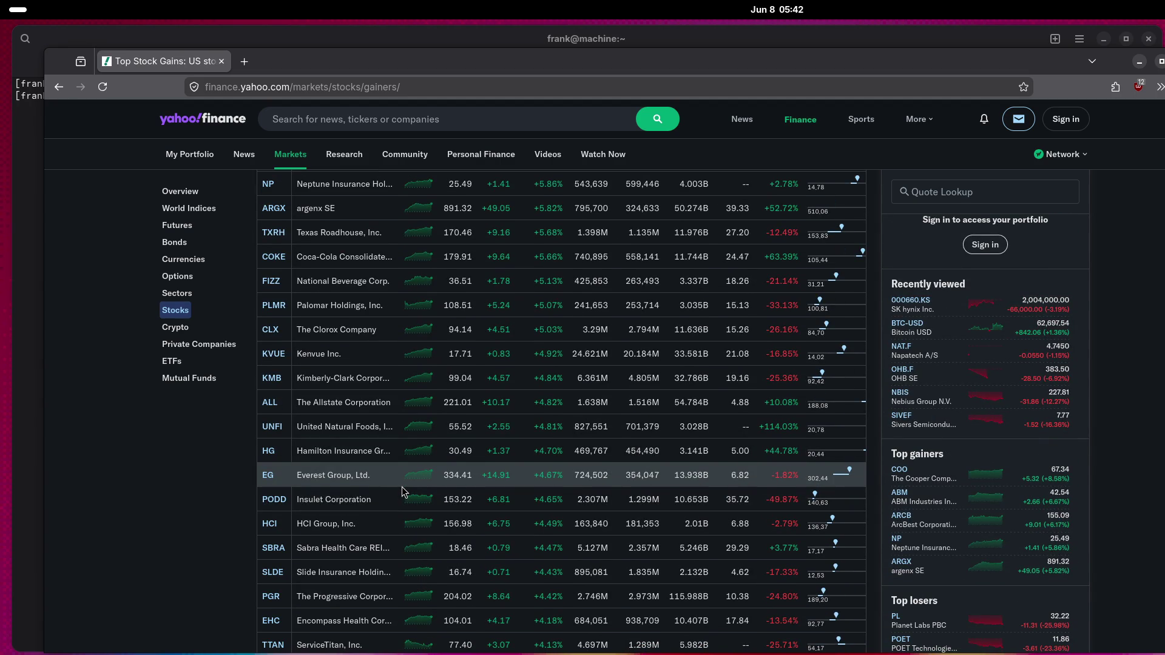
pyautogui.scroll(-3, 402, 491)
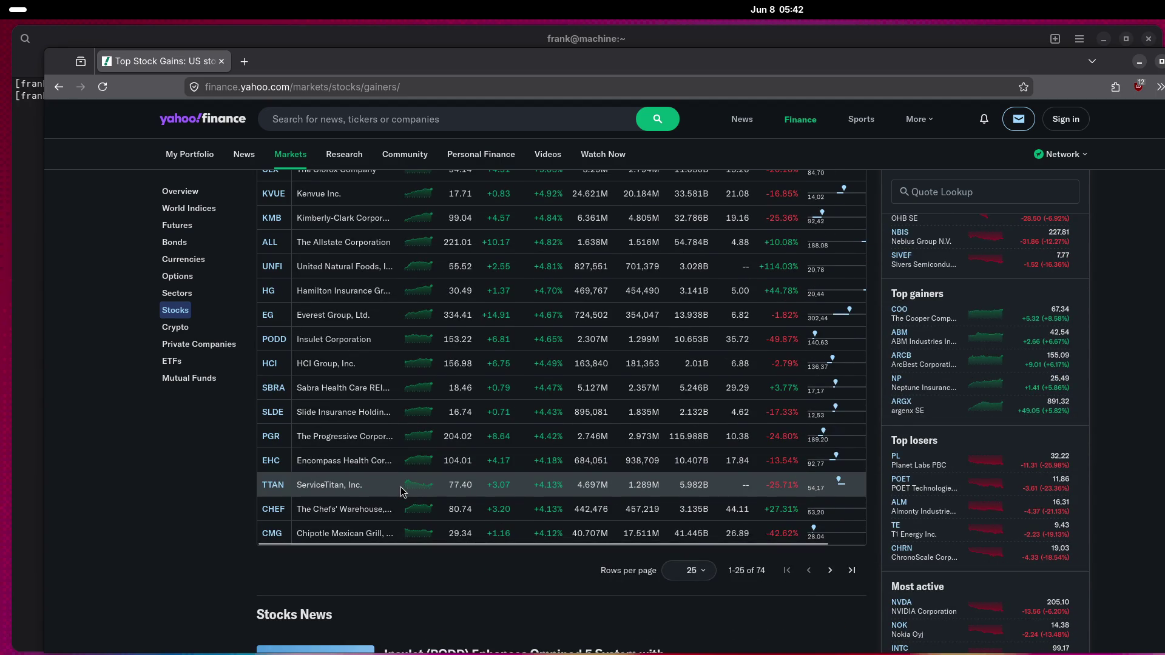
# Show 100 rows per page so all 74 gainers appear together
pyautogui.click(692, 575)
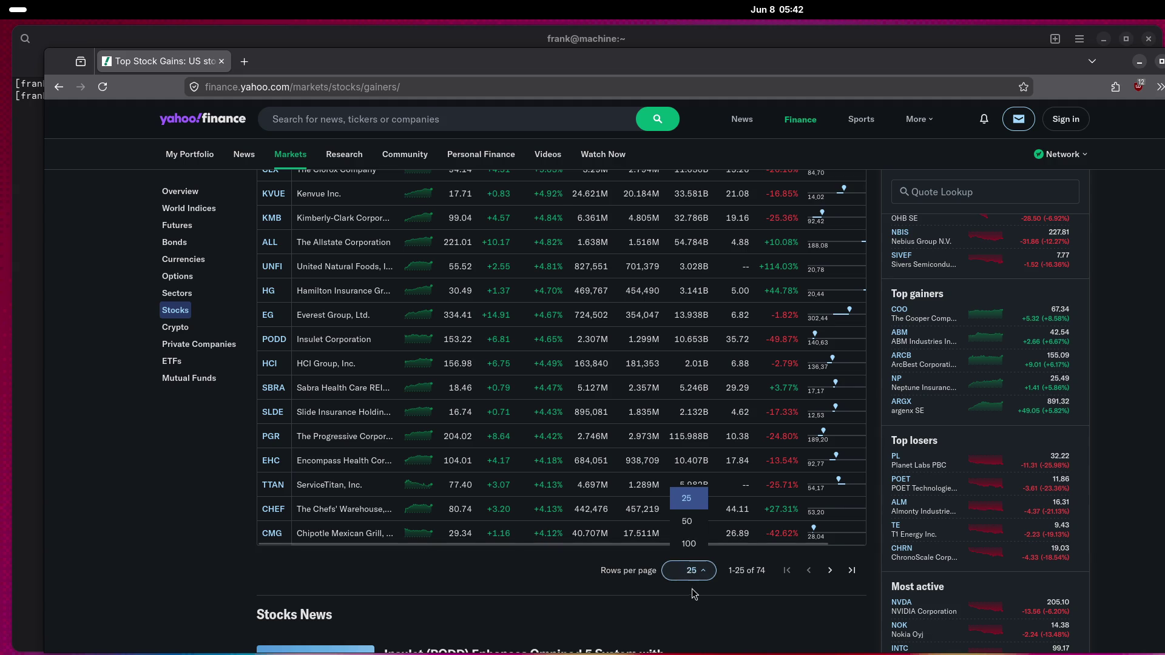
pyautogui.click(689, 543)
pyautogui.scroll(-1, 249, 473)
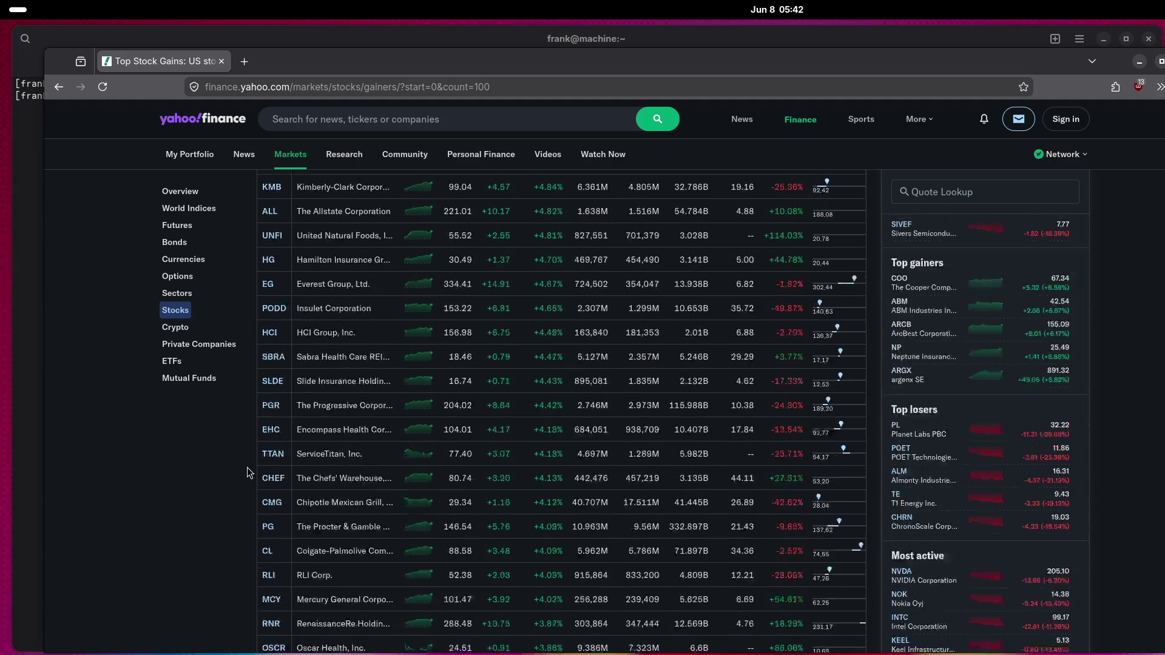
pyautogui.scroll(-2, 249, 472)
pyautogui.scroll(-3, 242, 420)
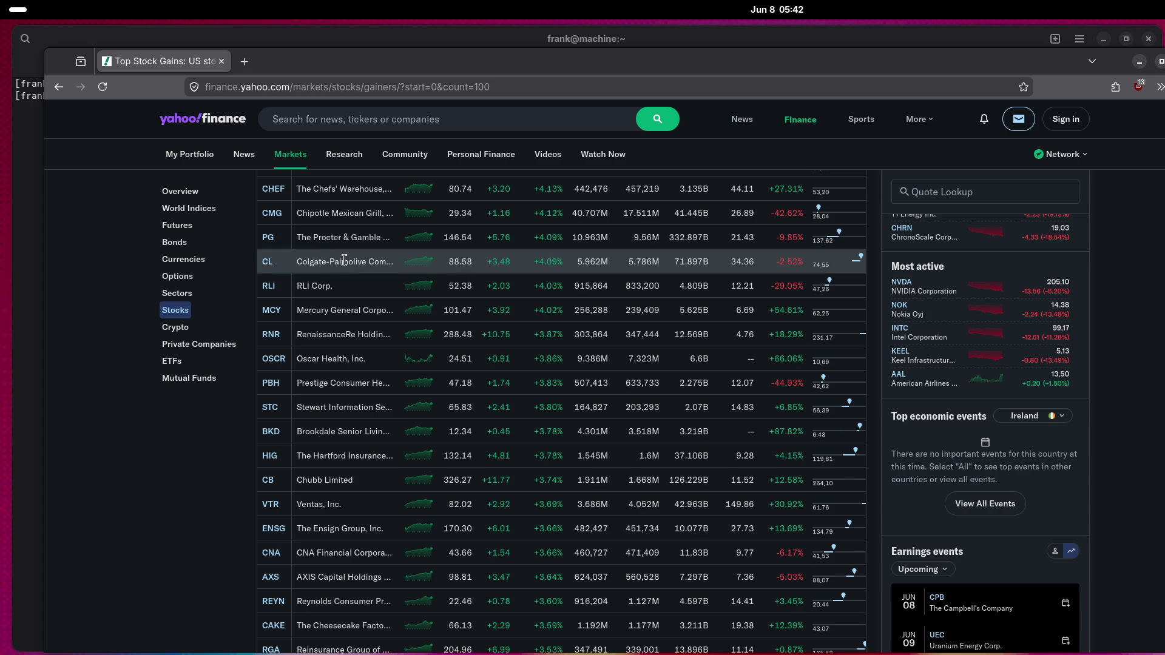
pyautogui.middleClick(265, 263)
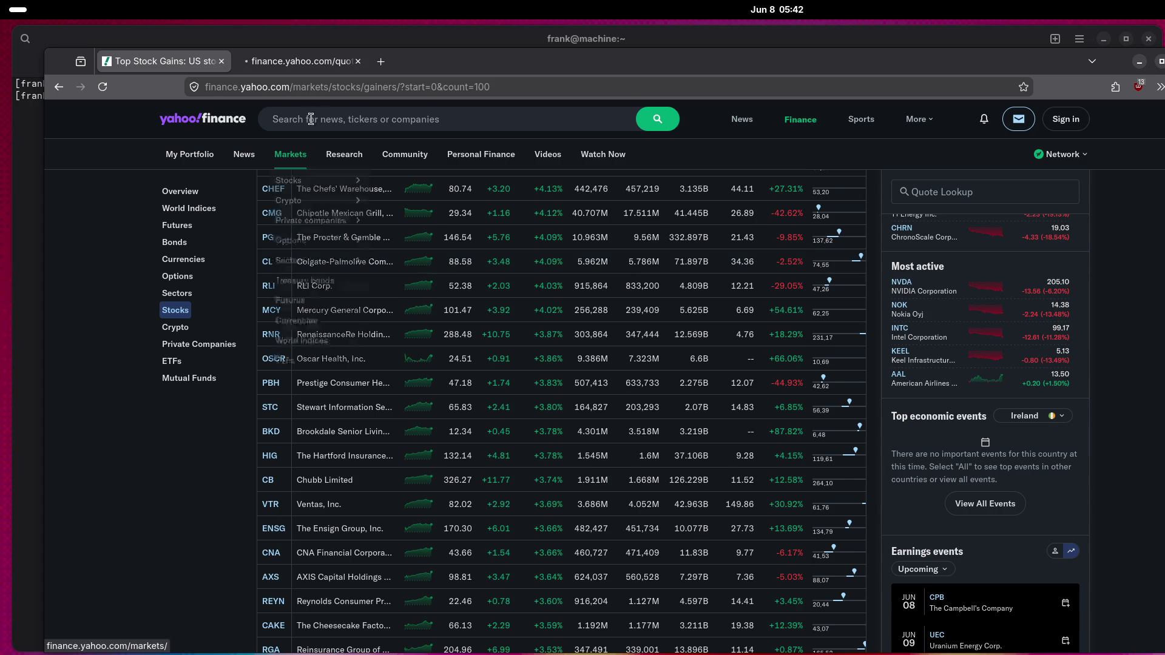
pyautogui.scroll(-2, 400, 316)
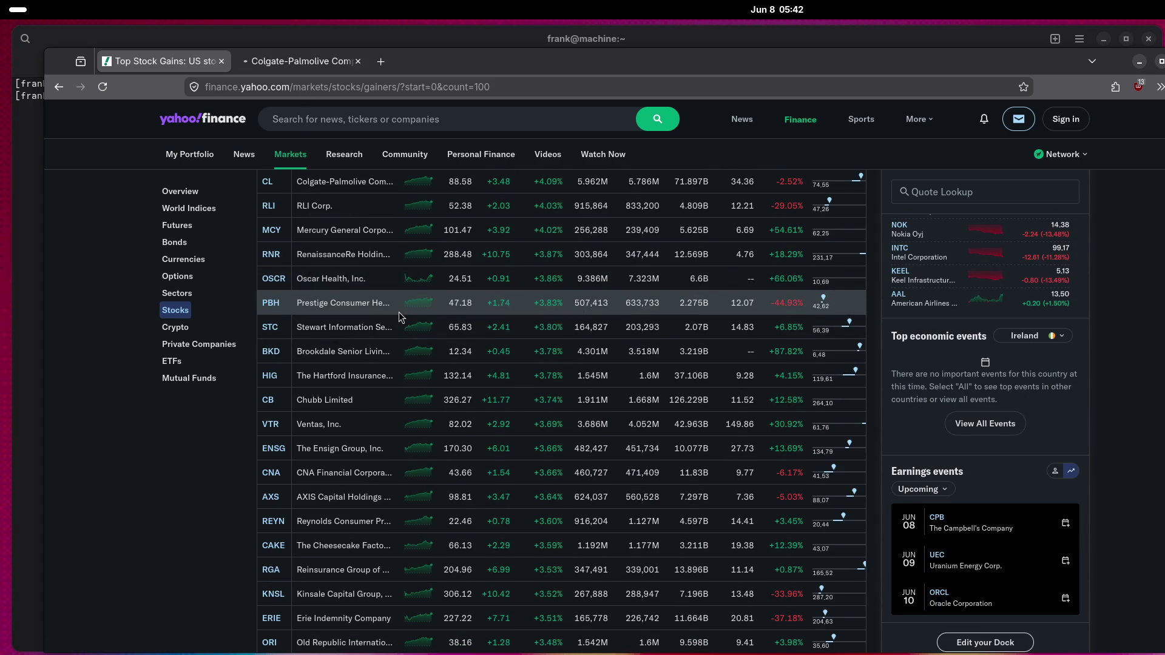
pyautogui.scroll(-2, 390, 358)
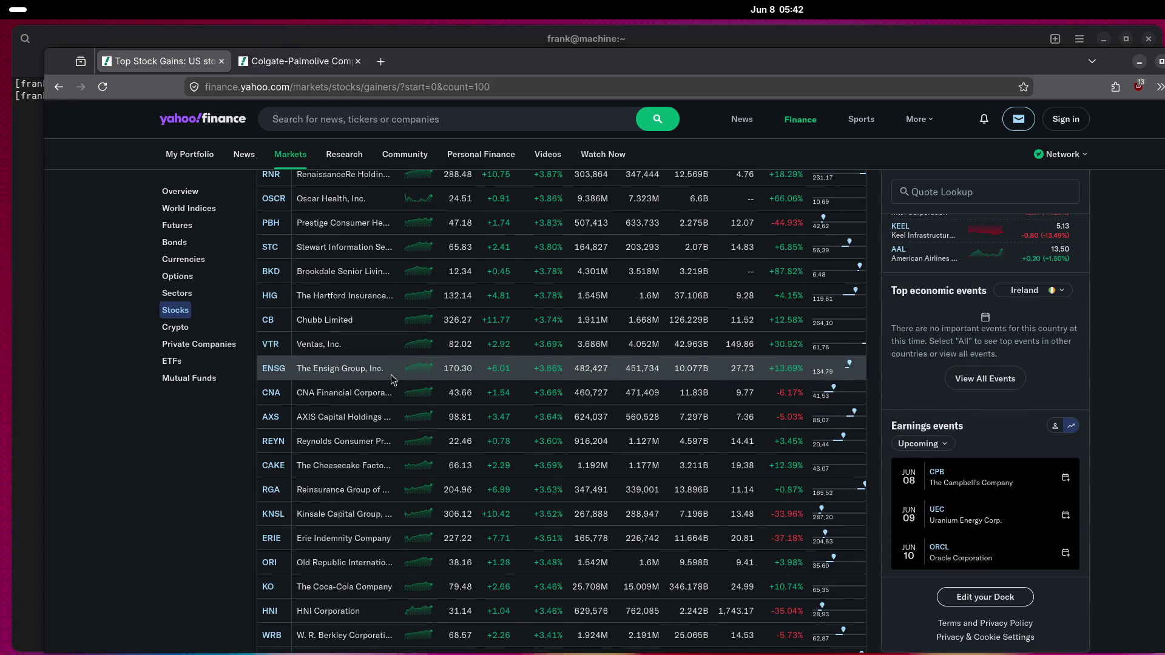
pyautogui.scroll(-2, 391, 379)
pyautogui.scroll(-2, 397, 383)
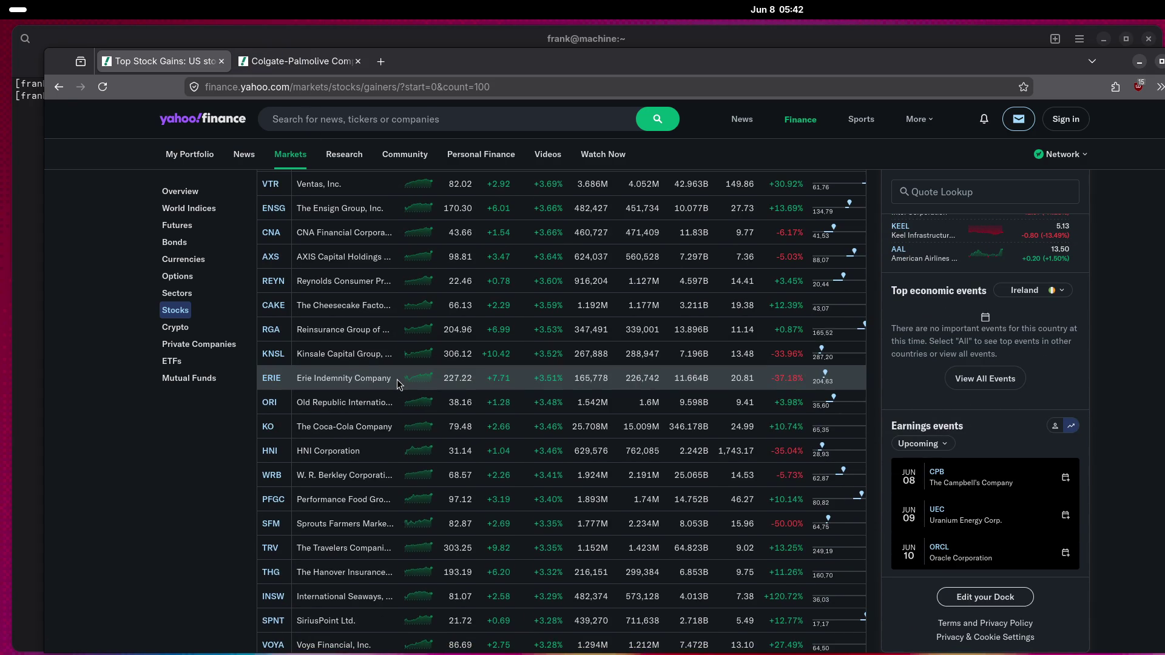
pyautogui.scroll(-2, 397, 380)
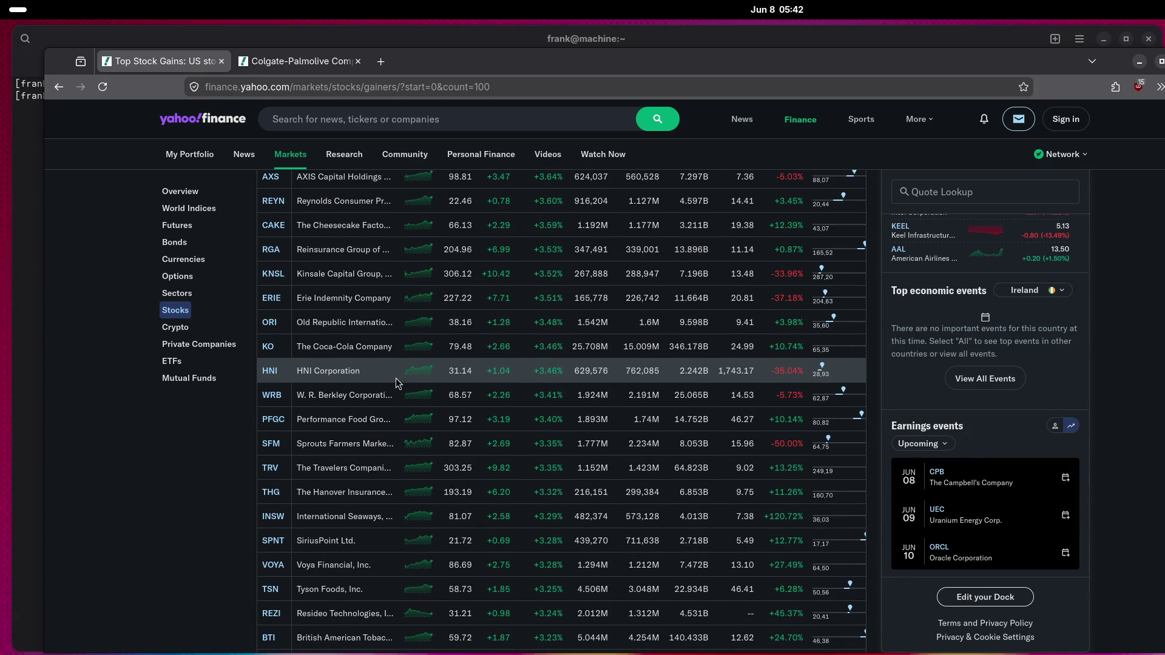
pyautogui.scroll(-6, 396, 378)
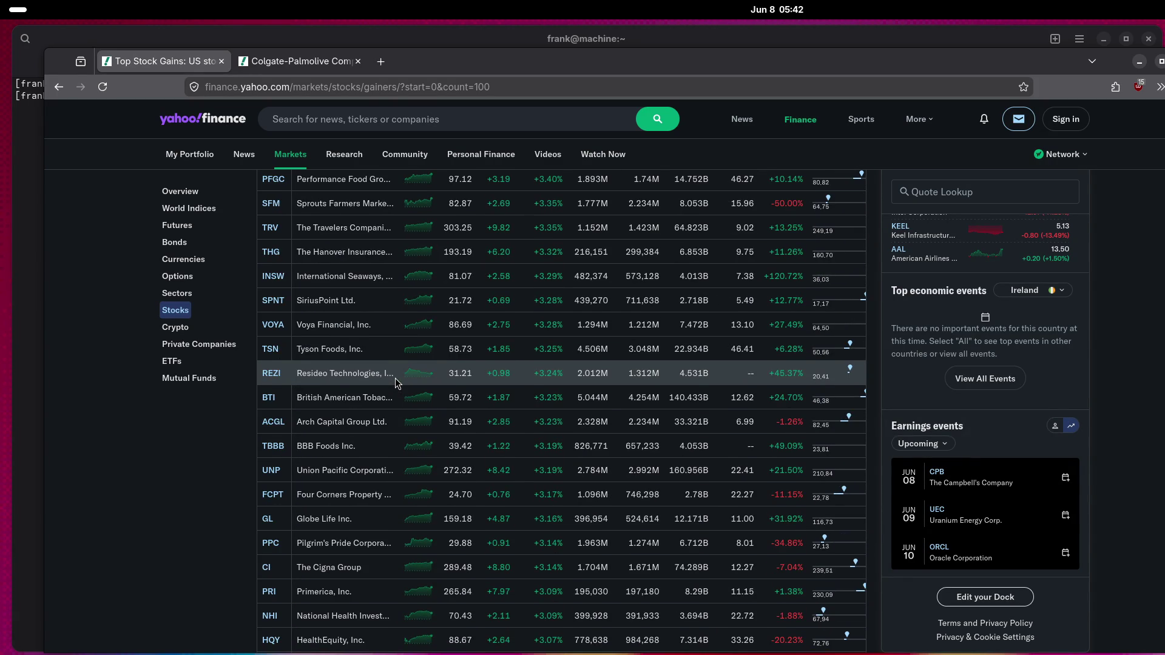
pyautogui.scroll(-4, 395, 377)
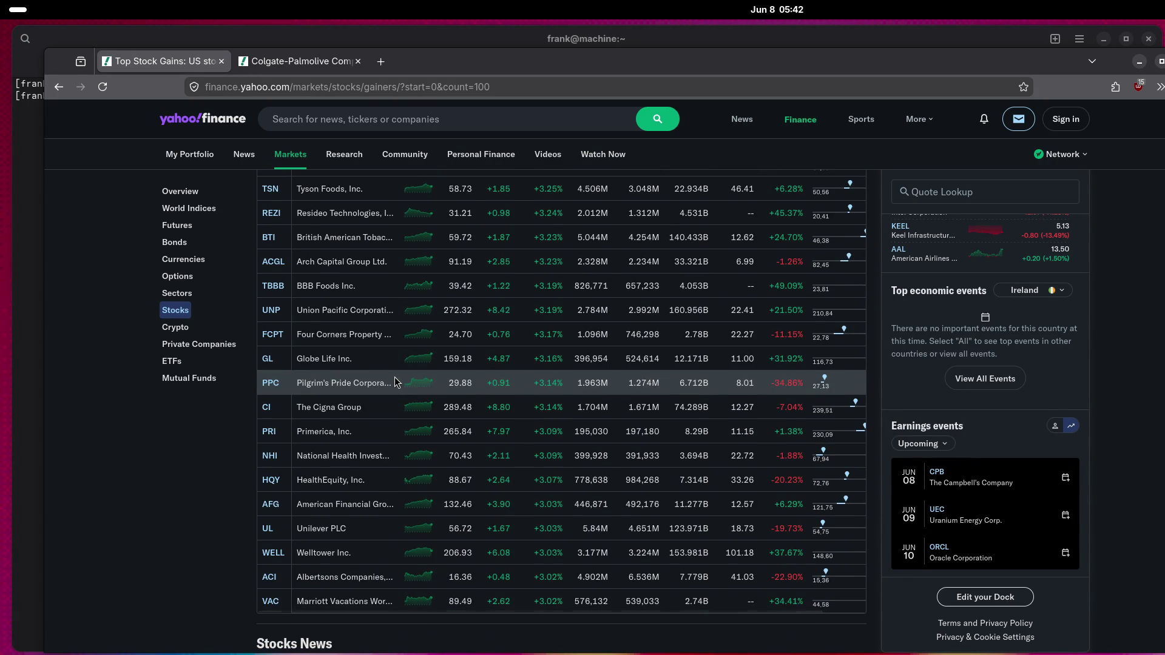
# Switch to the Colgate-Palmolive (CL) quote and view its 5-day, then 1-month chart
pyautogui.click(273, 64)
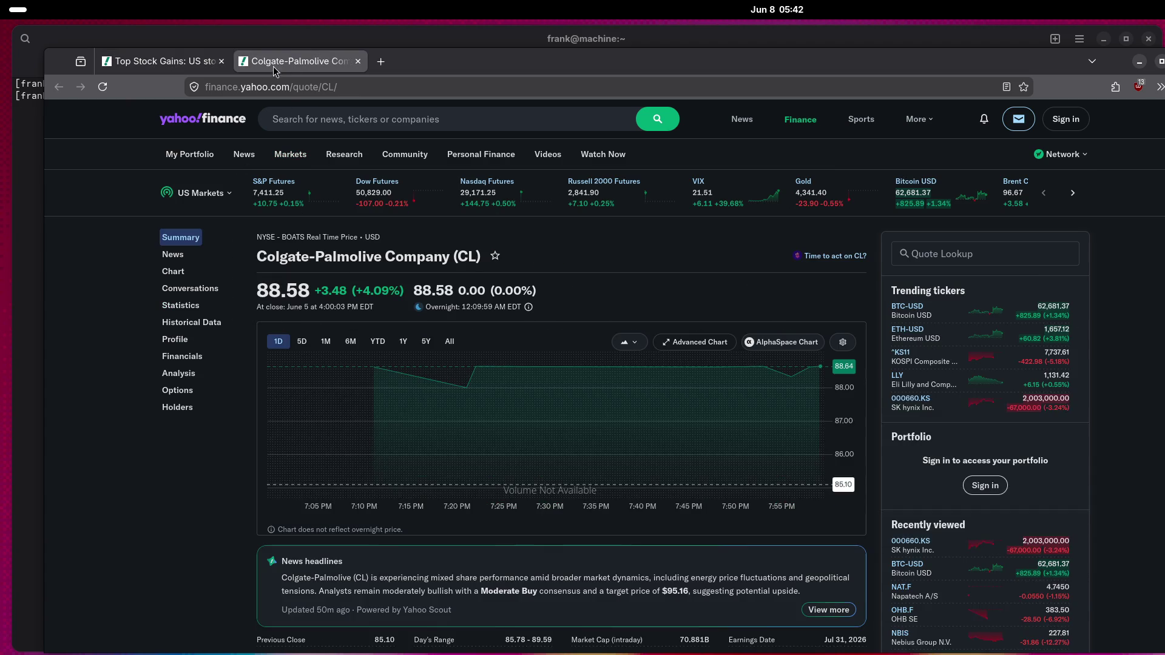
pyautogui.click(302, 342)
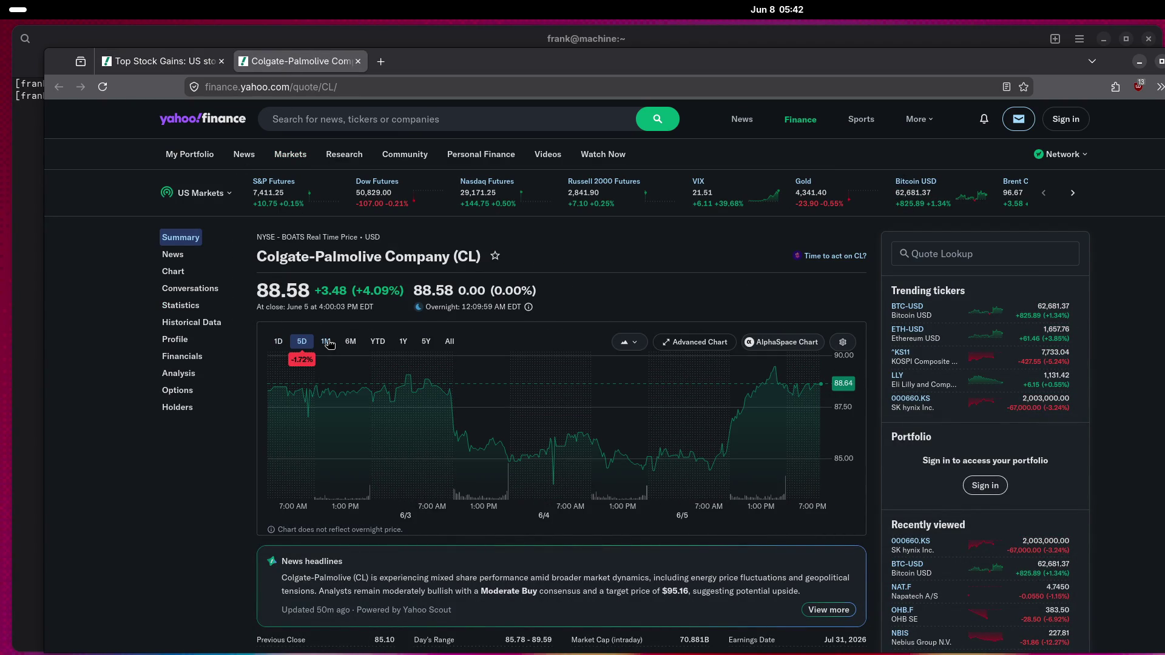
pyautogui.click(328, 343)
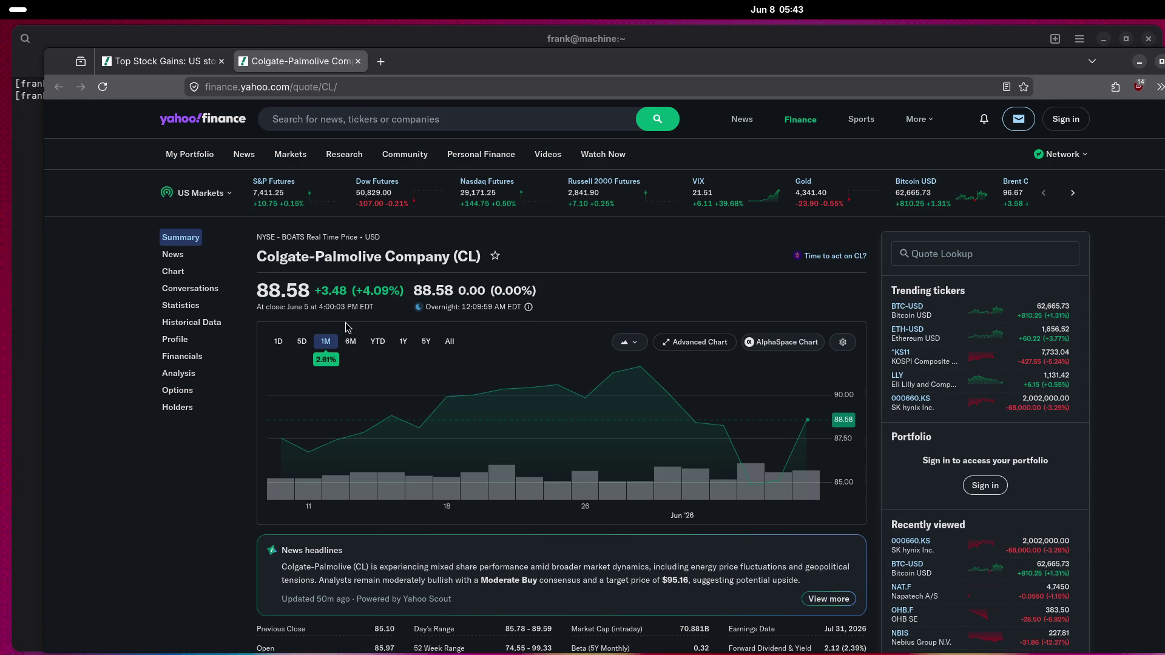
# Close the Colgate-Palmolive tab and return to the top of the Top Stock Gainers list
pyautogui.click(358, 63)
pyautogui.scroll(-5, 181, 522)
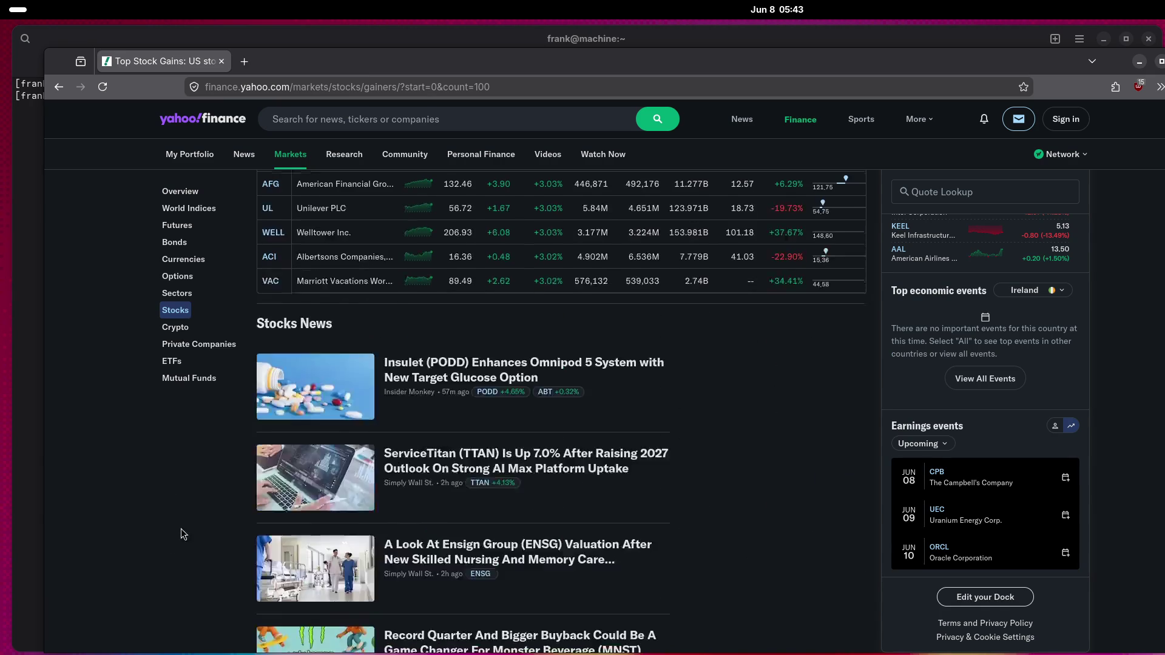
pyautogui.scroll(3, 182, 522)
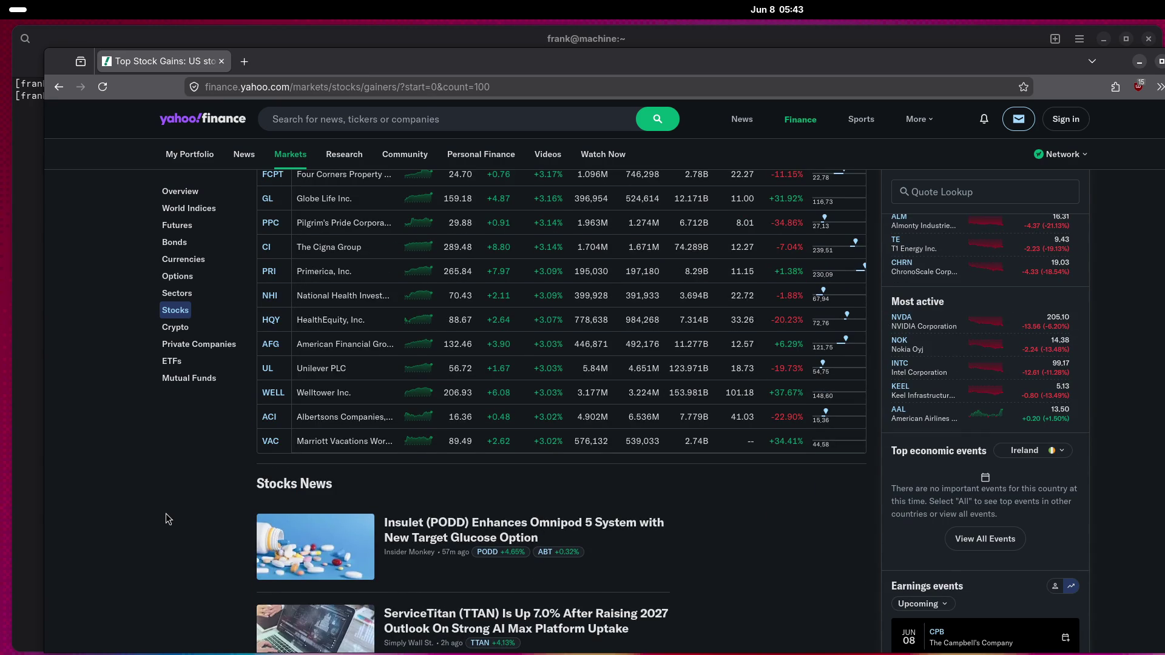
pyautogui.scroll(10, 165, 513)
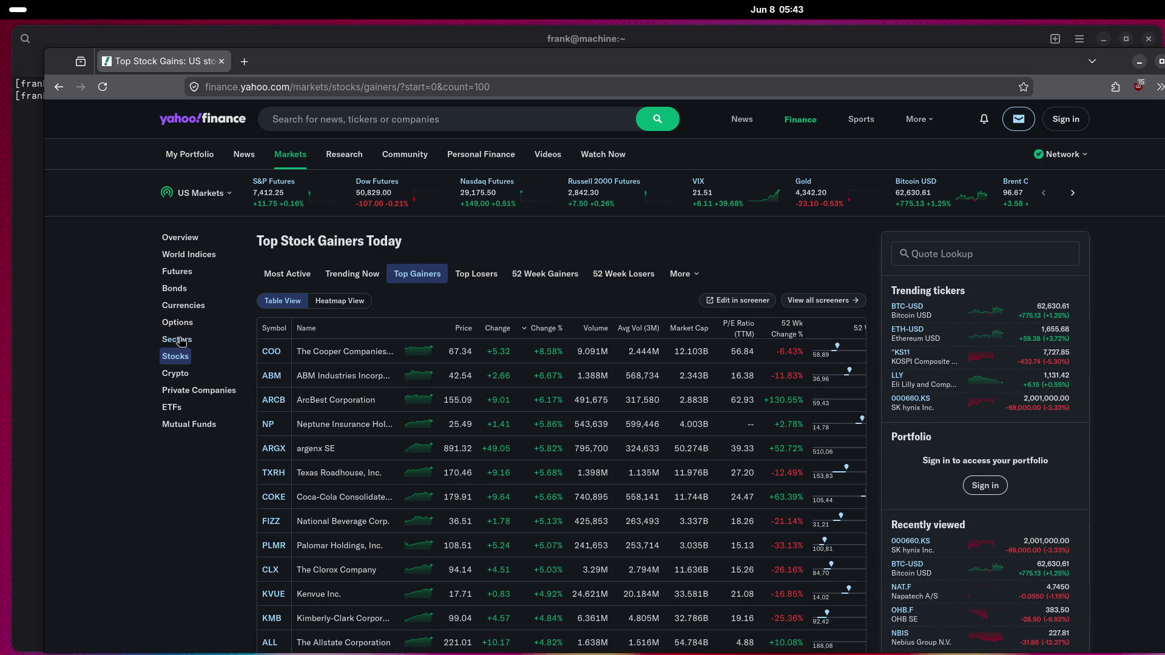
# Browse the Sectors overview table, then go to the Most Active Stocks list
pyautogui.click(177, 340)
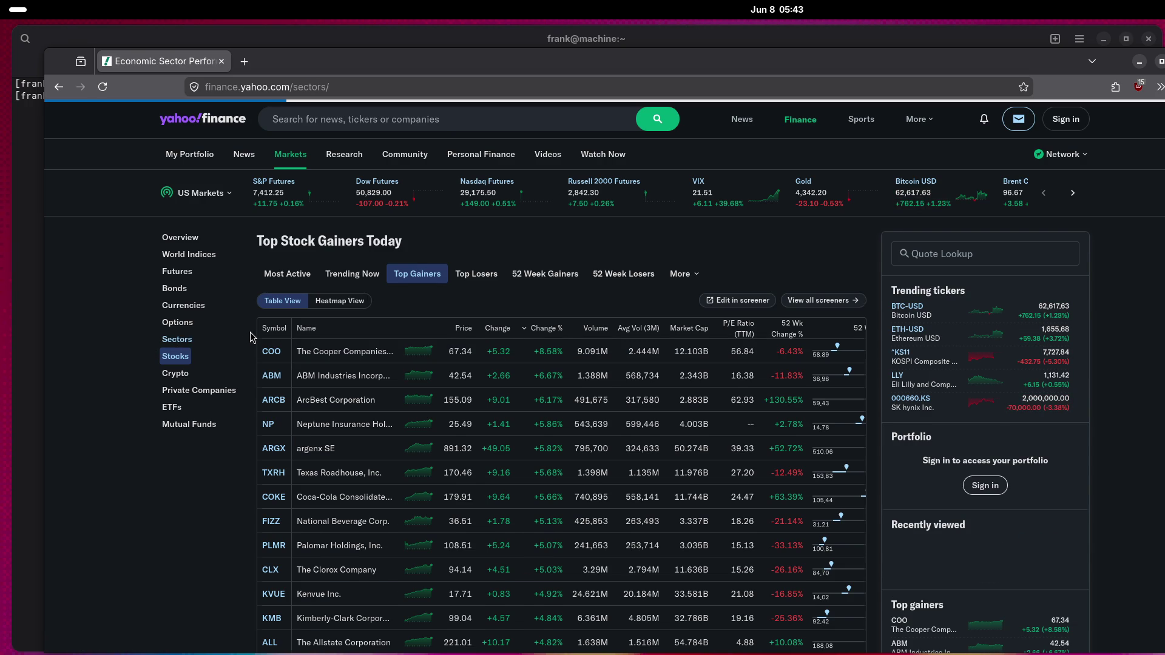
pyautogui.scroll(-5, 256, 335)
pyautogui.scroll(2, 256, 335)
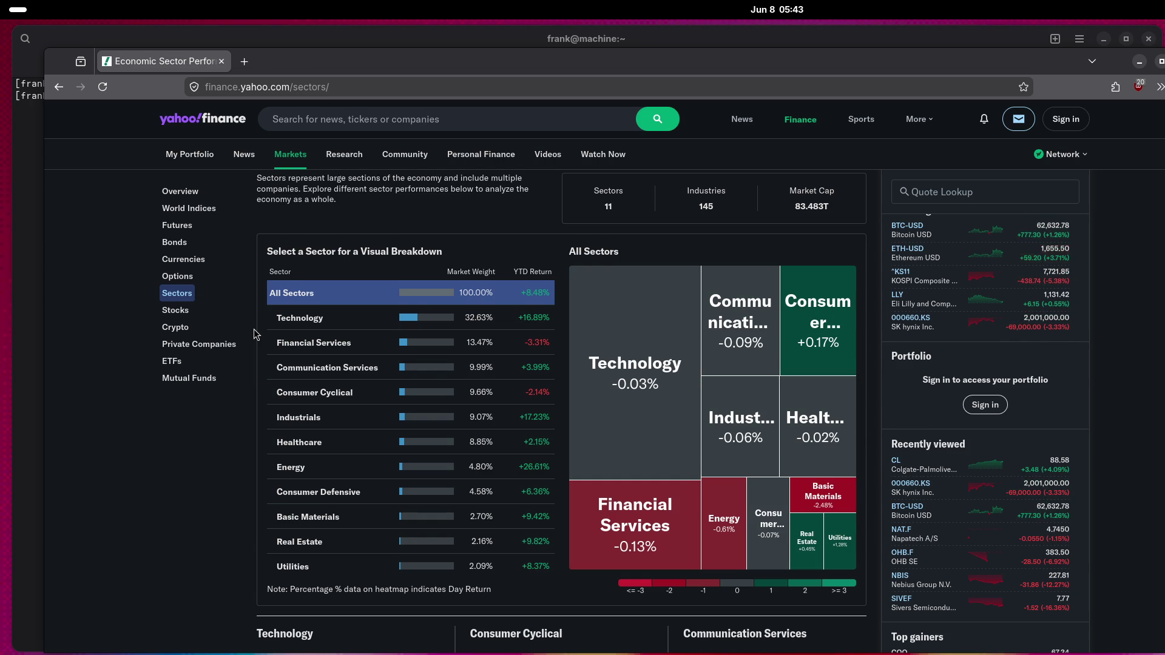
pyautogui.scroll(-5, 254, 334)
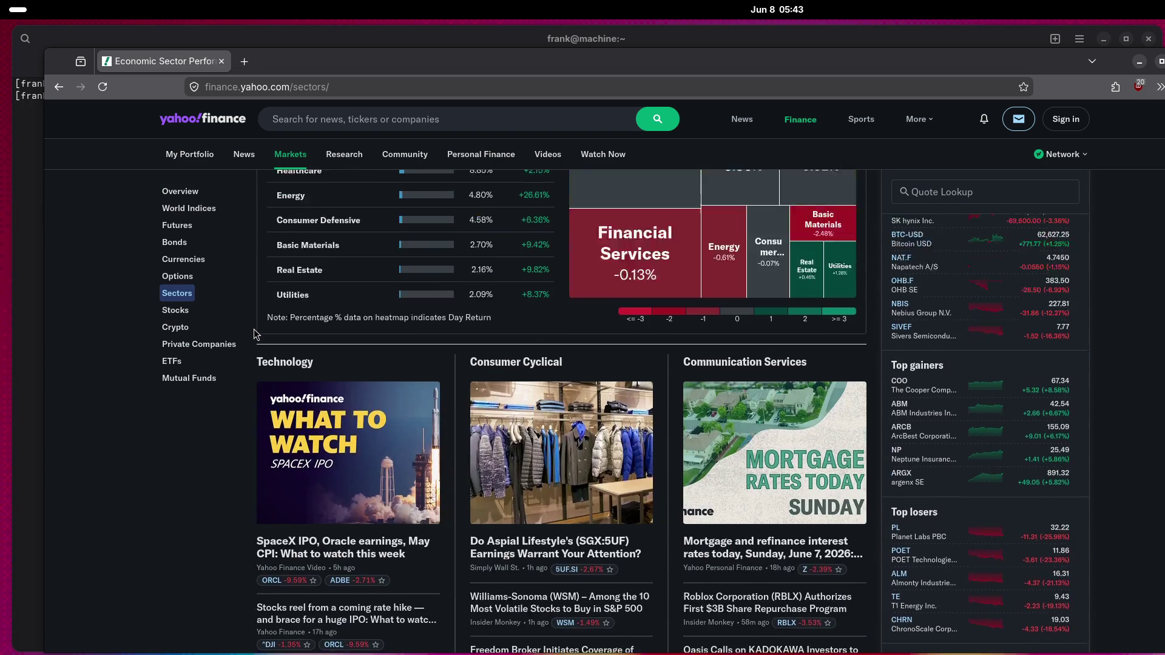
pyautogui.scroll(5, 254, 335)
pyautogui.click(174, 312)
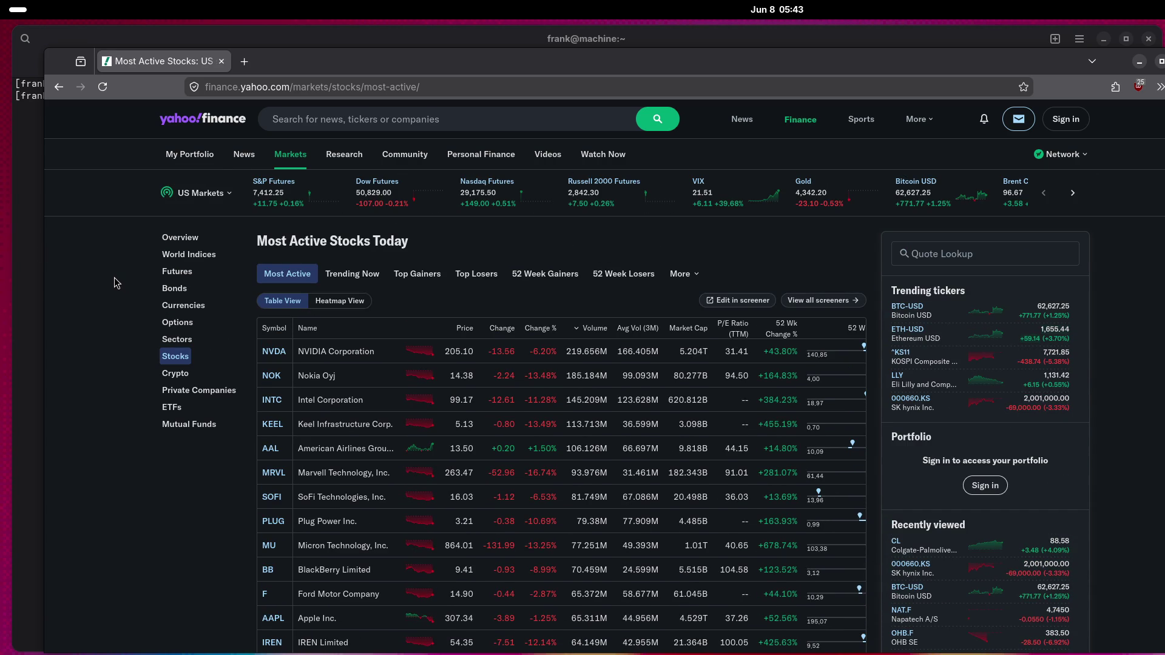
# Show the most active stocks as a heatmap, then switch to today's top gainers
pyautogui.click(340, 301)
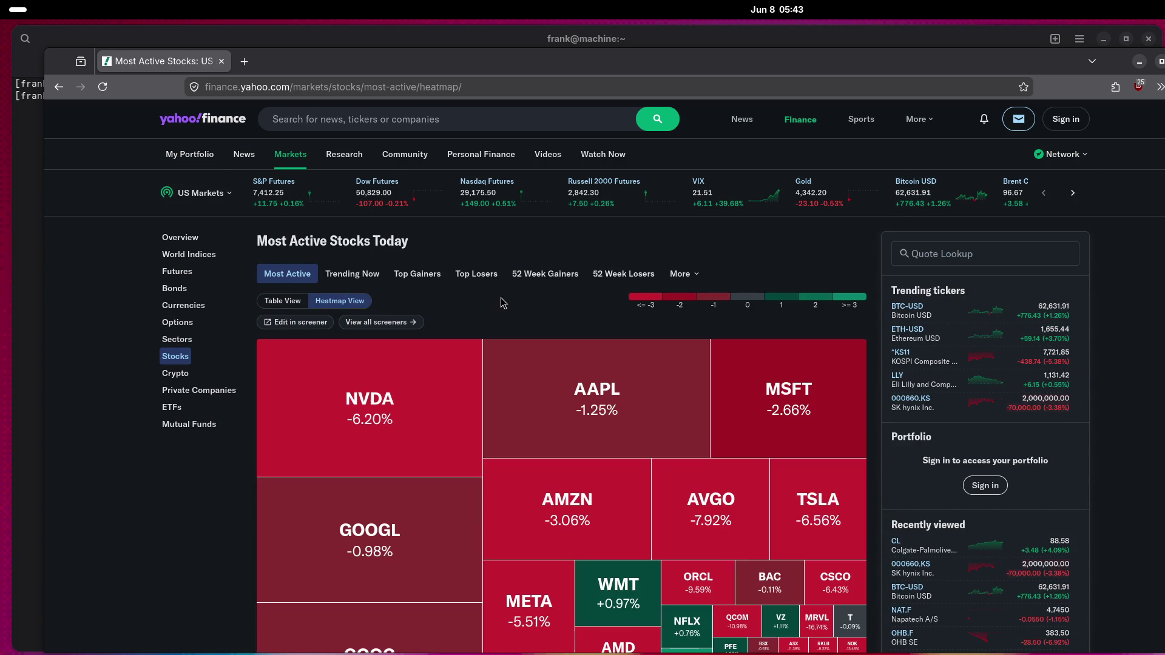
pyautogui.scroll(-3, 180, 327)
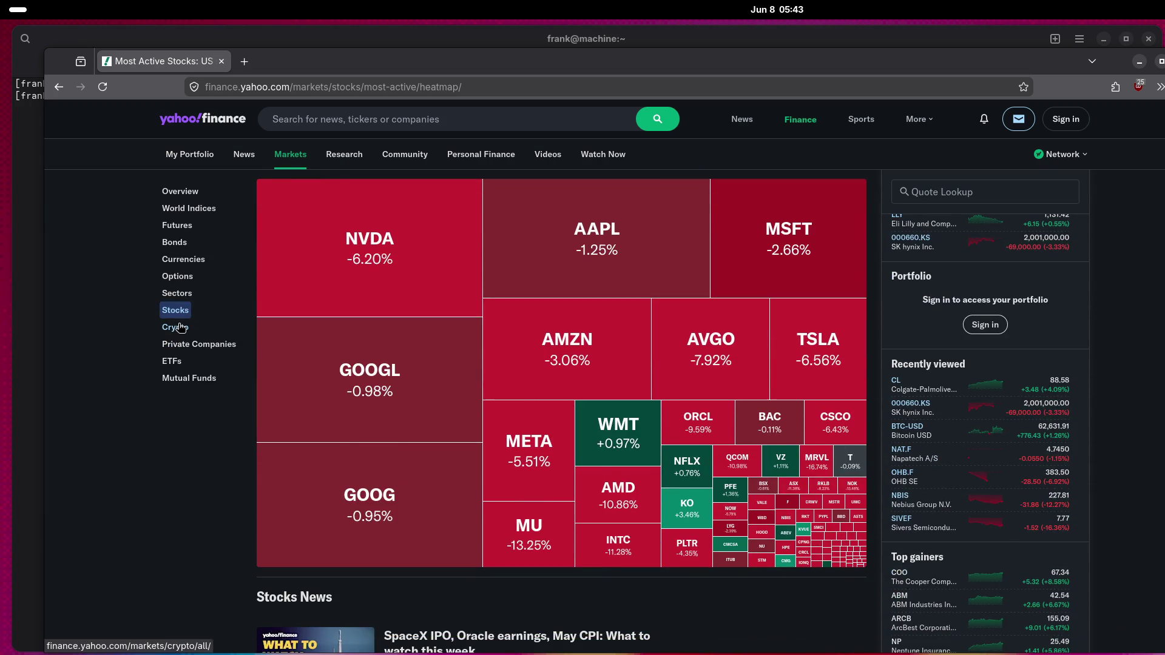
pyautogui.scroll(2, 180, 328)
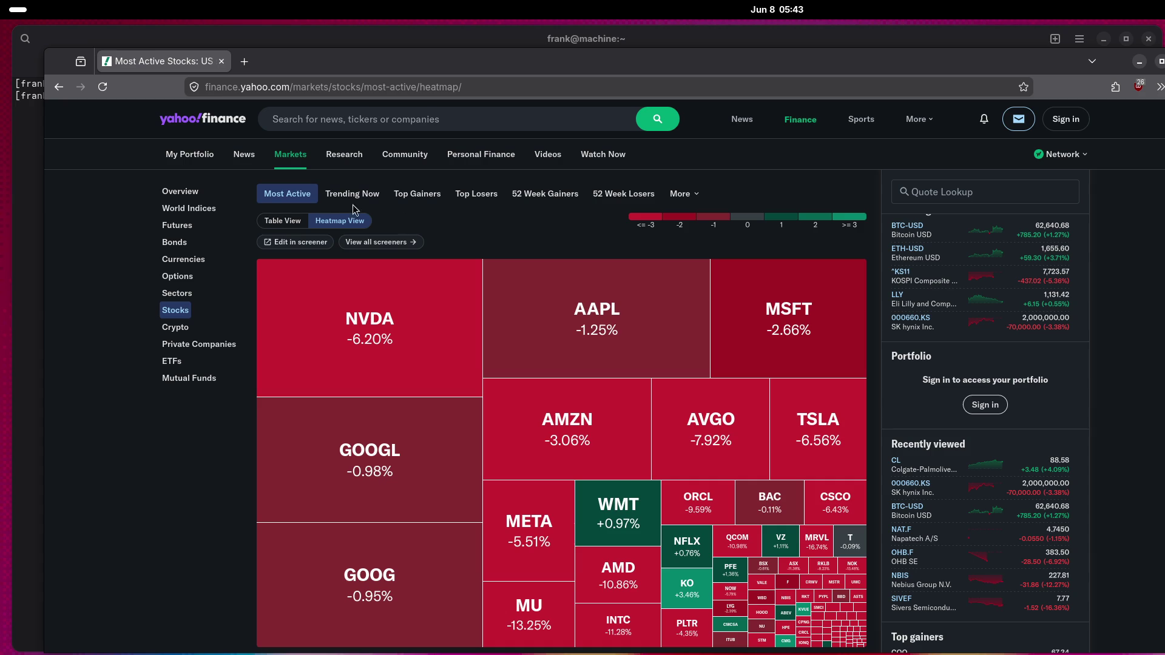
pyautogui.click(417, 195)
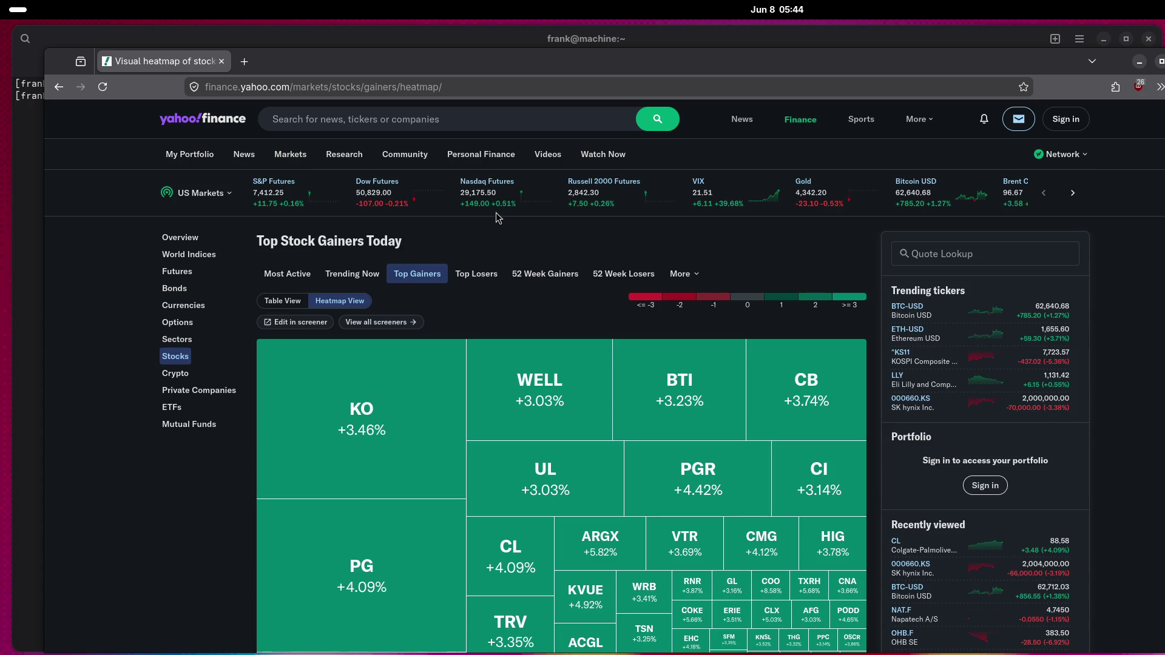
pyautogui.scroll(-2, 497, 216)
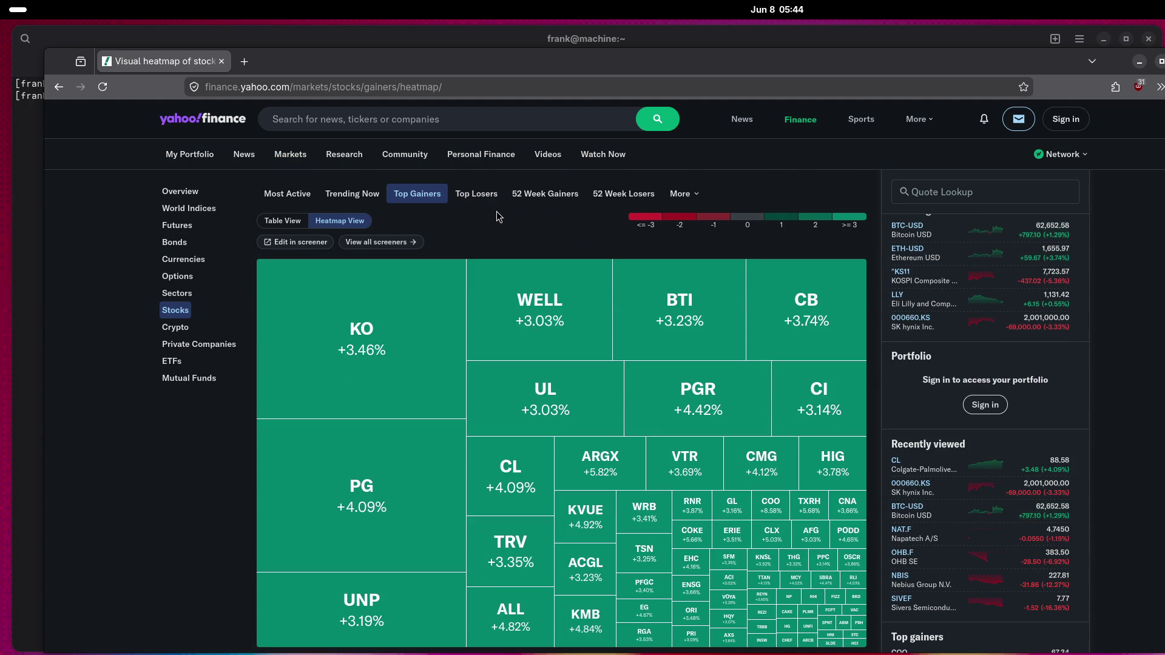
# Switch the heatmap to 52-week gainers, then 52-week losers, and back to gainers
pyautogui.click(539, 202)
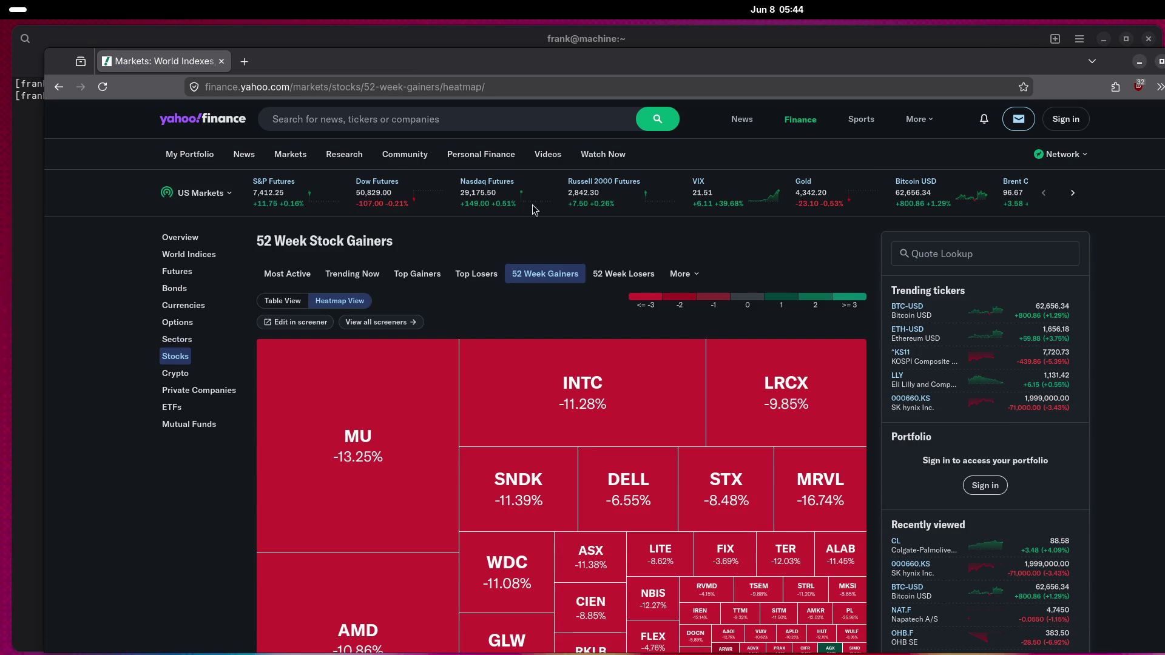
pyautogui.scroll(-2, 540, 302)
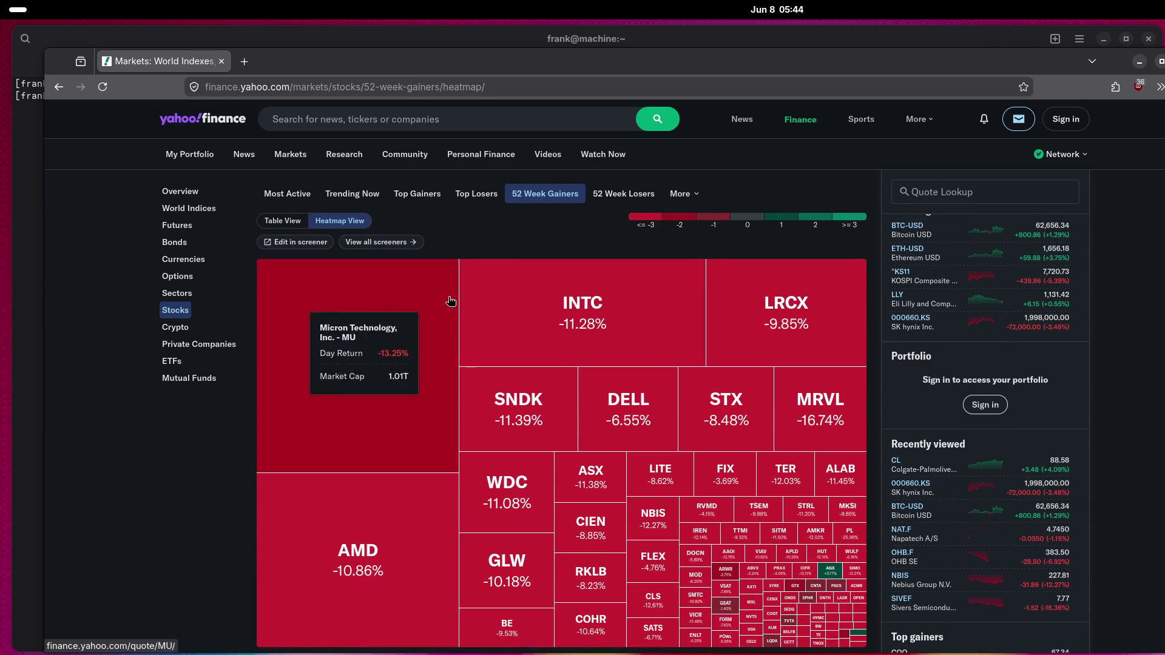
pyautogui.click(692, 197)
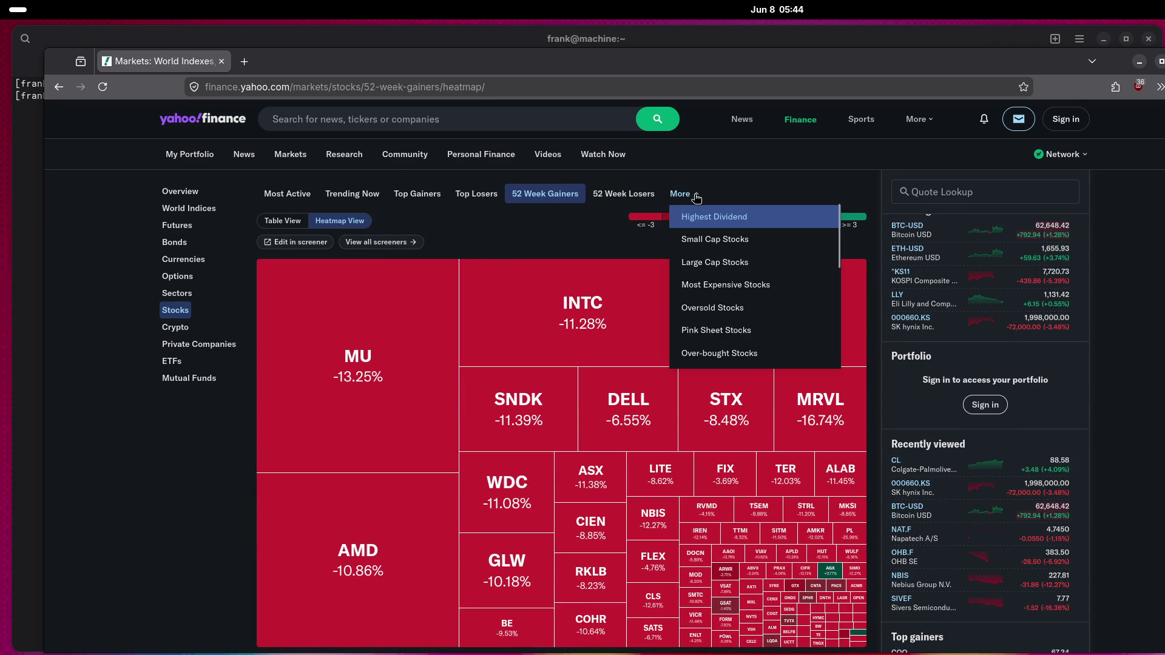
pyautogui.click(607, 194)
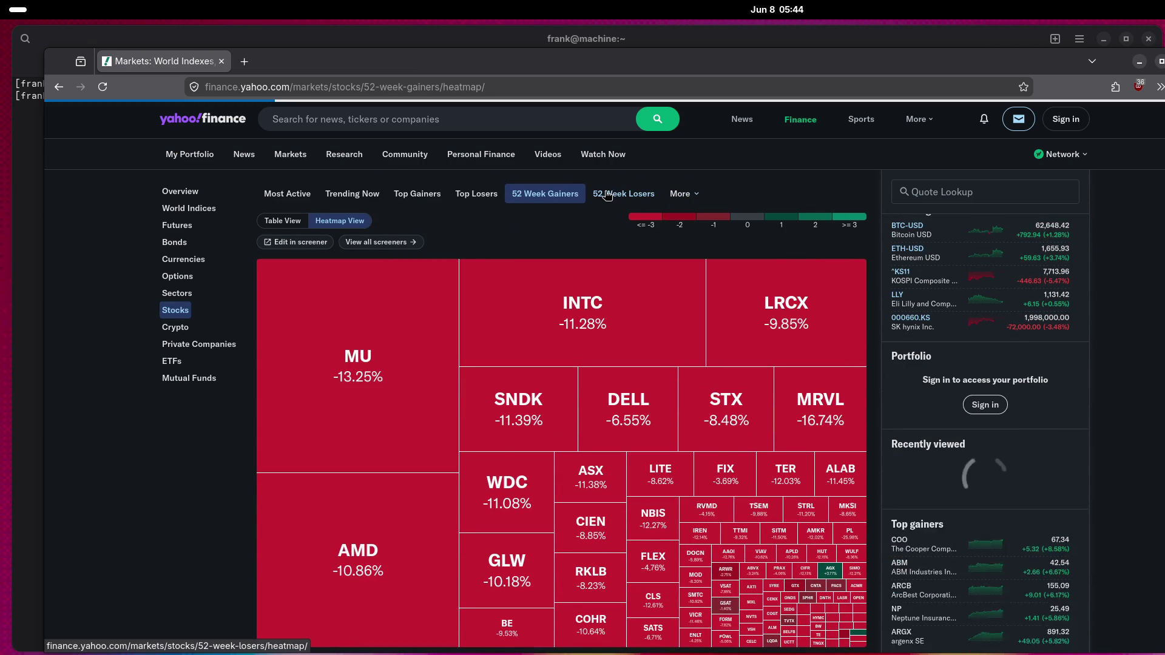
pyautogui.click(551, 271)
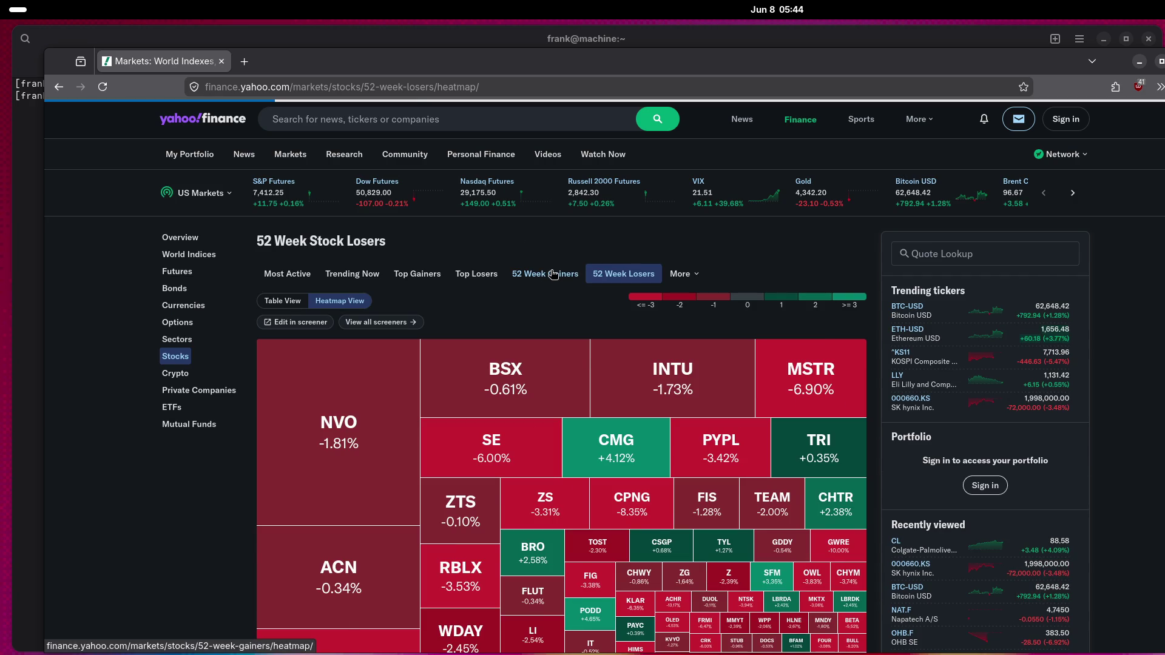
pyautogui.scroll(-1, 552, 296)
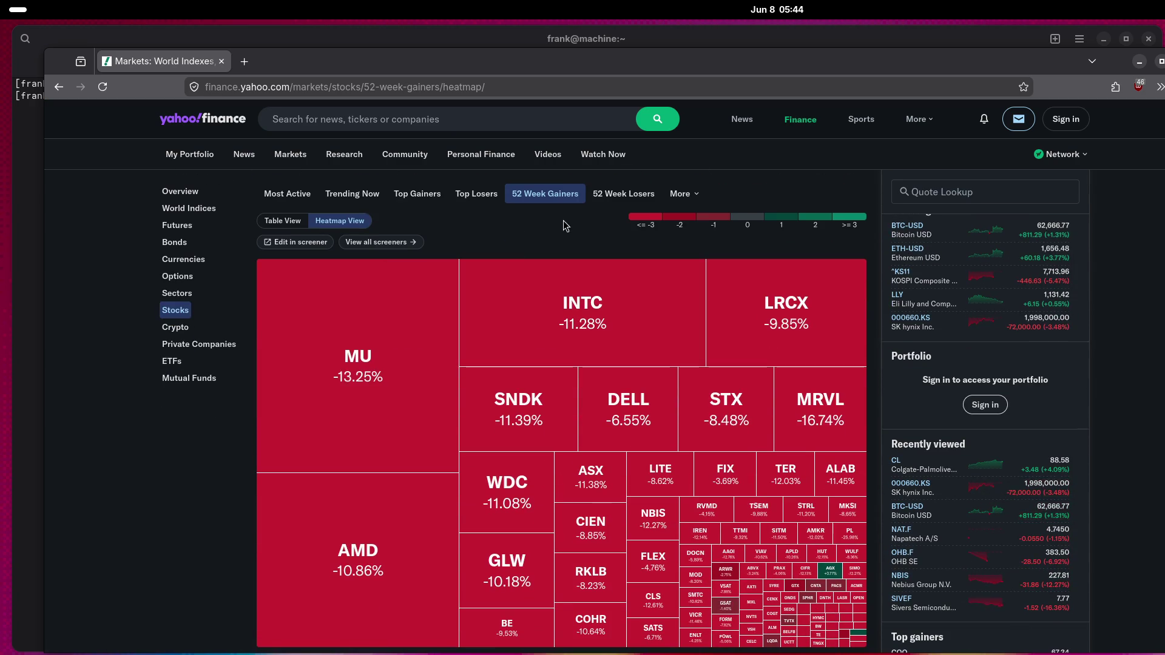
# Look over the 52-week gainers heatmap tiles and open the additional screeners list
pyautogui.moveTo(395, 296)
pyautogui.moveTo(483, 312)
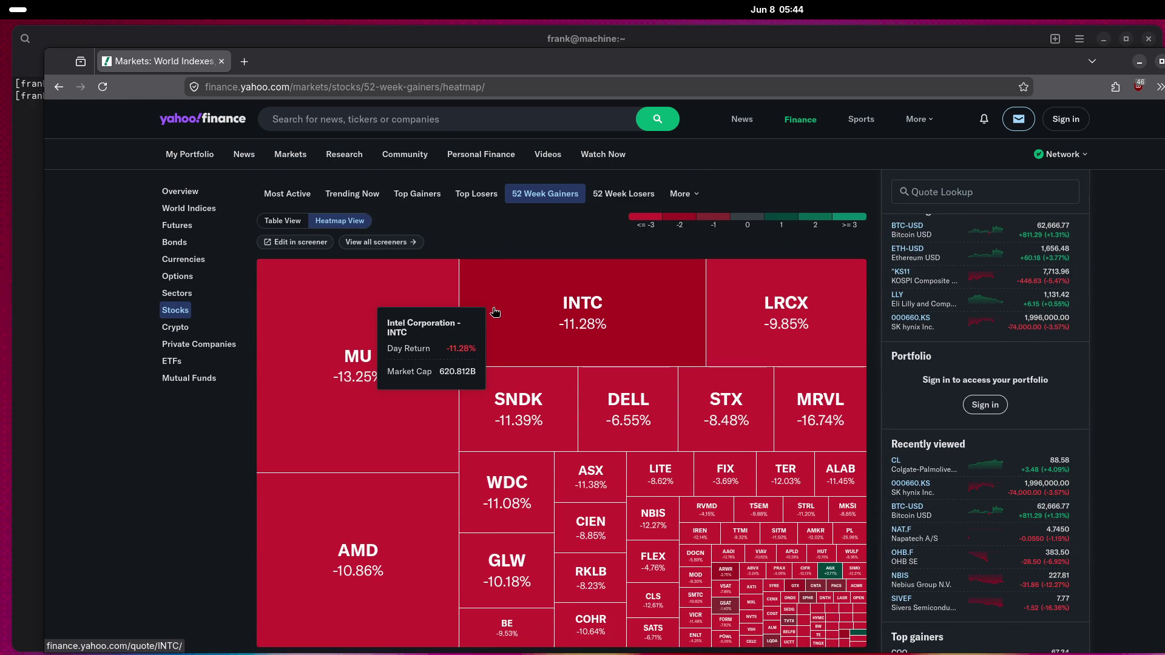
pyautogui.moveTo(747, 321)
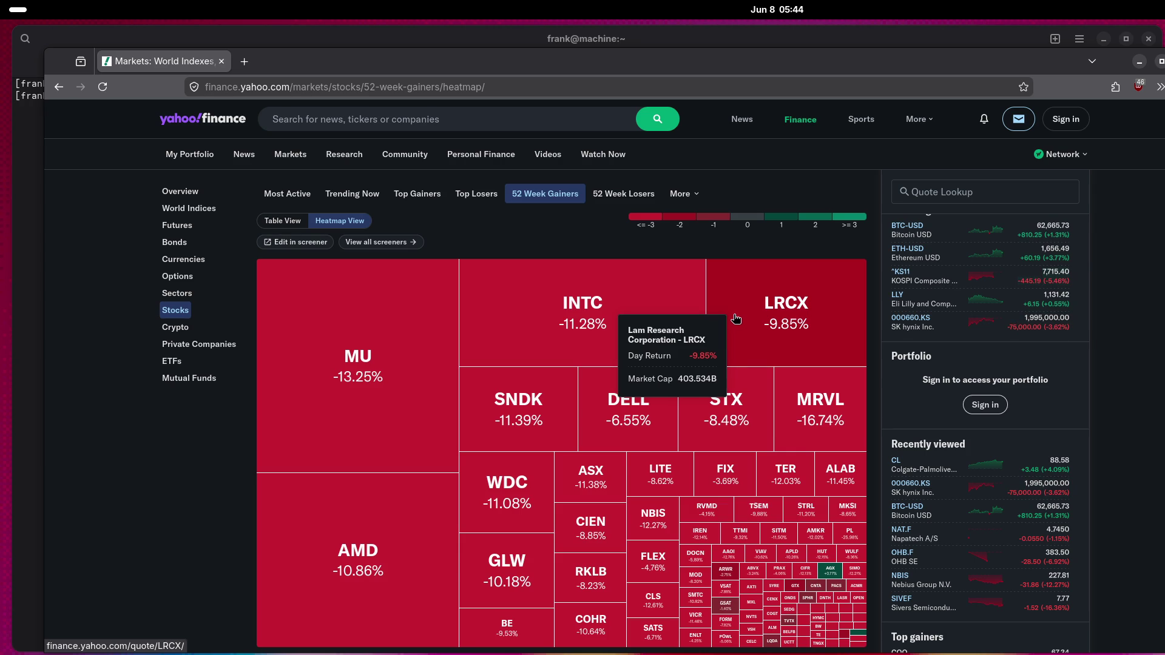
pyautogui.scroll(-2, 503, 255)
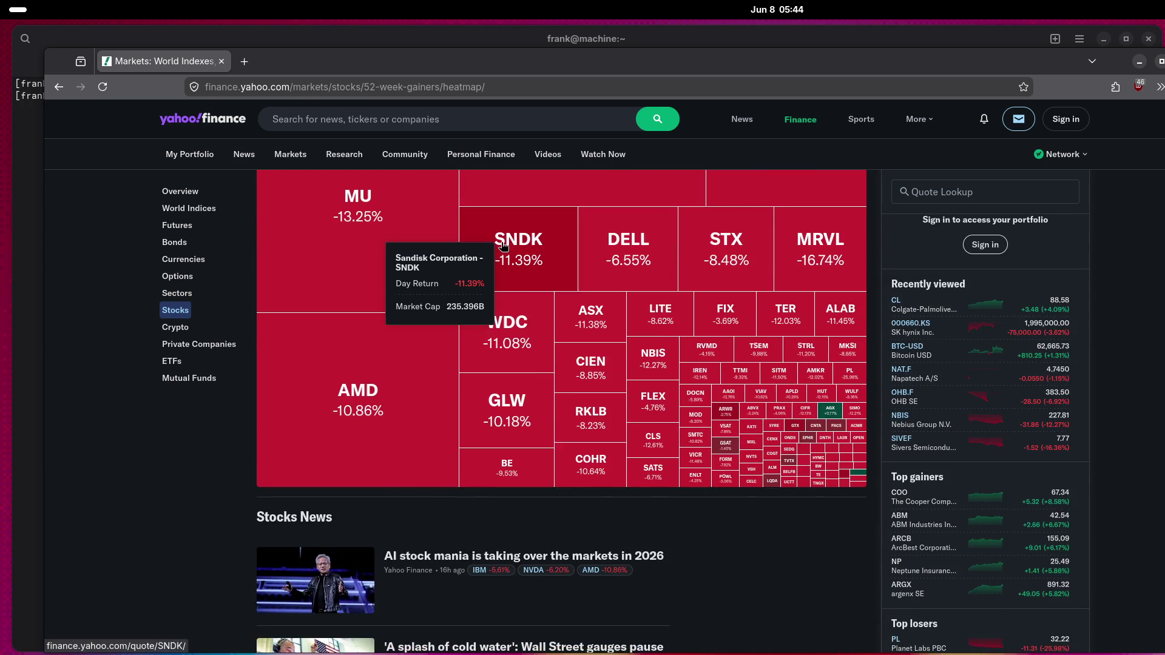
pyautogui.scroll(4, 604, 273)
pyautogui.click(680, 273)
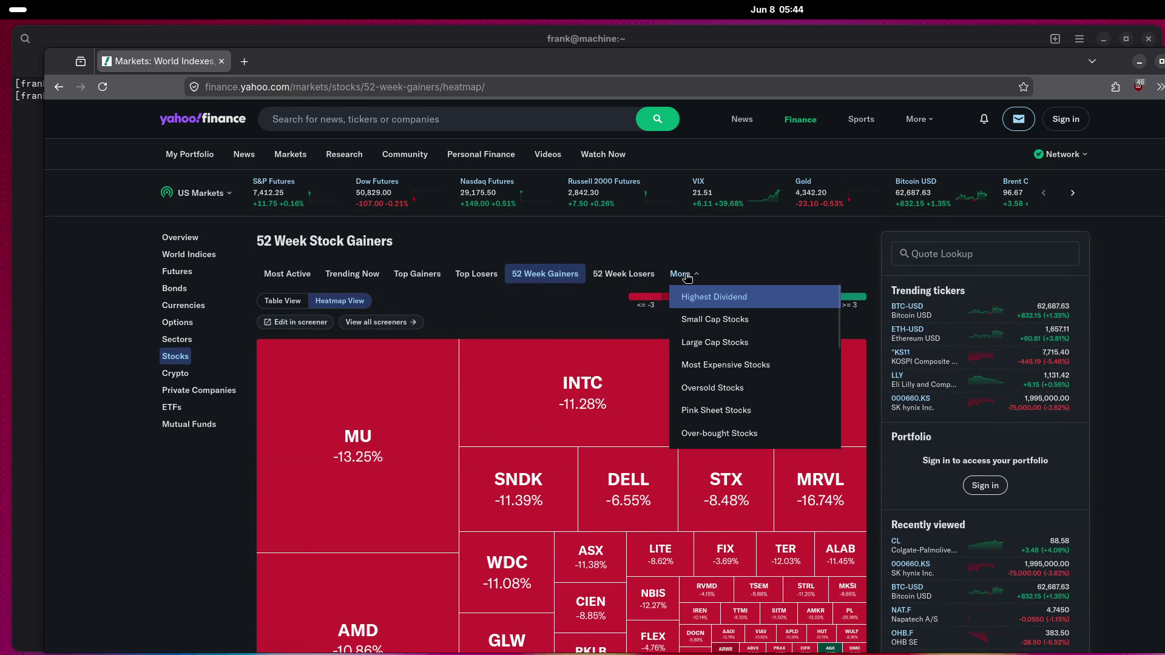
pyautogui.click(800, 320)
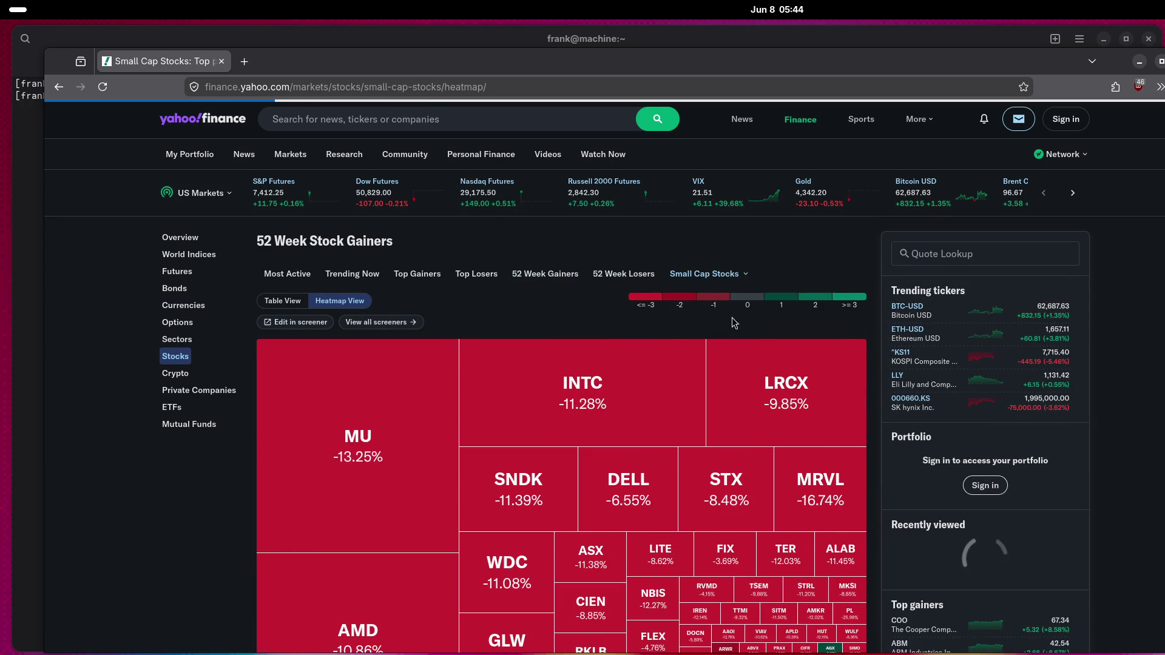
pyautogui.scroll(-3, 543, 310)
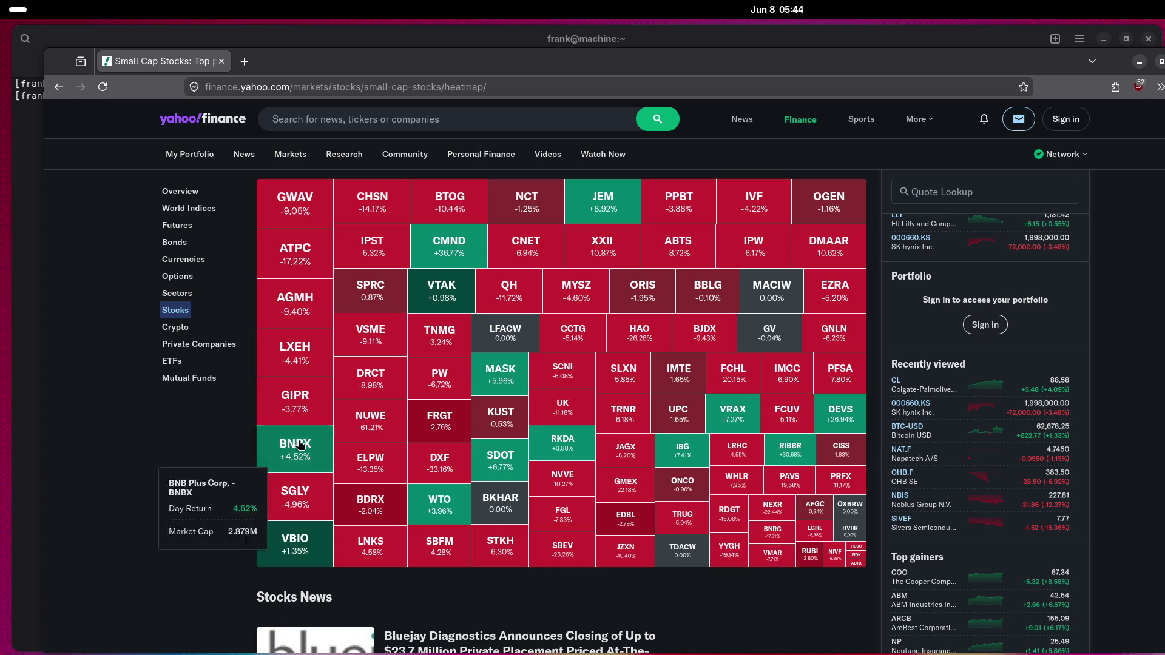
pyautogui.moveTo(552, 241)
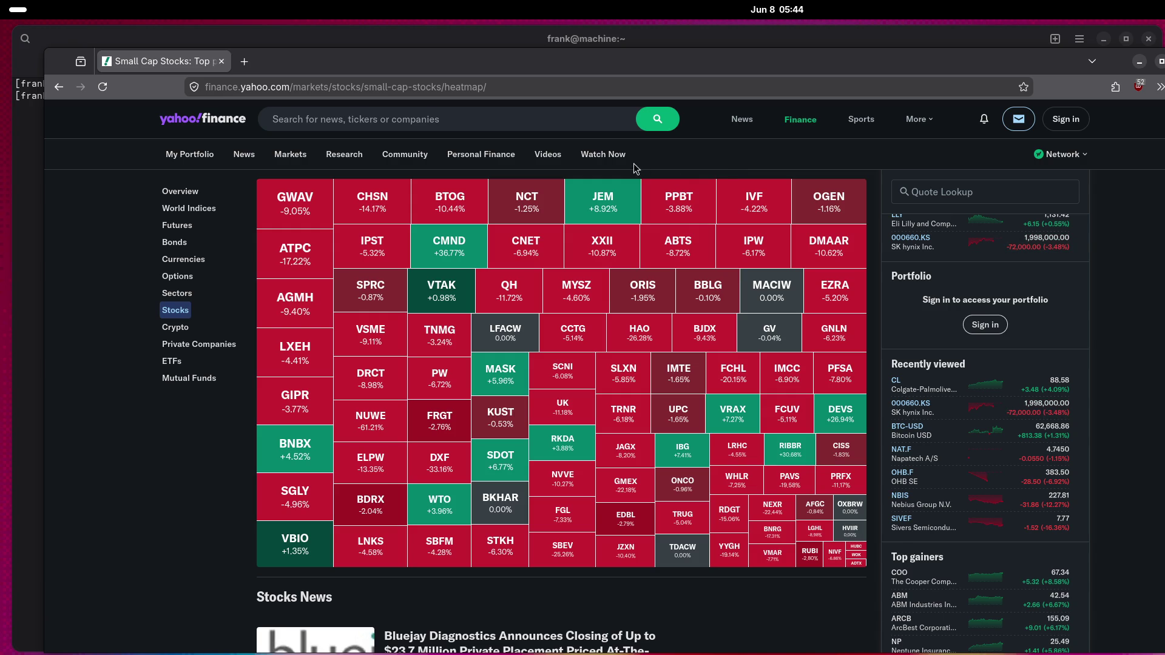
pyautogui.scroll(3, 627, 346)
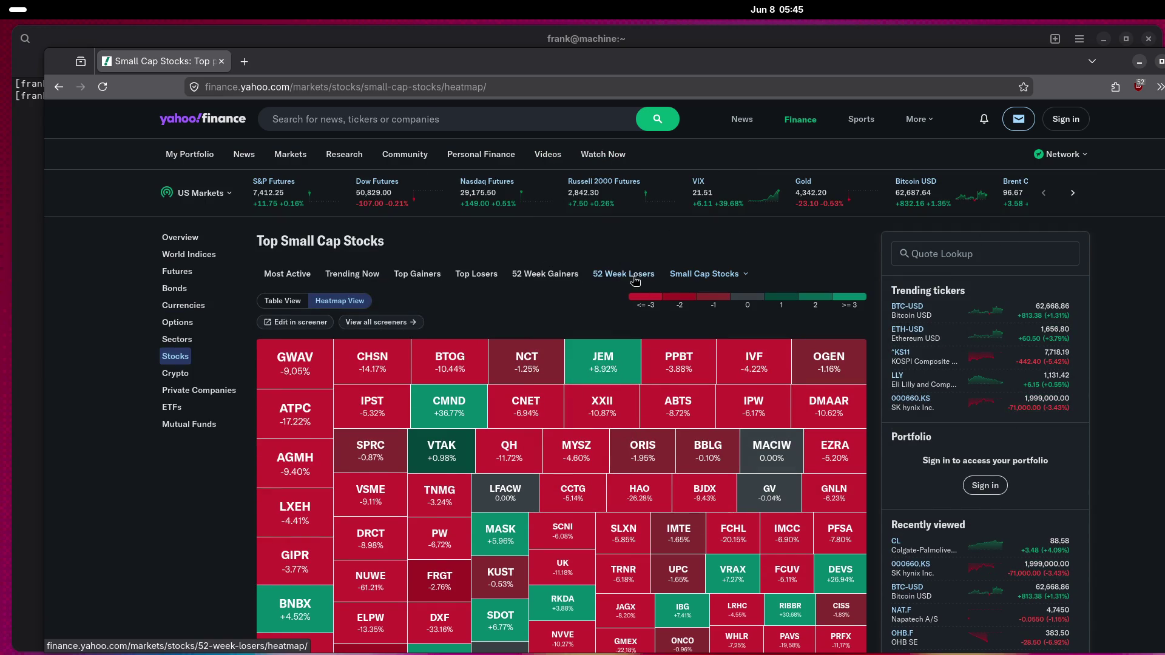
# Pick Highest Net Income Stocks from the screener list and open Broadcom's AVGO tile
pyautogui.click(744, 275)
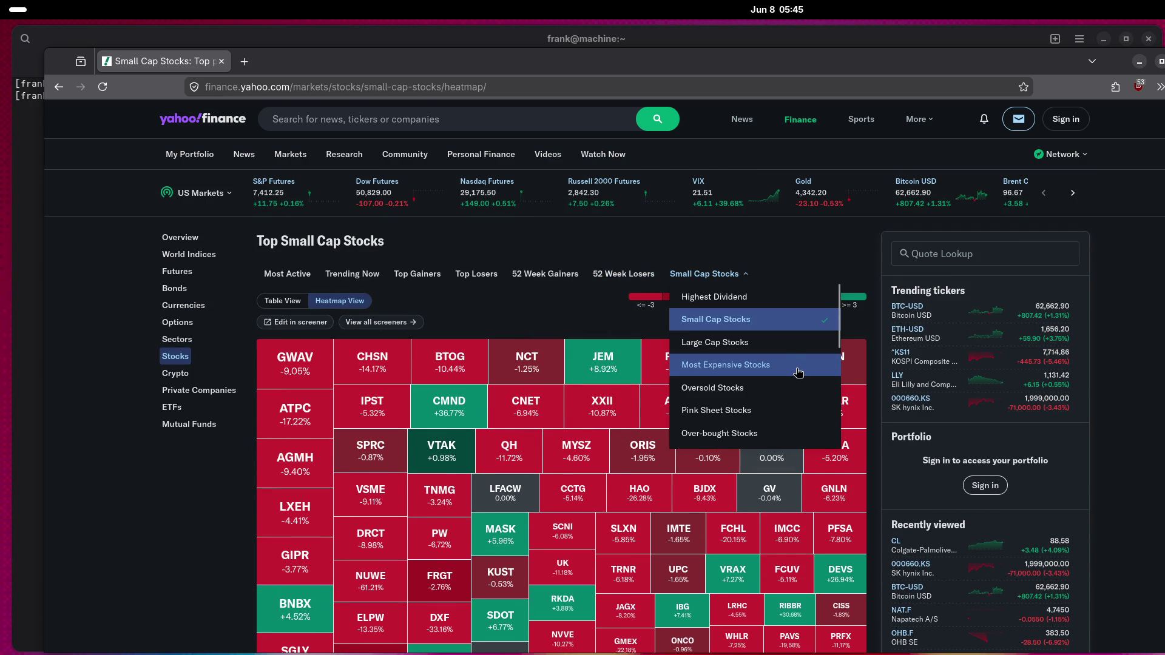
pyautogui.scroll(-2, 801, 369)
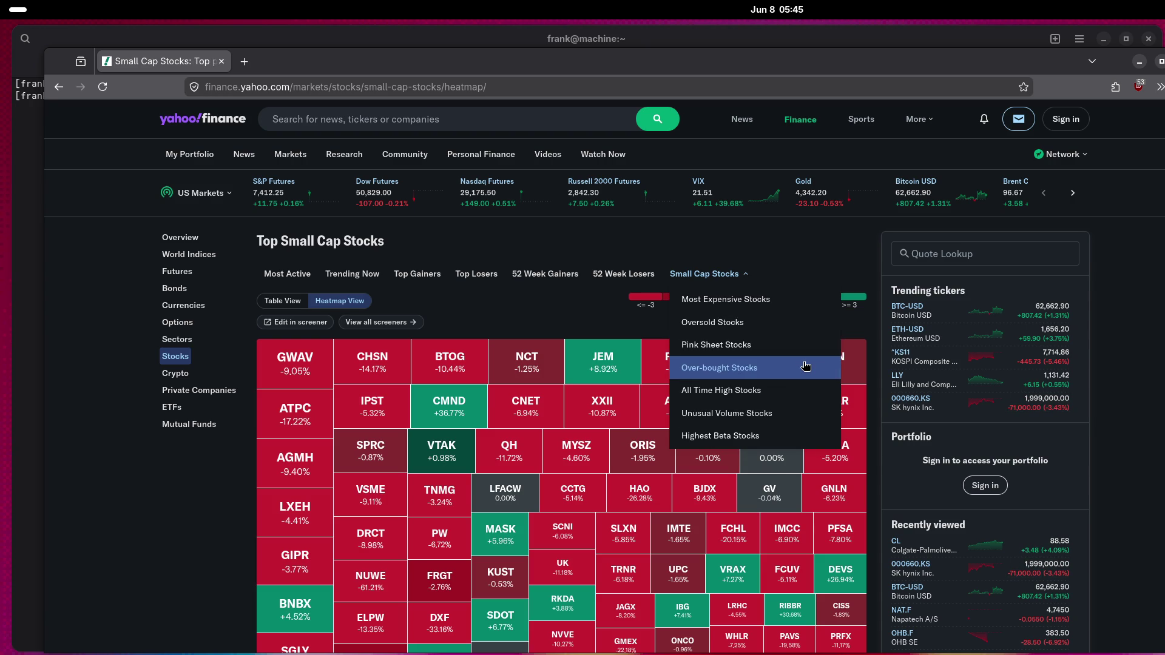
pyautogui.scroll(-2, 806, 367)
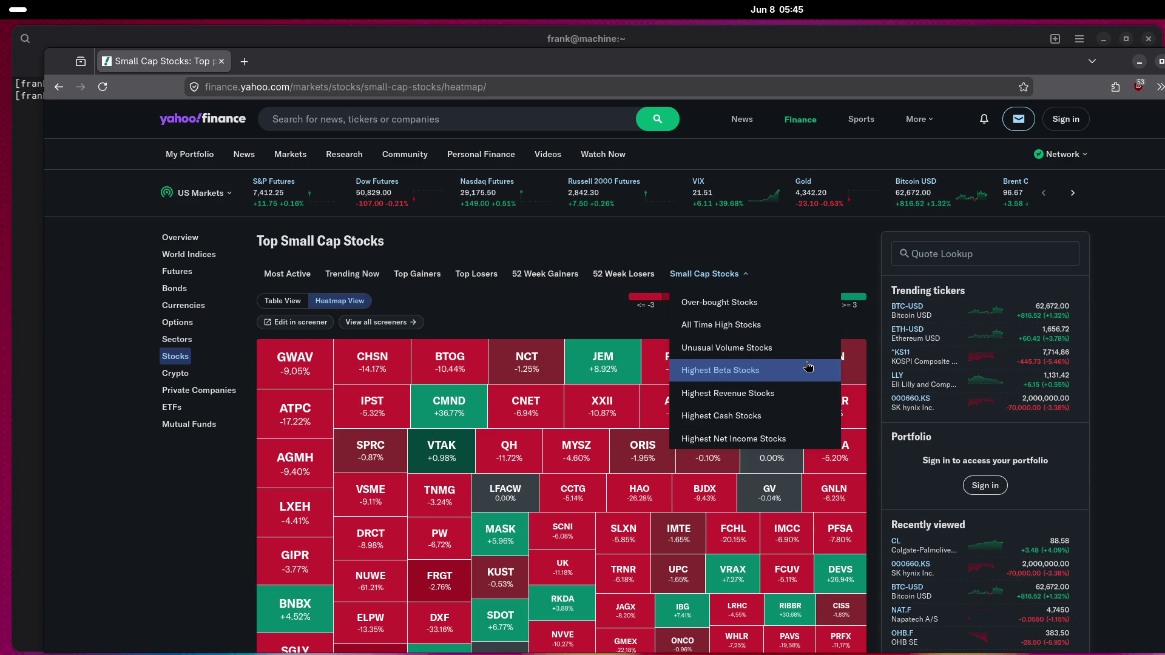
pyautogui.scroll(-2, 801, 372)
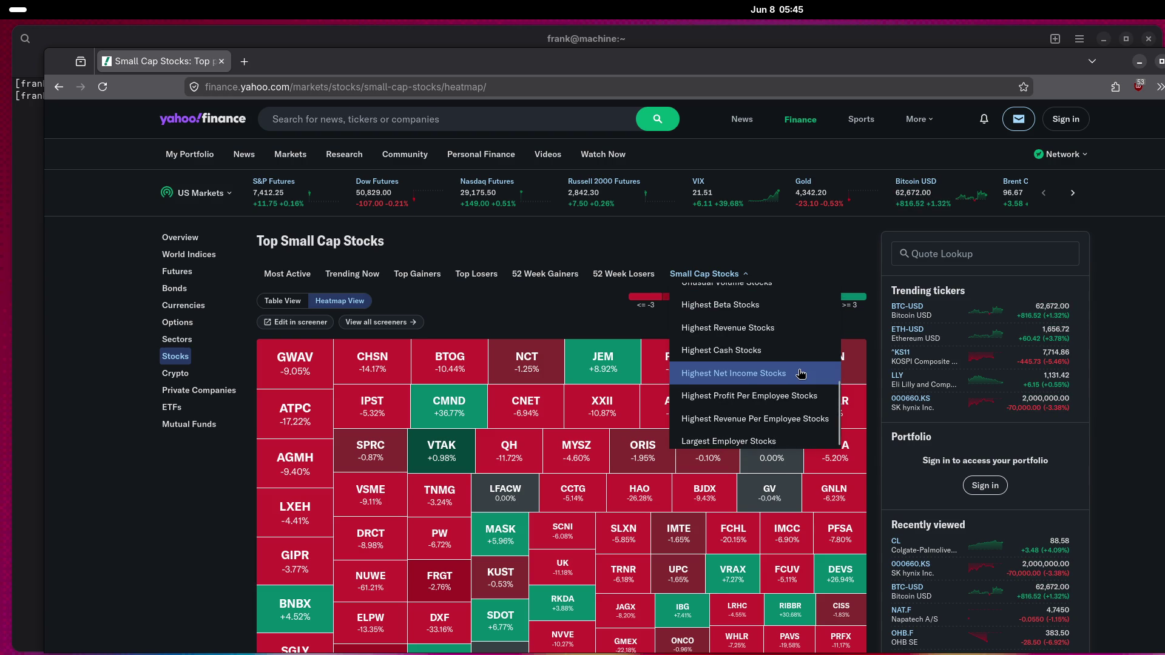
pyautogui.scroll(-1, 808, 371)
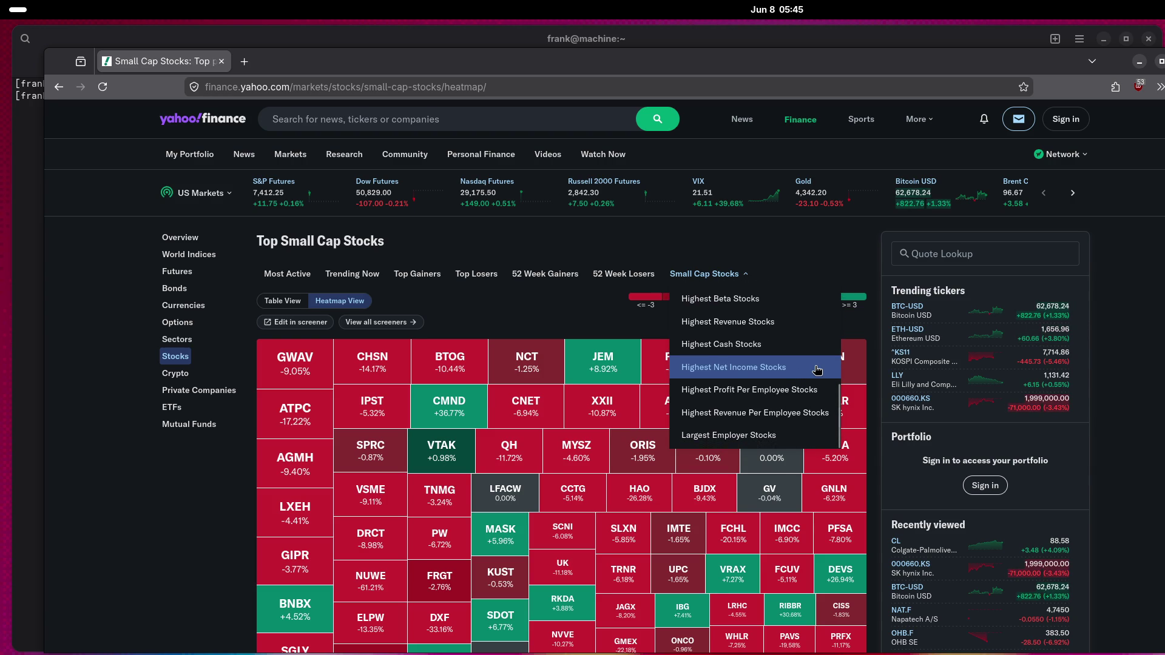
pyautogui.click(748, 368)
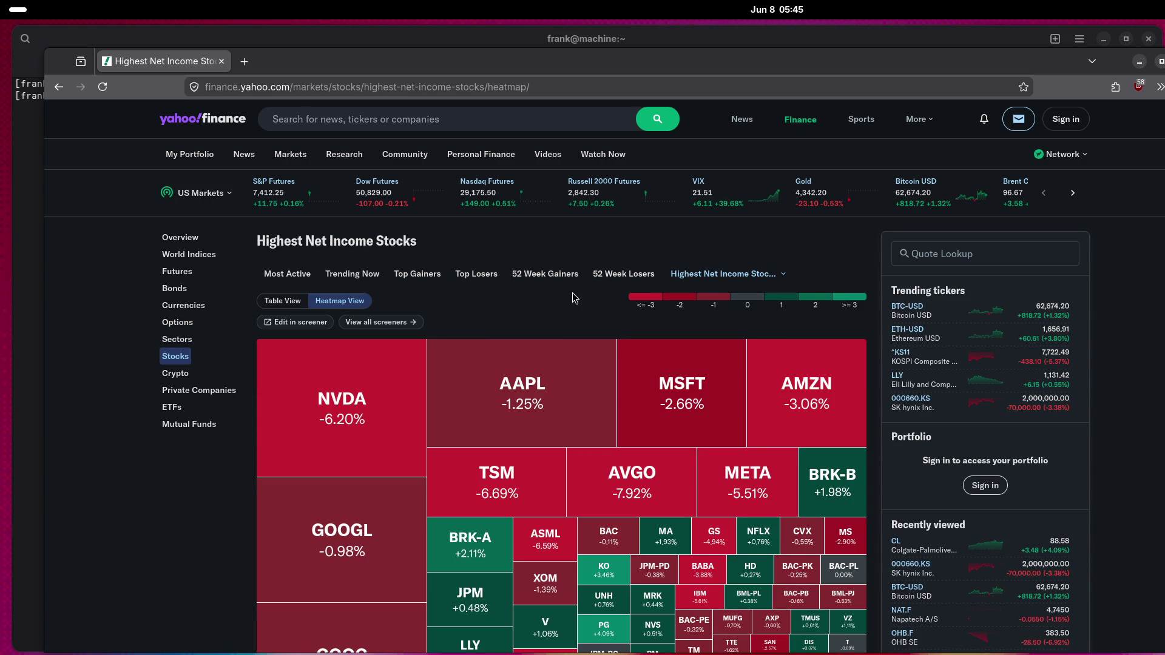
pyautogui.scroll(-2, 577, 291)
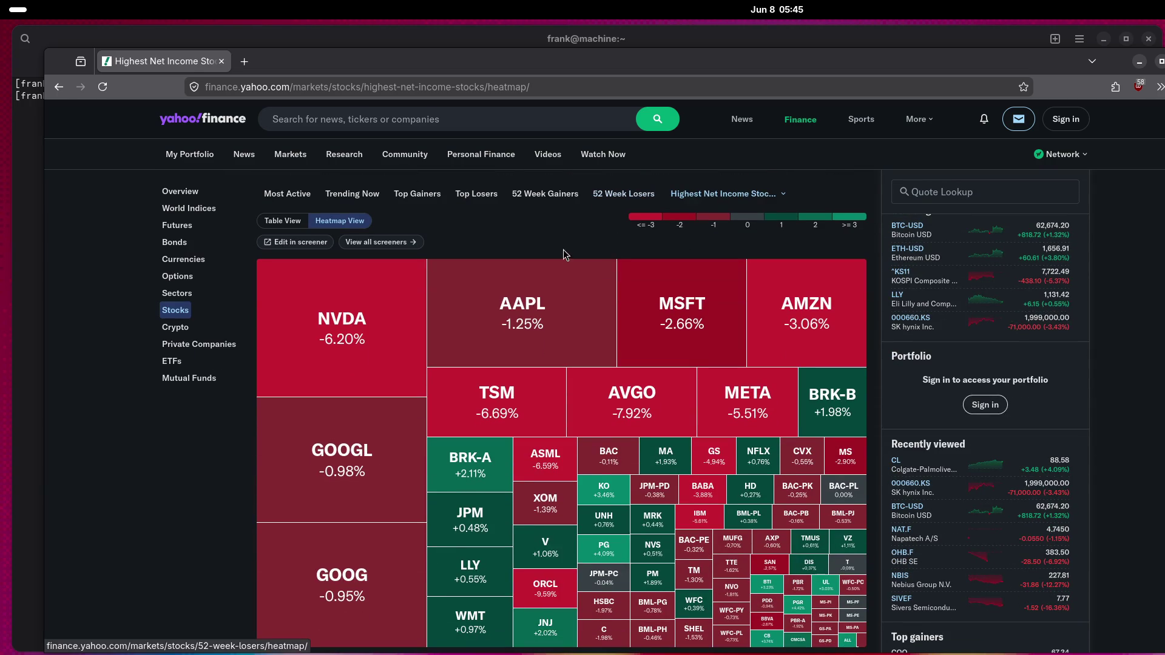
pyautogui.click(619, 388)
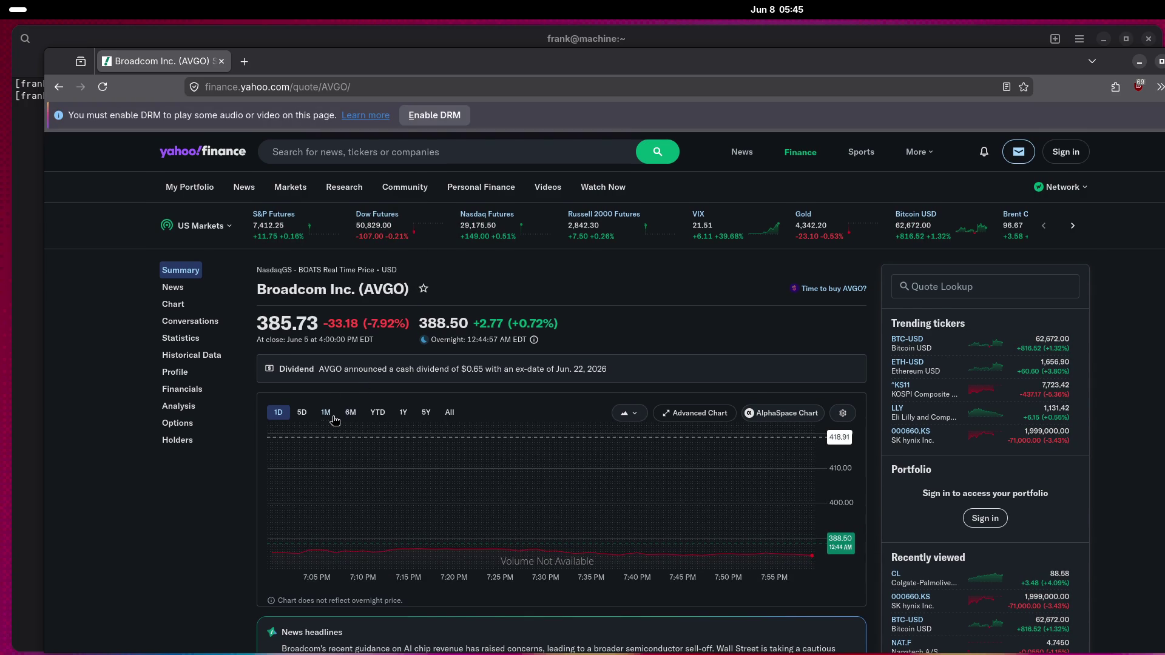
# Compare AVGO's 1M, 5D and 6M charts, ending on six months, and reach Recent News
pyautogui.click(328, 413)
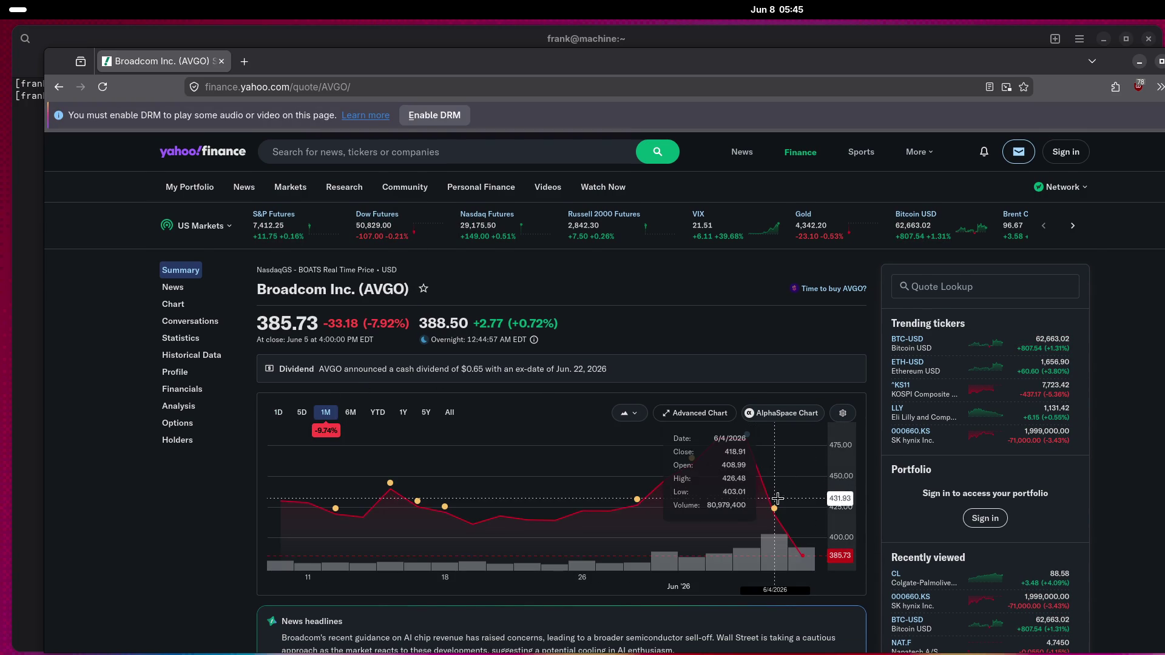
pyautogui.moveTo(776, 511)
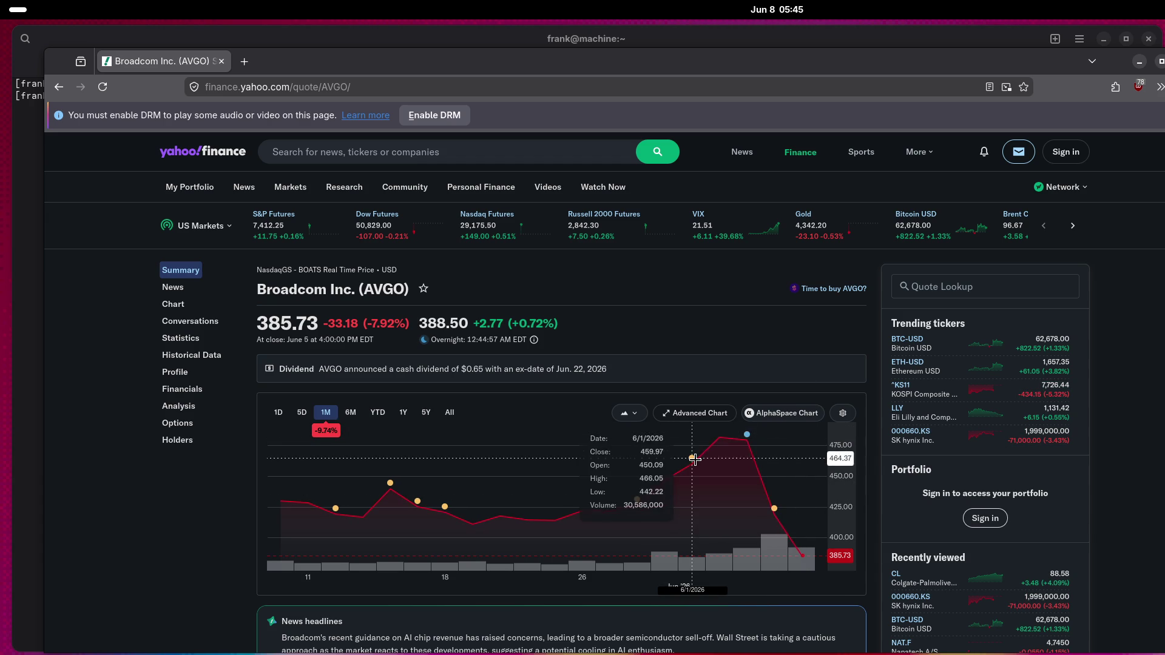
pyautogui.moveTo(691, 462)
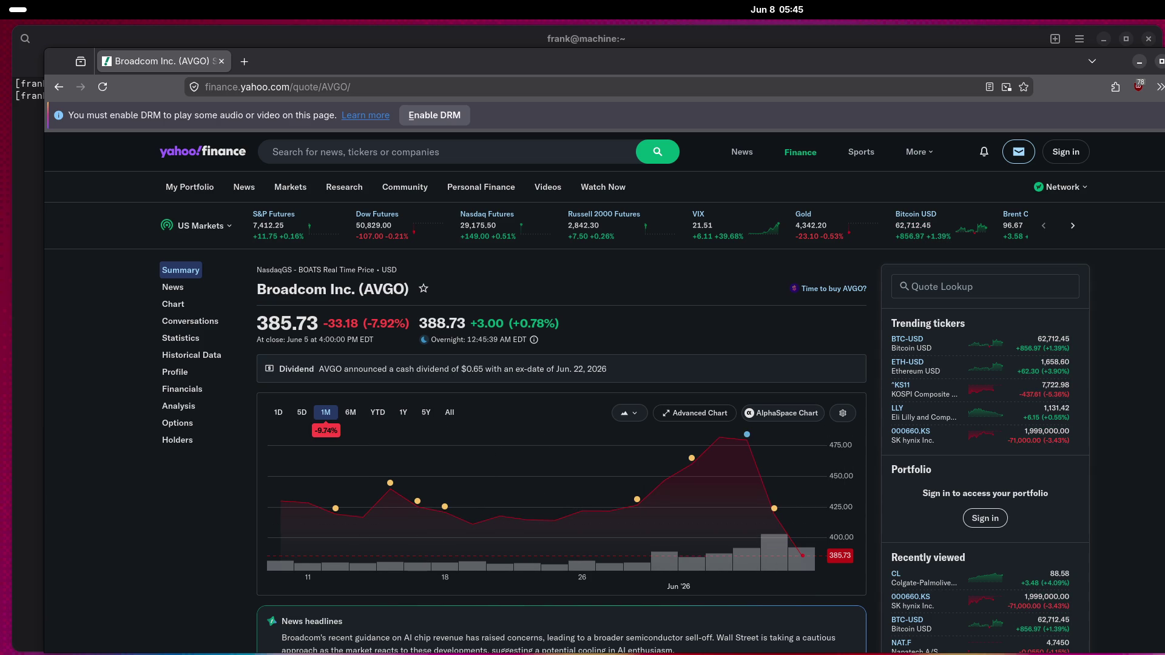
pyautogui.scroll(-2, 171, 557)
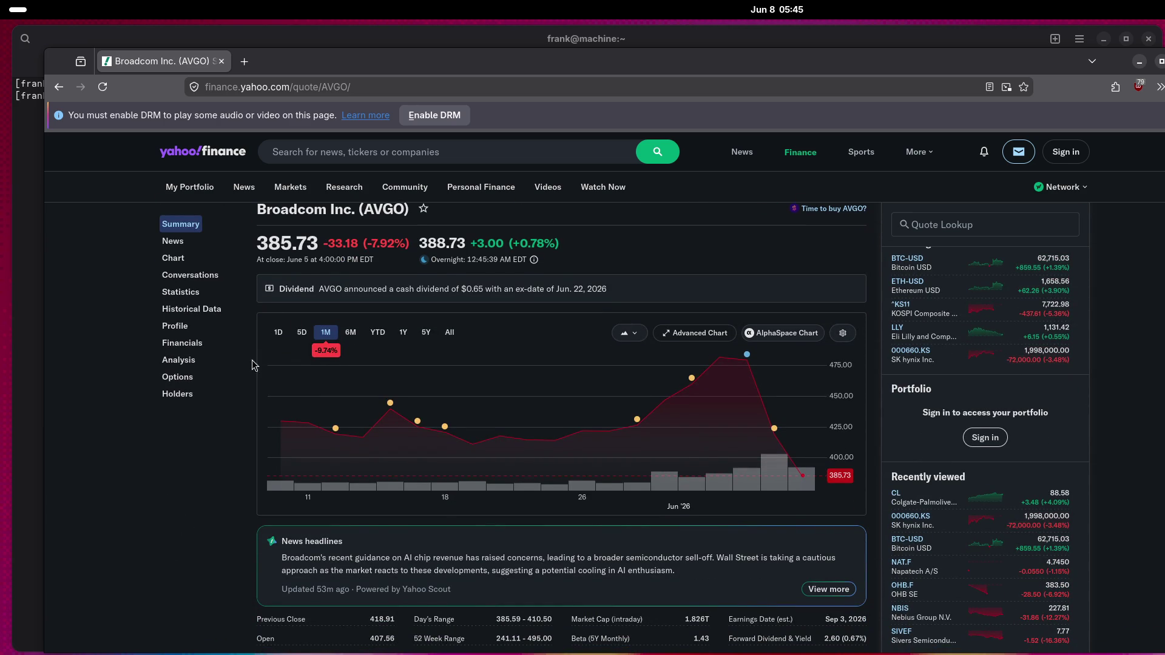
pyautogui.click(302, 331)
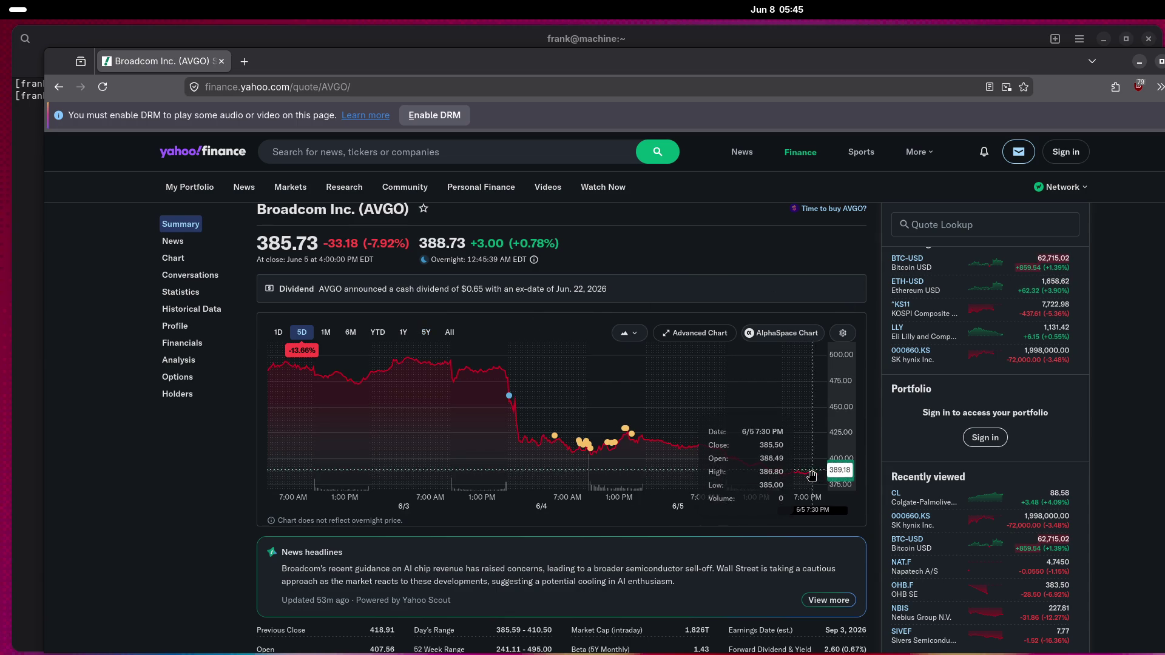
pyautogui.click(325, 332)
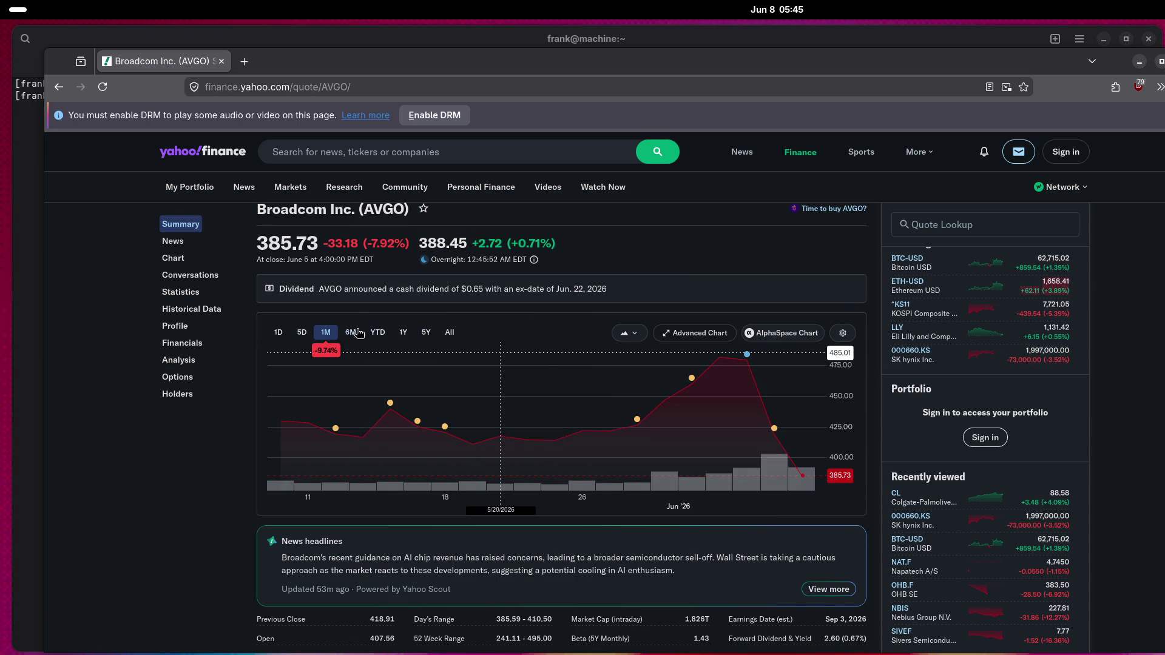
pyautogui.click(350, 332)
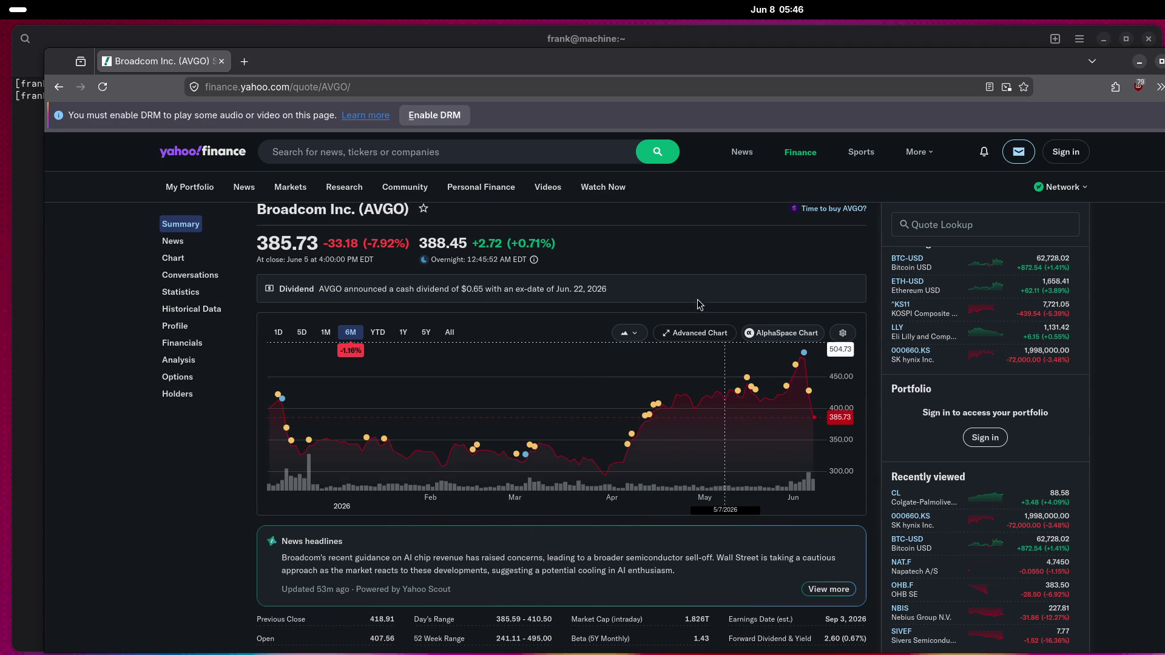
pyautogui.scroll(-10, 310, 364)
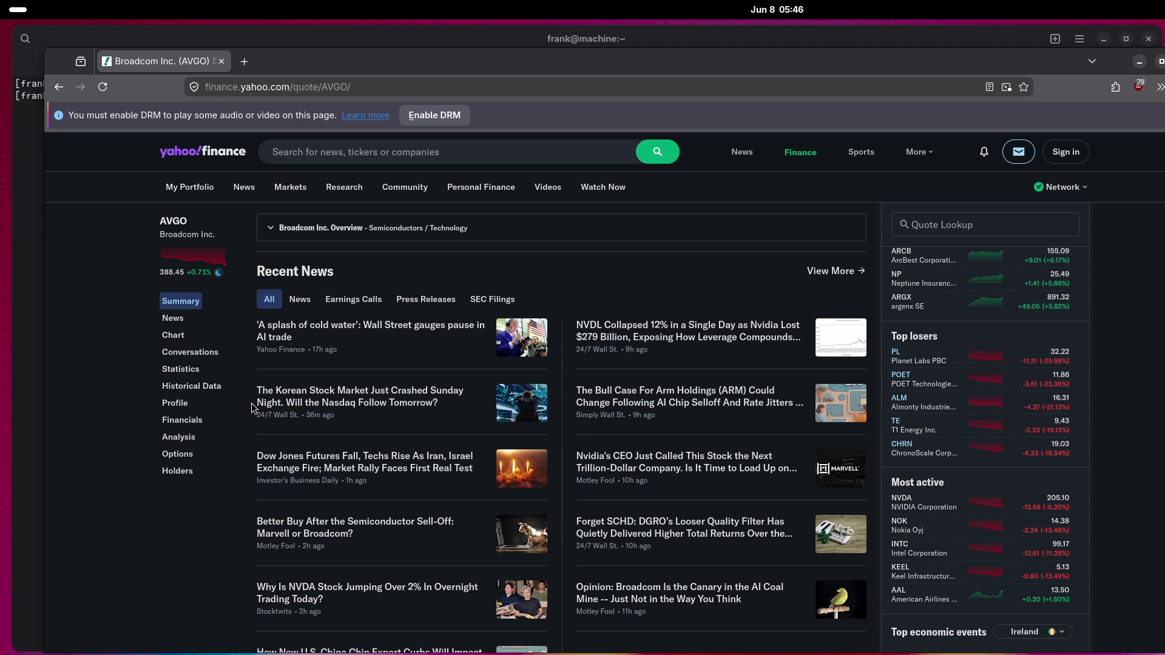
# Open the Korean stock market crash article in a new tab and start reading it
pyautogui.middleClick(313, 398)
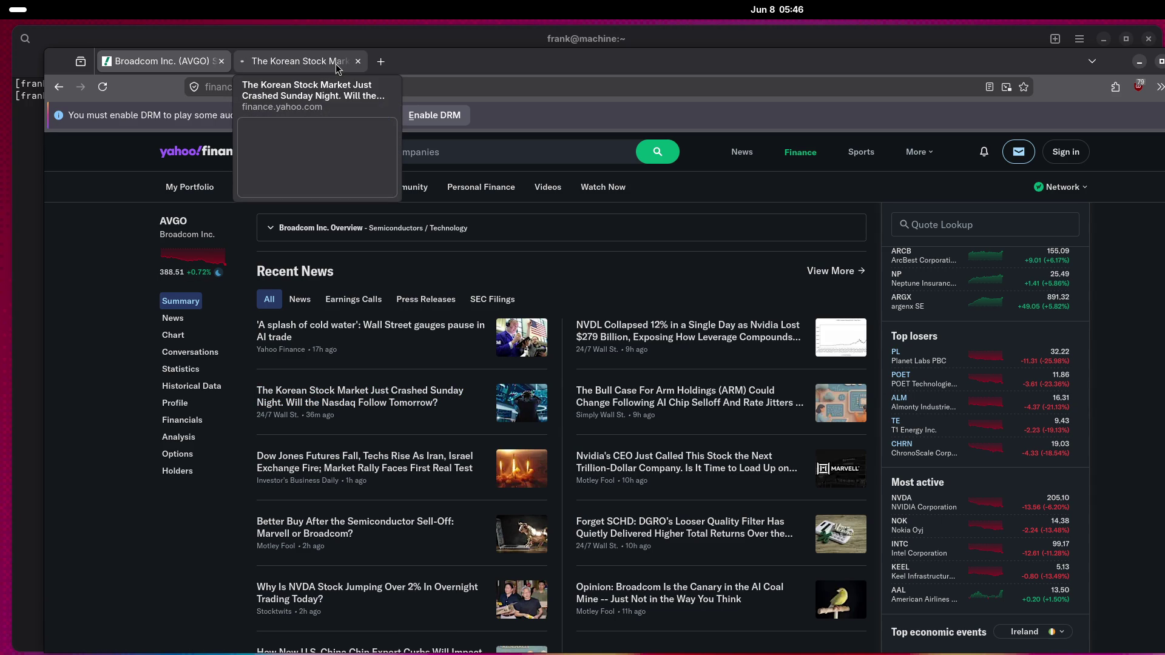
pyautogui.click(297, 66)
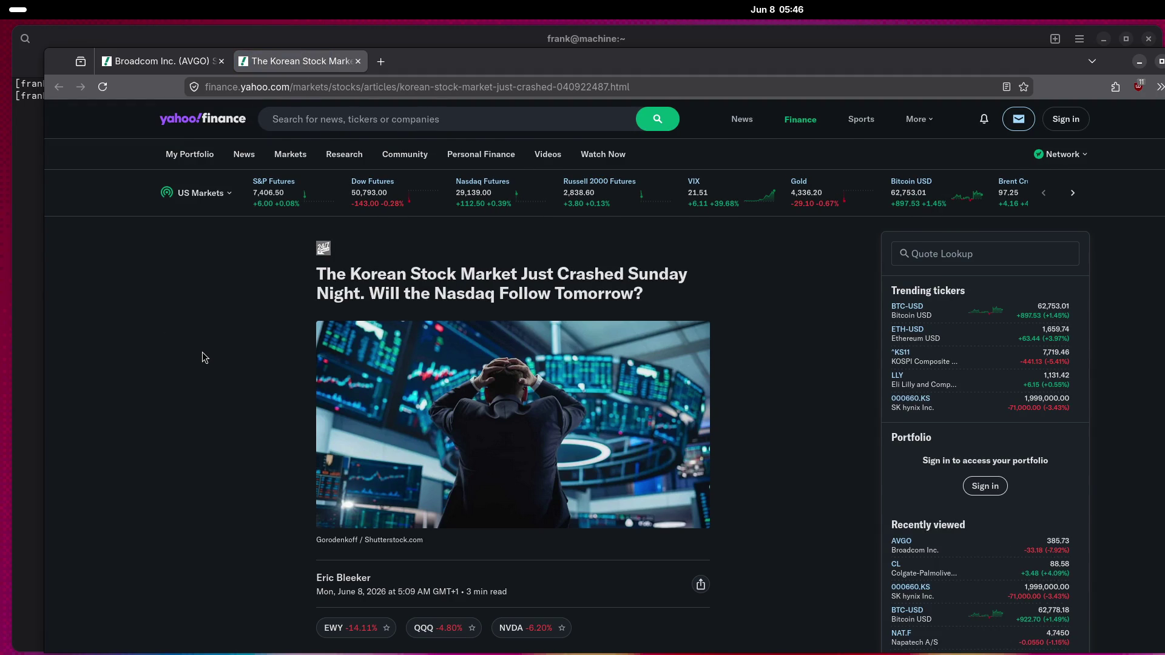
pyautogui.scroll(-4, 203, 353)
pyautogui.scroll(-3, 202, 353)
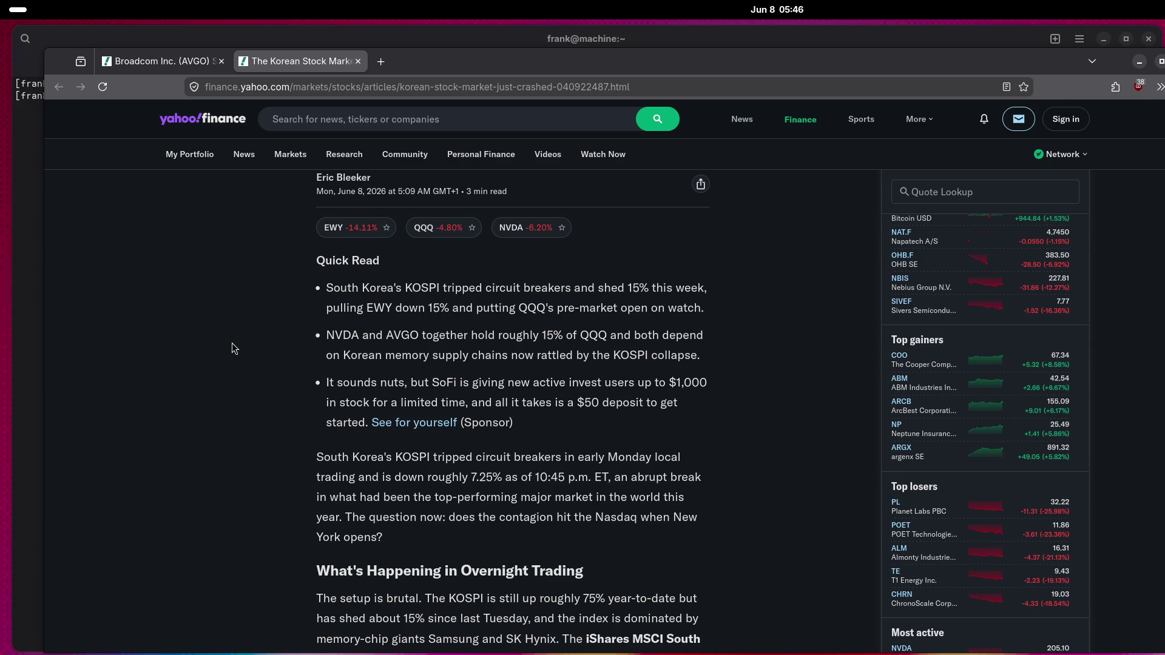
pyautogui.scroll(-3, 237, 344)
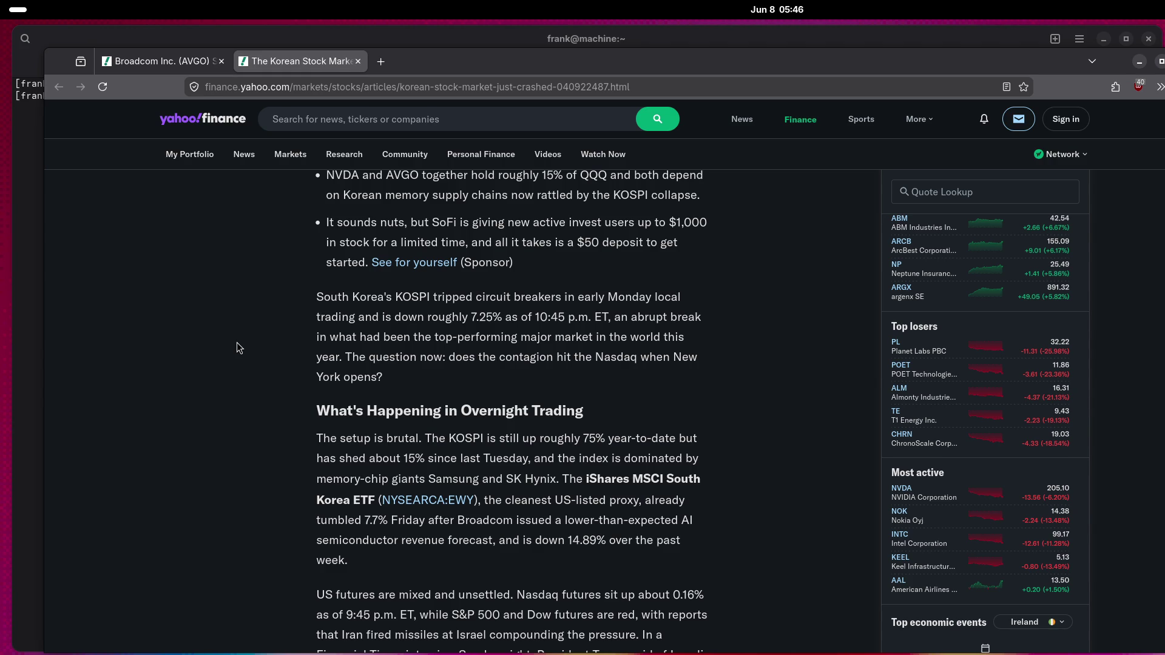
pyautogui.scroll(-3, 237, 344)
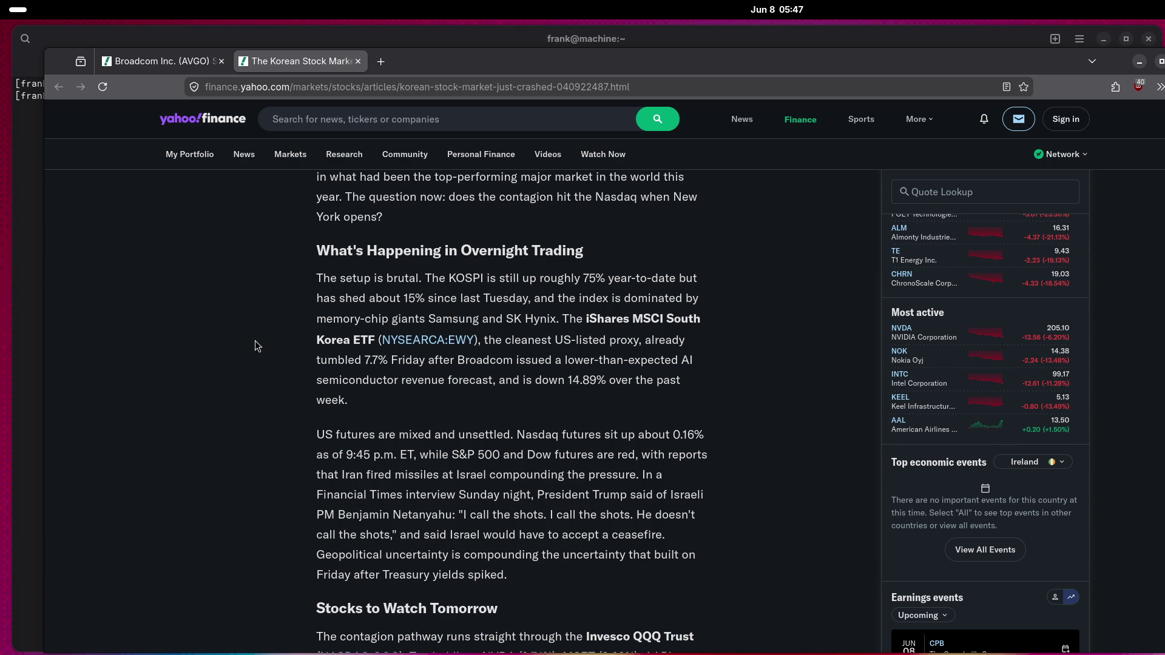
# Read further and expand the rest of the story to reach the KOSPI circuit-breaker article
pyautogui.scroll(-2, 255, 344)
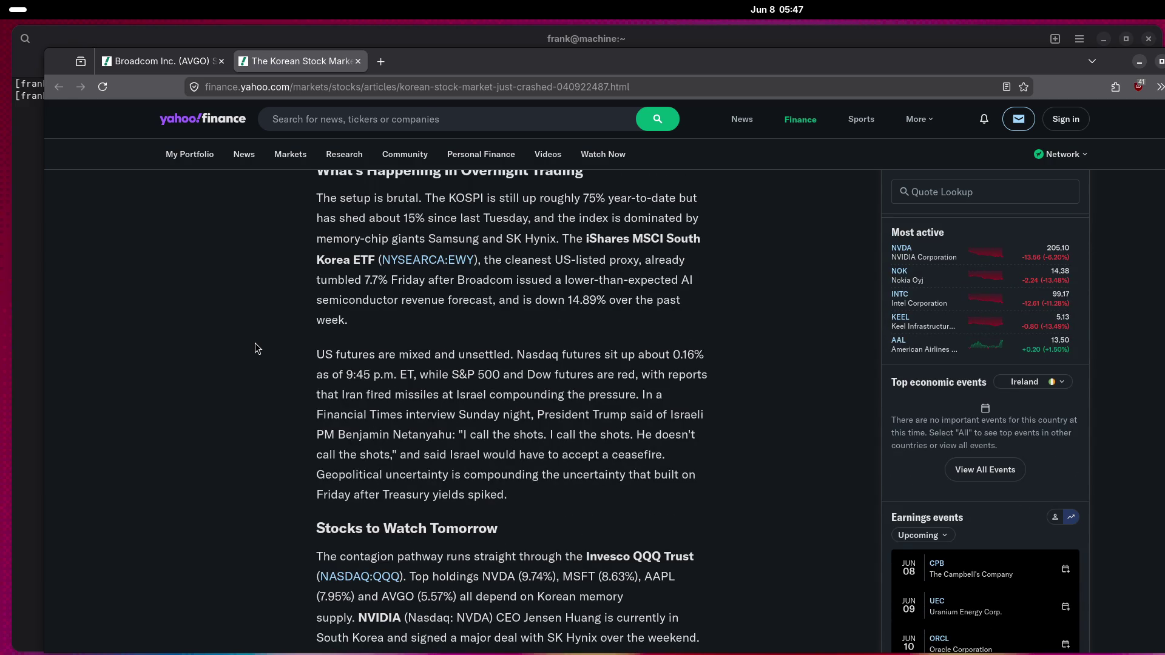
pyautogui.scroll(-2, 255, 348)
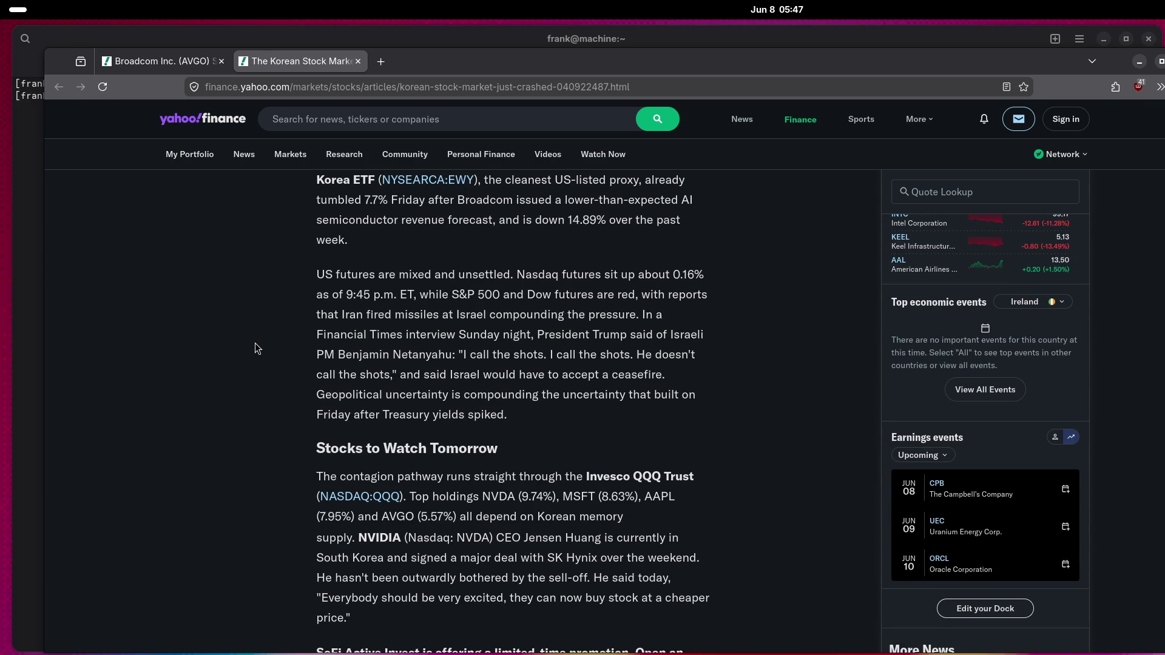
pyautogui.scroll(-4, 254, 348)
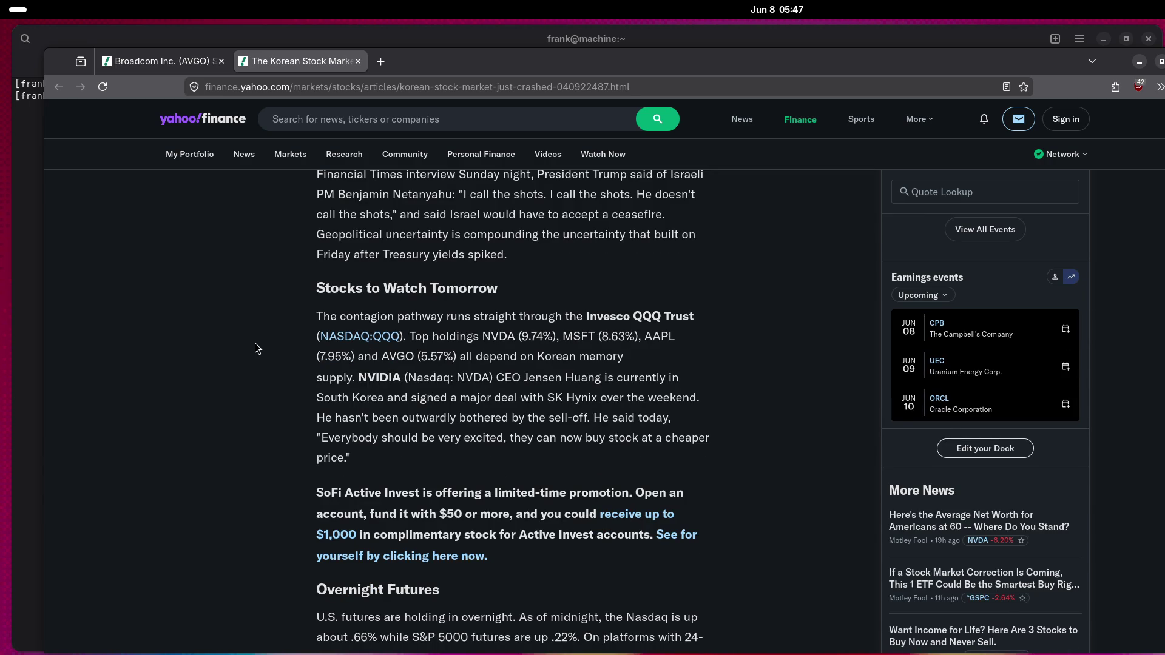
pyautogui.scroll(-4, 255, 349)
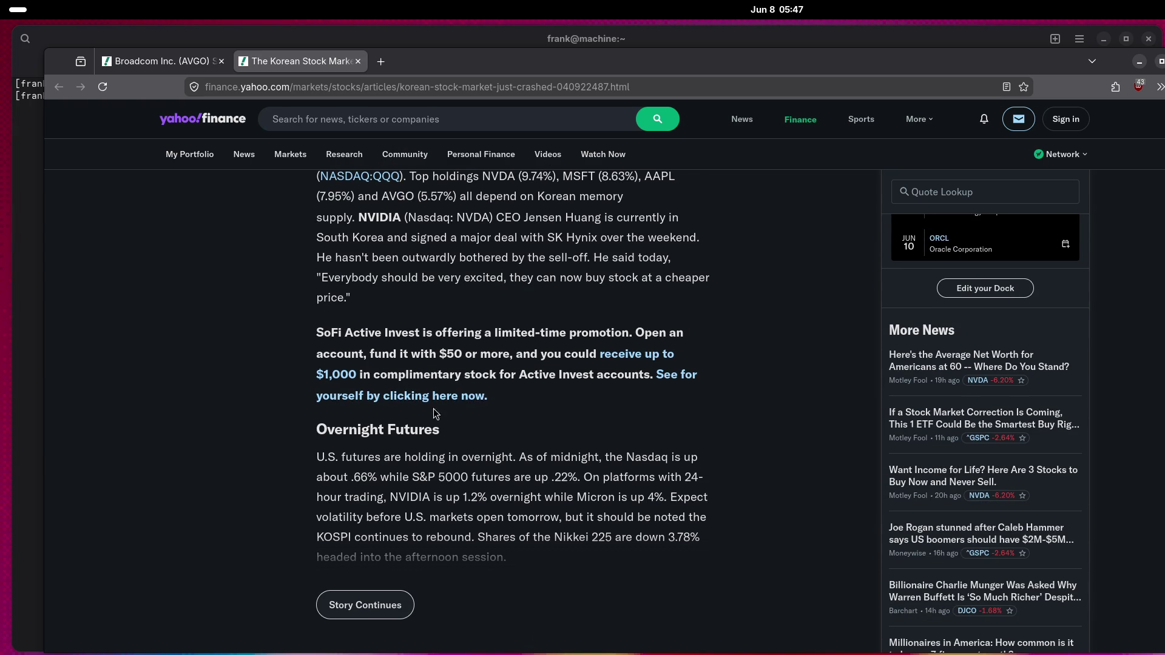
pyautogui.click(364, 605)
pyautogui.scroll(-4, 279, 477)
pyautogui.scroll(-6, 278, 476)
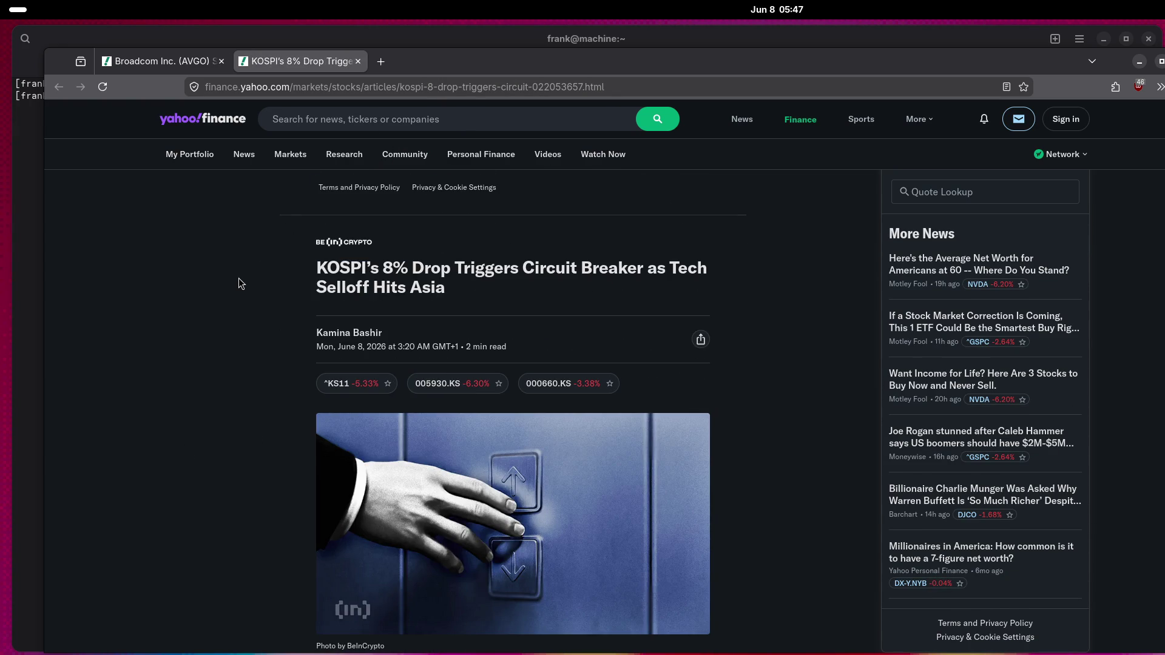
# Finish the KOSPI article and close its tab, returning to Broadcom's AVGO quote
pyautogui.scroll(-5, 239, 279)
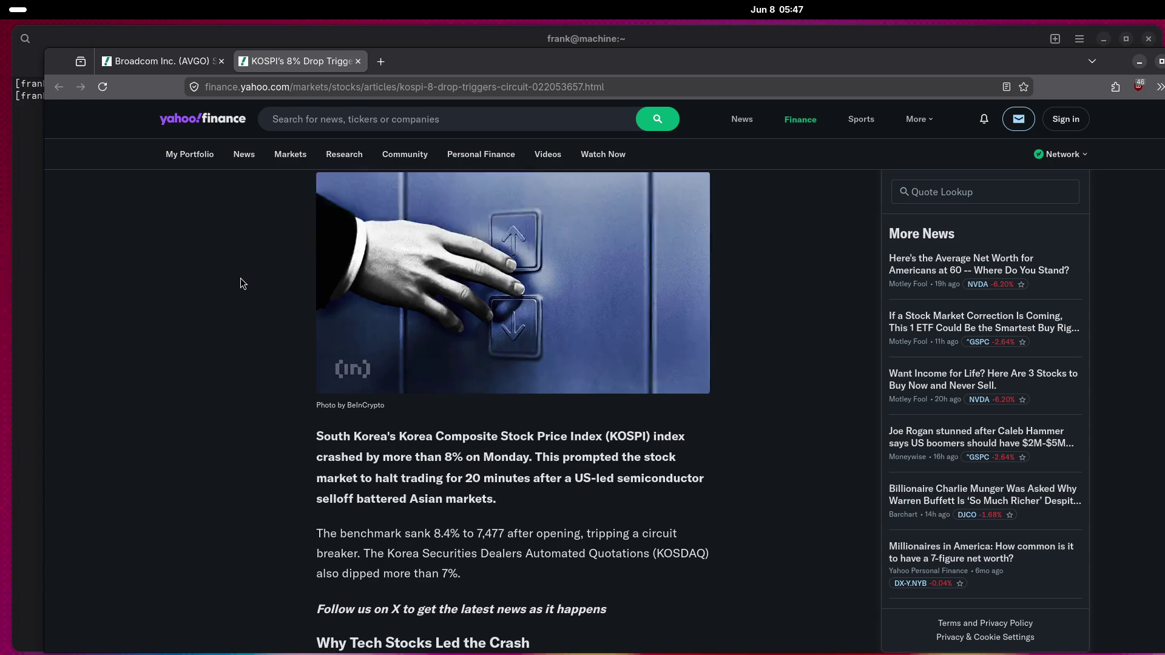
pyautogui.scroll(-3, 240, 283)
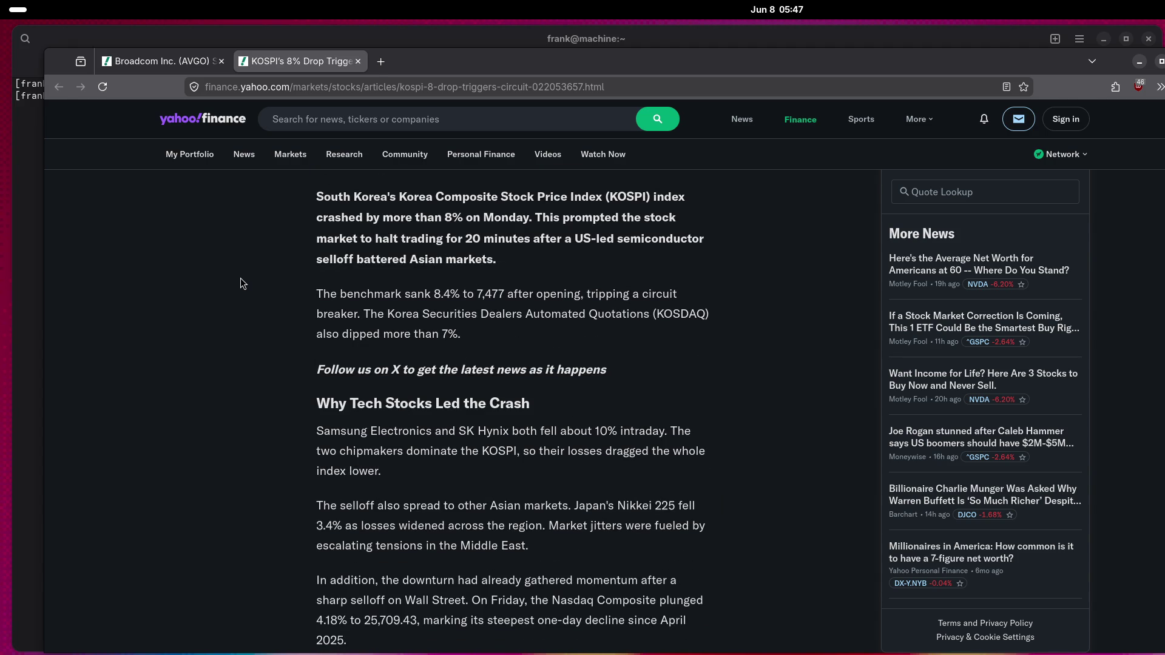
pyautogui.scroll(-3, 241, 283)
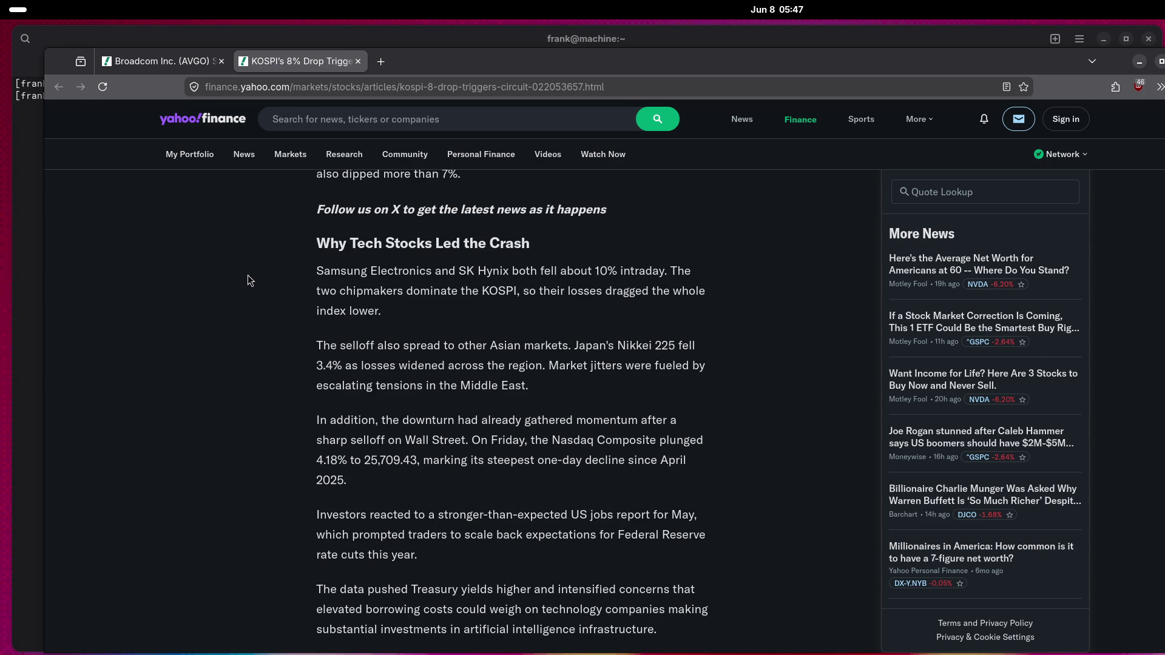
pyautogui.scroll(-15, 248, 275)
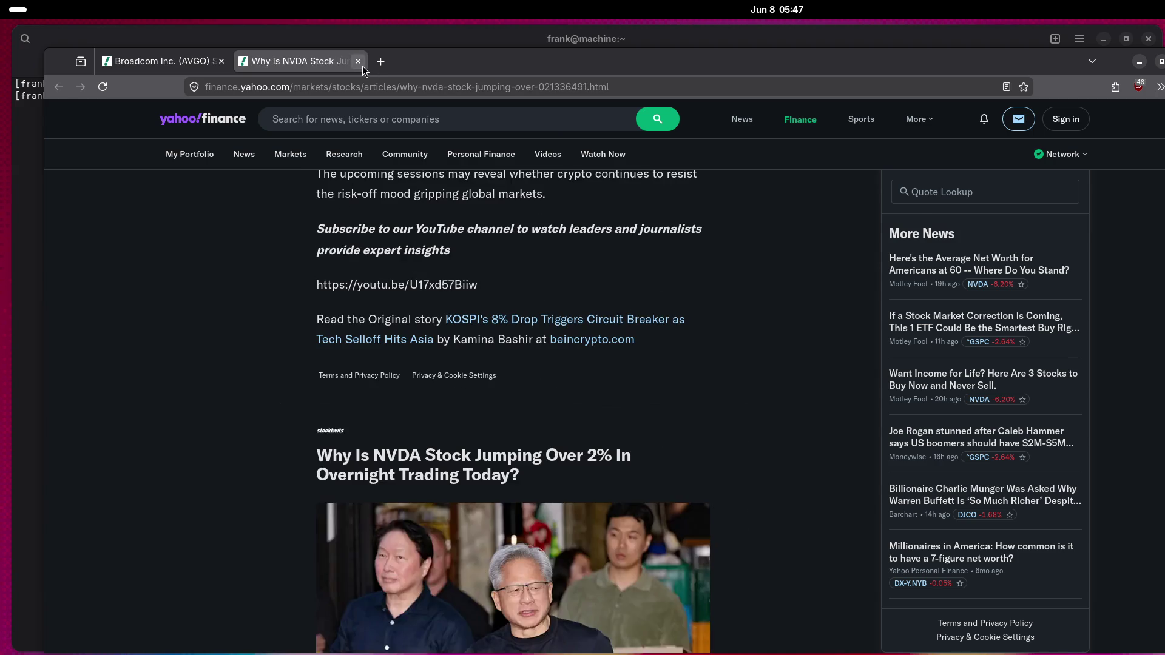
pyautogui.click(358, 61)
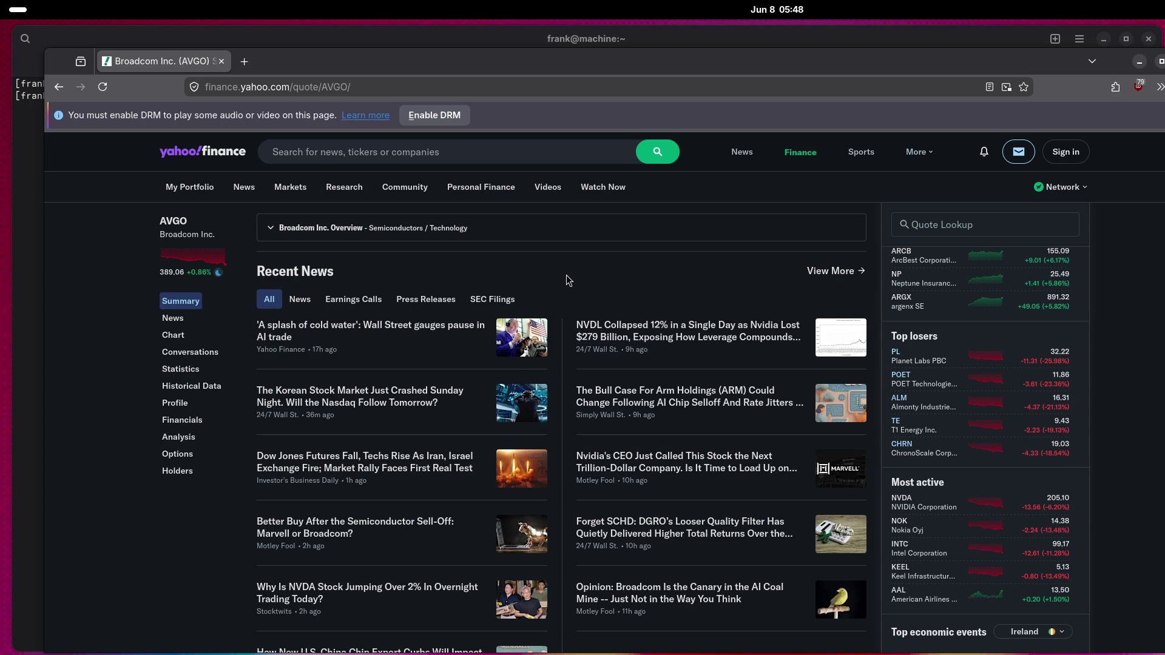
pyautogui.scroll(-3, 559, 280)
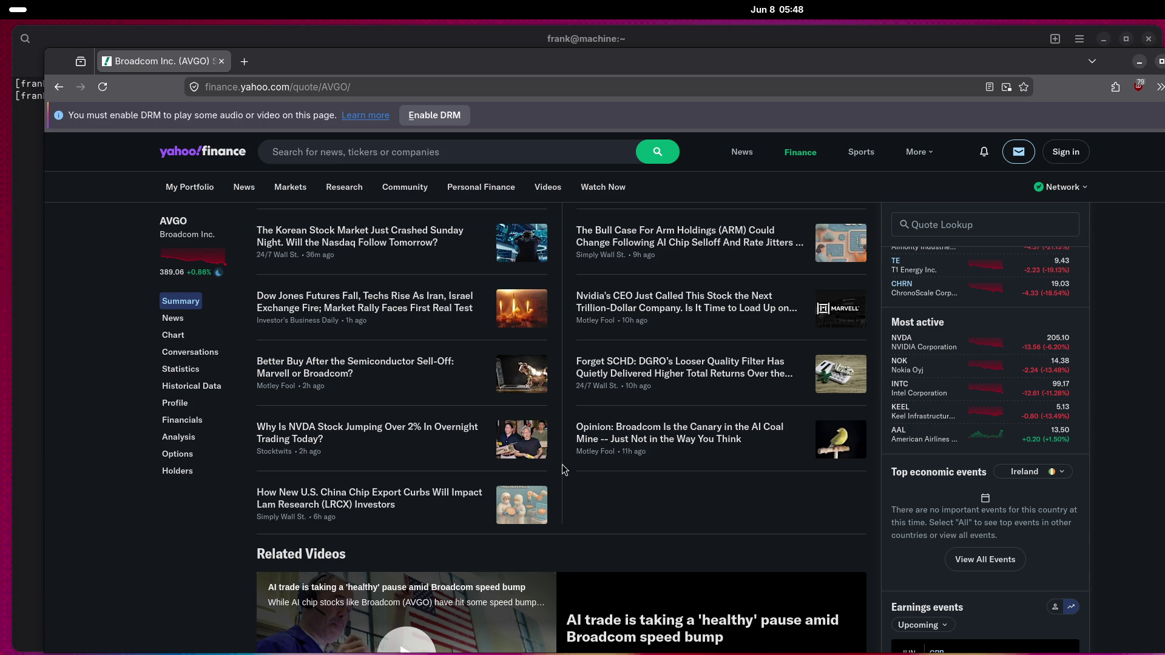
pyautogui.scroll(4, 564, 466)
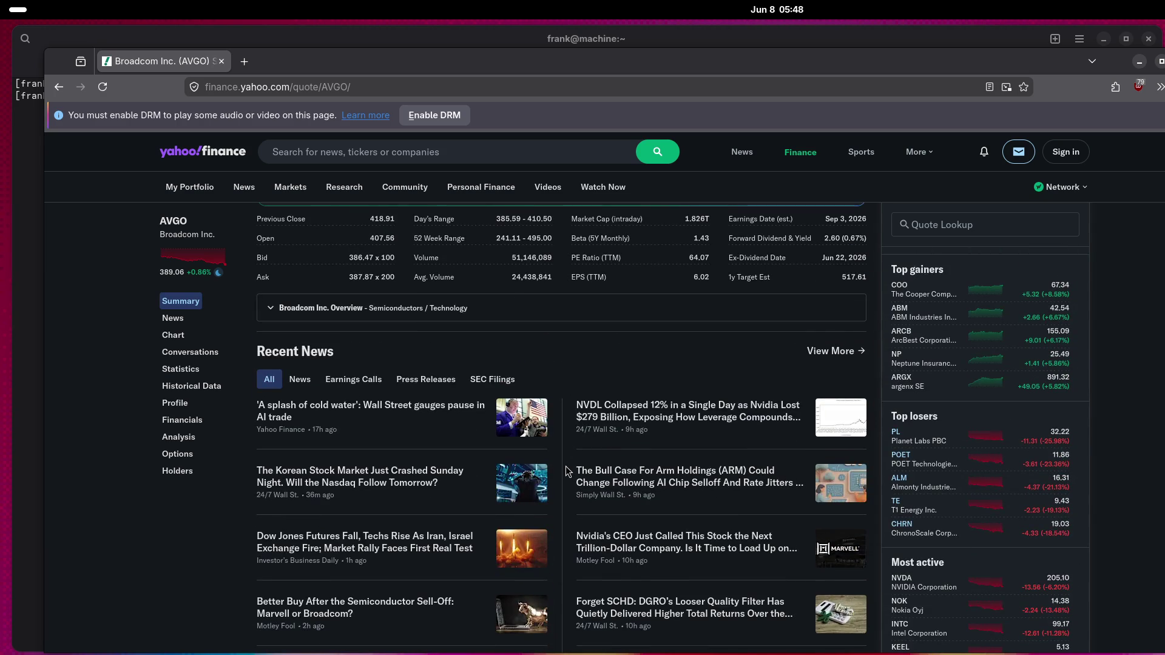
pyautogui.scroll(5, 565, 466)
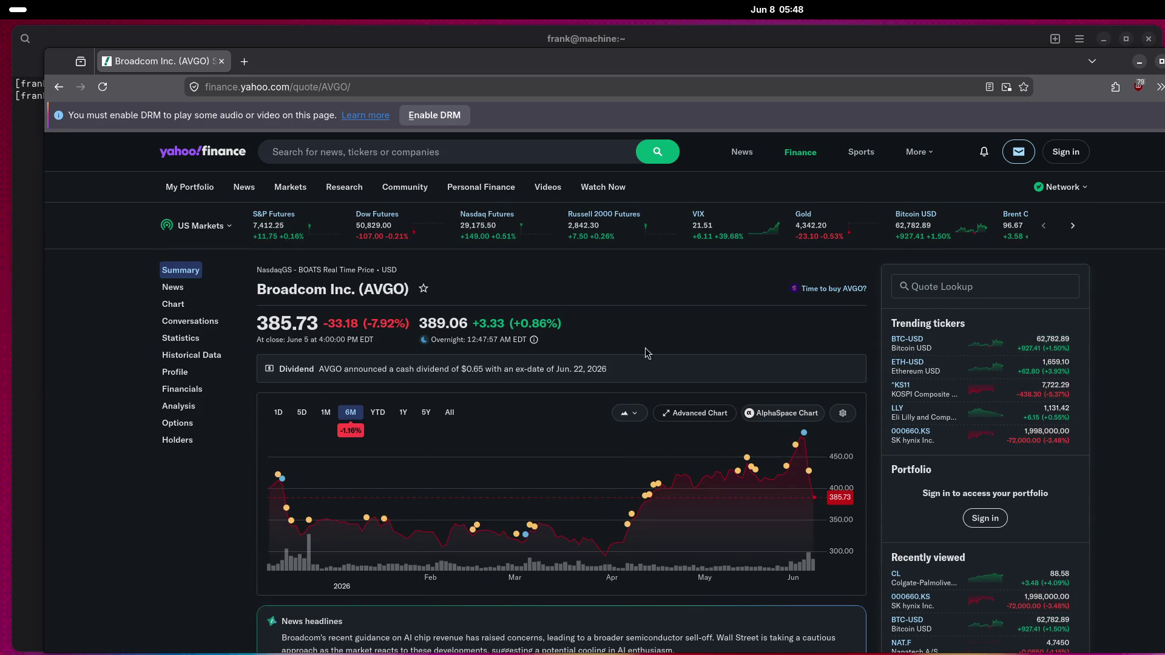
pyautogui.scroll(-1, 740, 280)
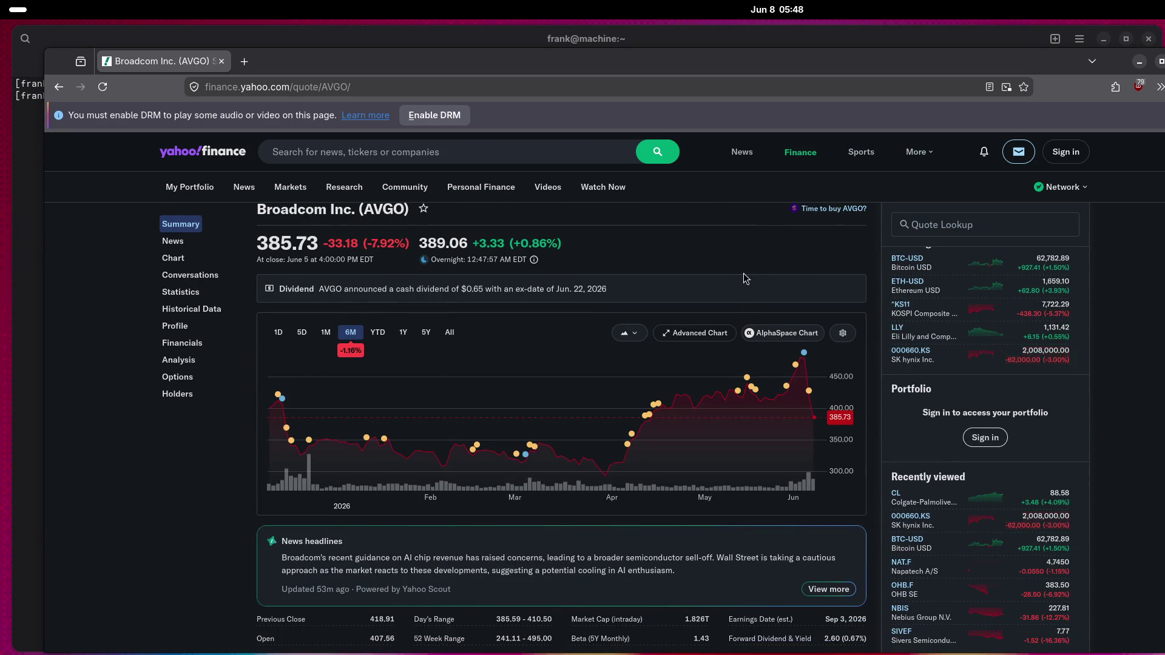
pyautogui.scroll(-3, 745, 279)
pyautogui.scroll(-2, 756, 361)
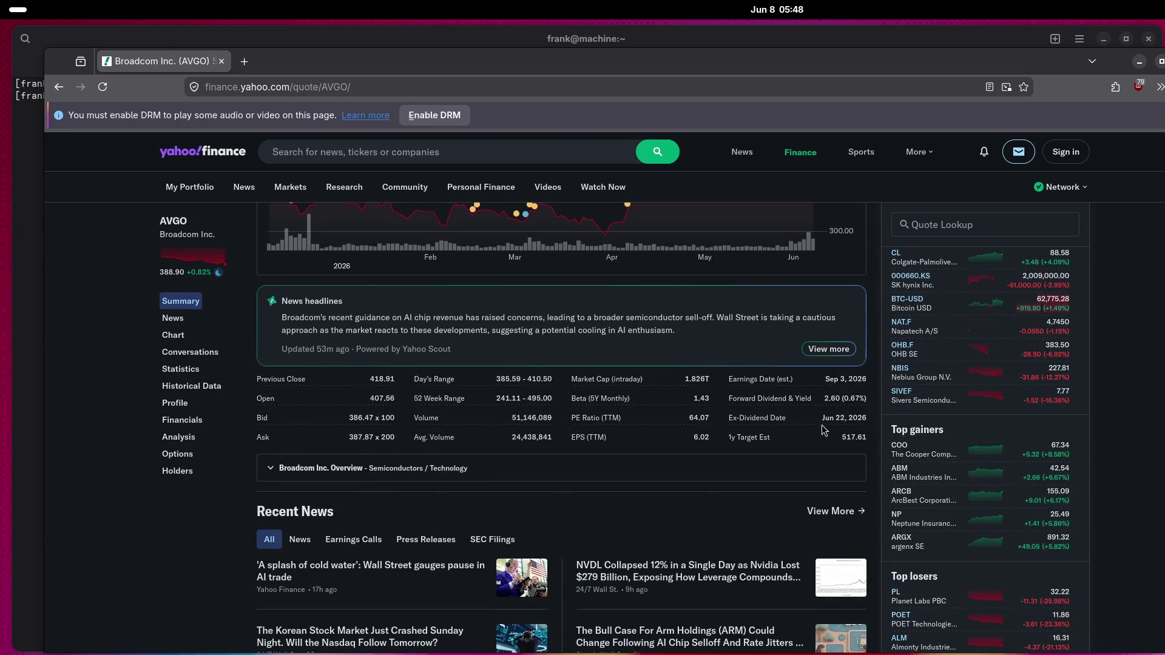
pyautogui.scroll(1, 813, 437)
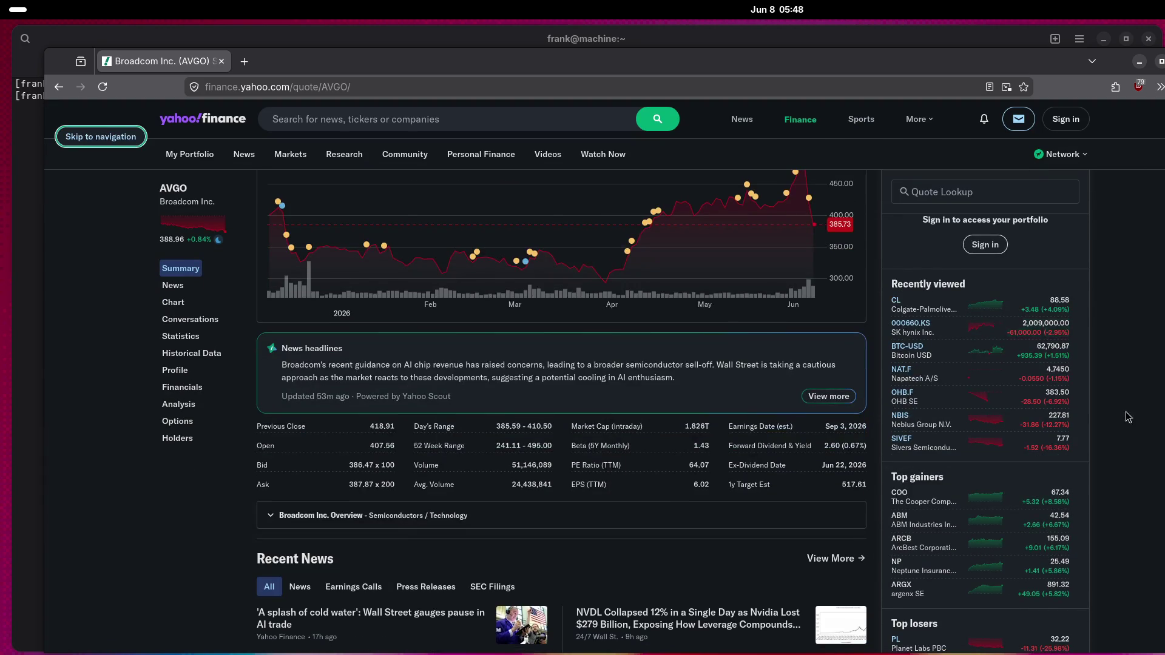
pyautogui.scroll(-4, 1125, 437)
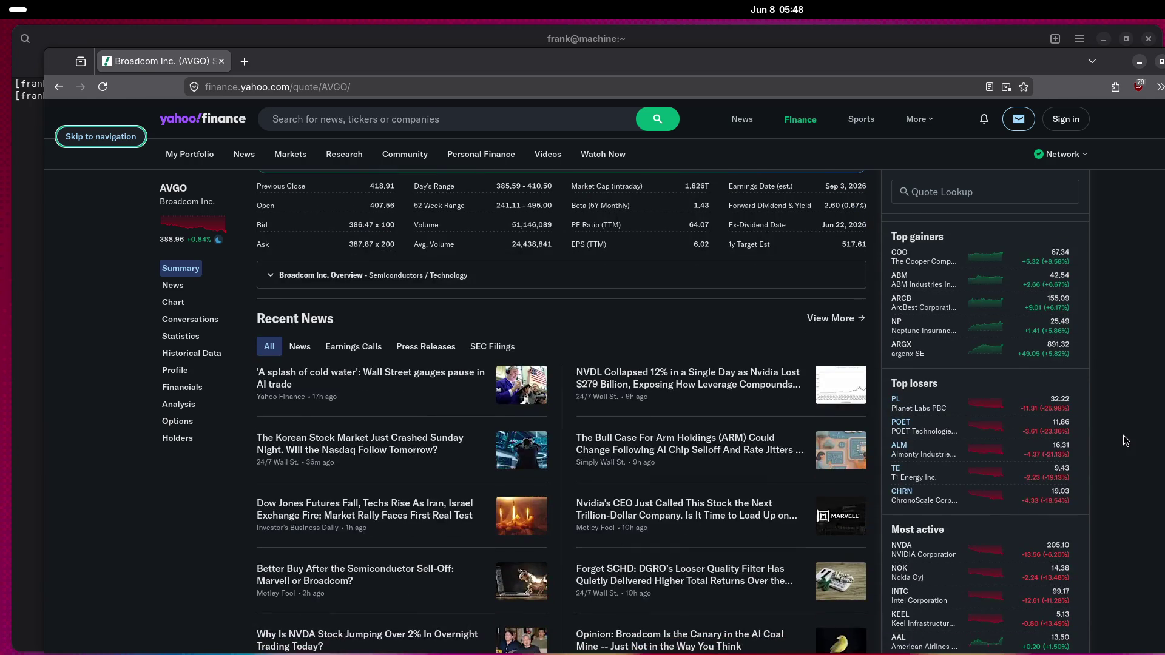
pyautogui.scroll(-3, 1116, 429)
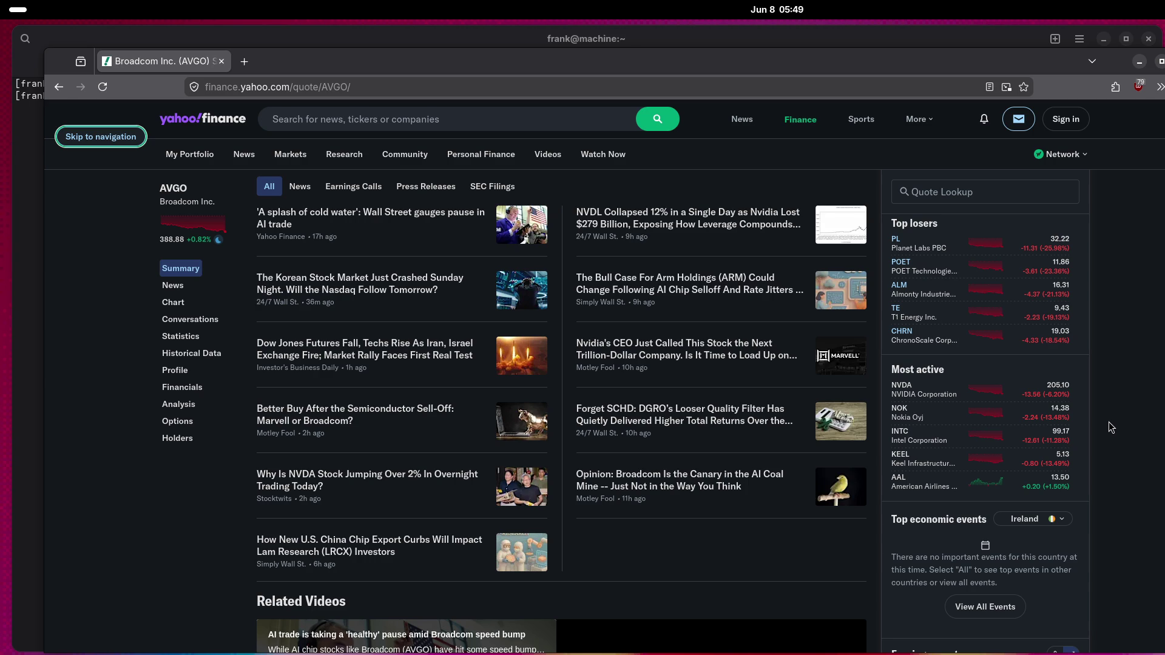
# Search 'Raspberry', open the Raspberry Pi Holdings (RPI.L) quote and chart it over 5D
pyautogui.click(341, 122)
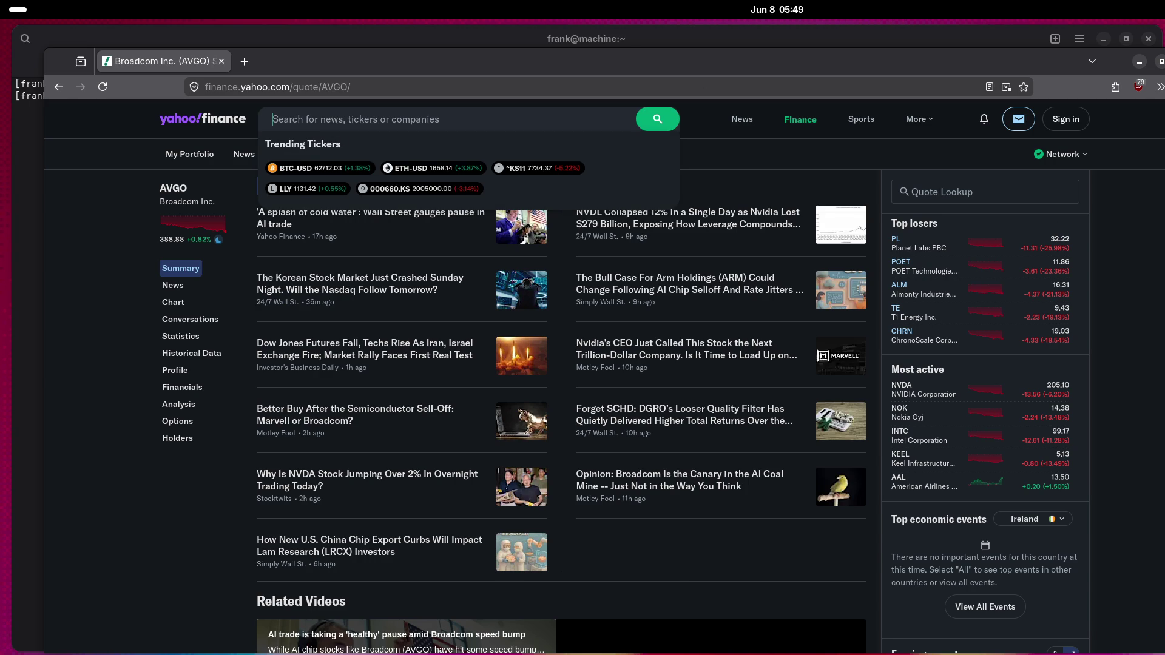
pyautogui.write('Raspberry')
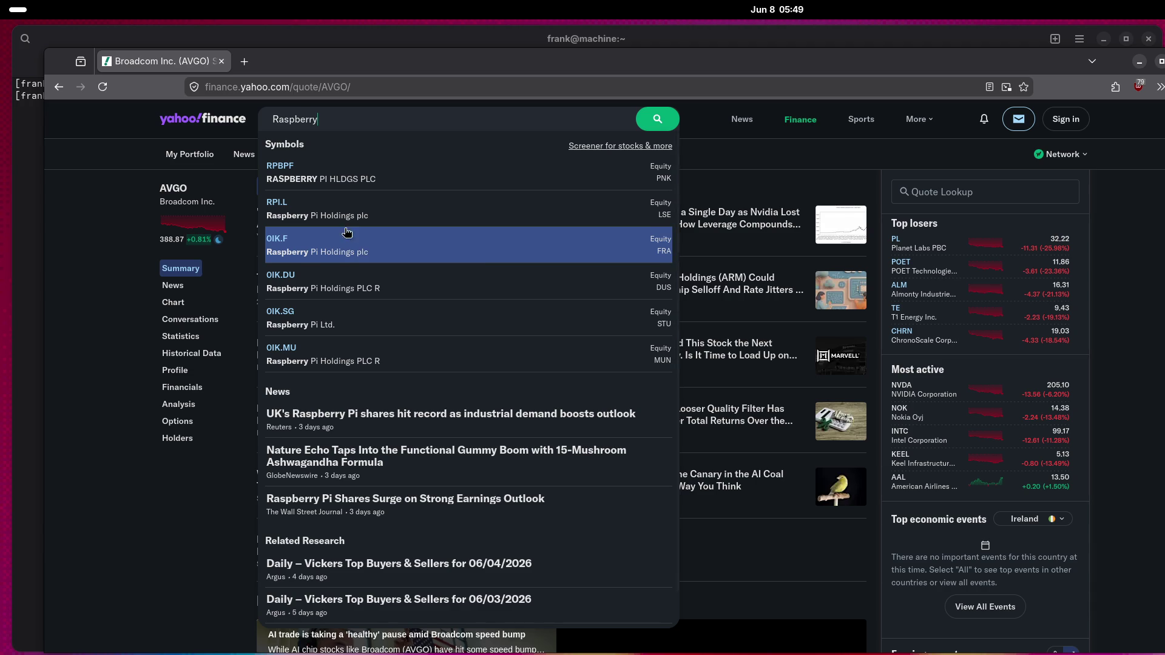
pyautogui.click(344, 212)
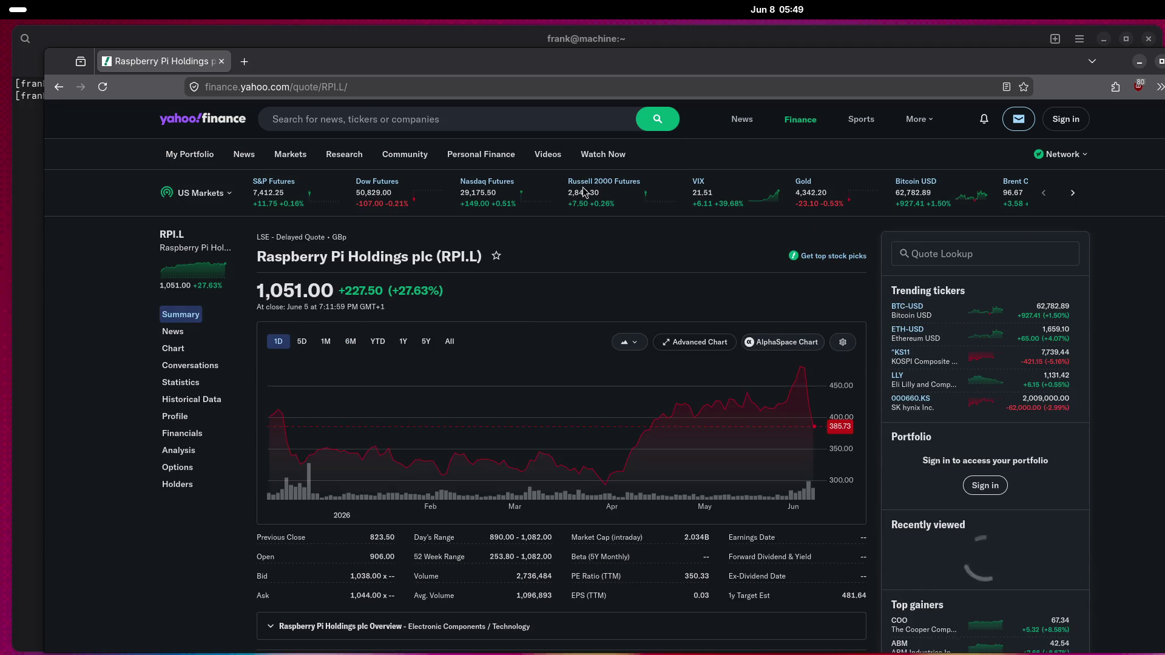
pyautogui.click(302, 343)
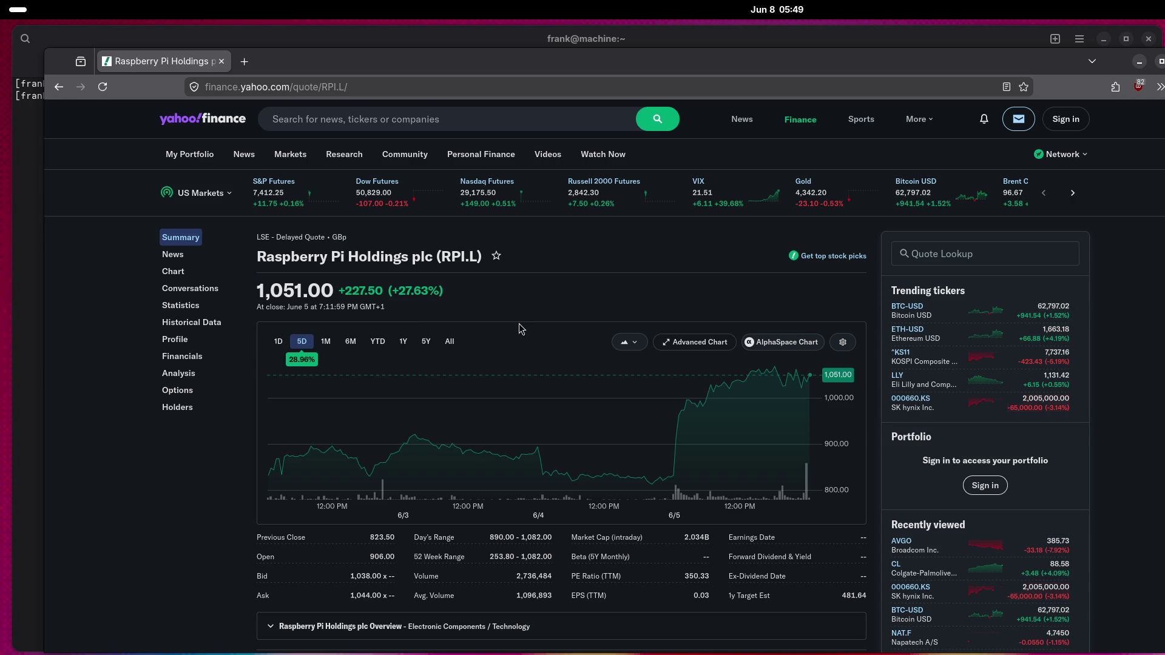
pyautogui.click(408, 123)
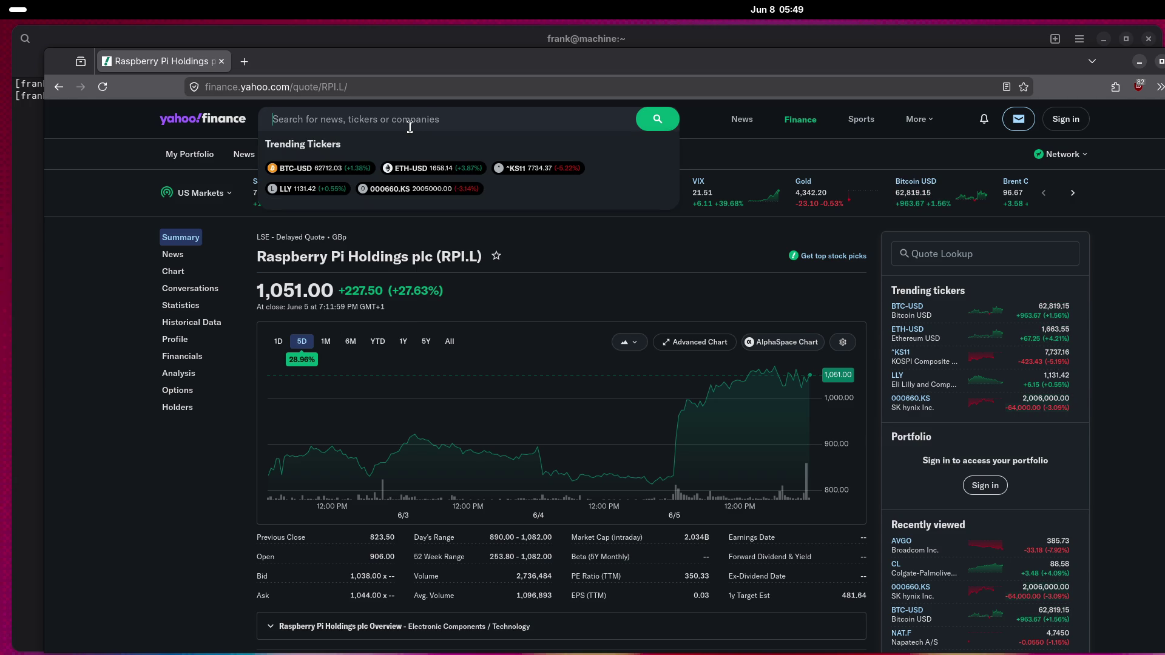
# Search 'Filtron' and open the Filtronic plc (FLTCF) OTC quote
pyautogui.write('Filtron')
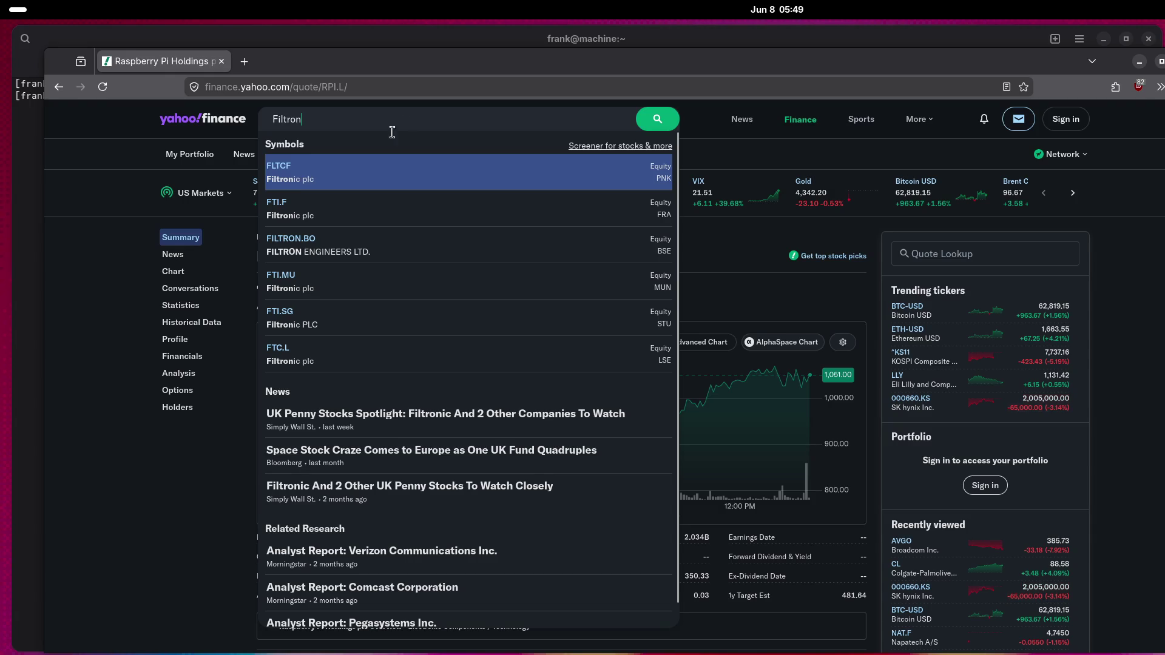
pyautogui.click(330, 165)
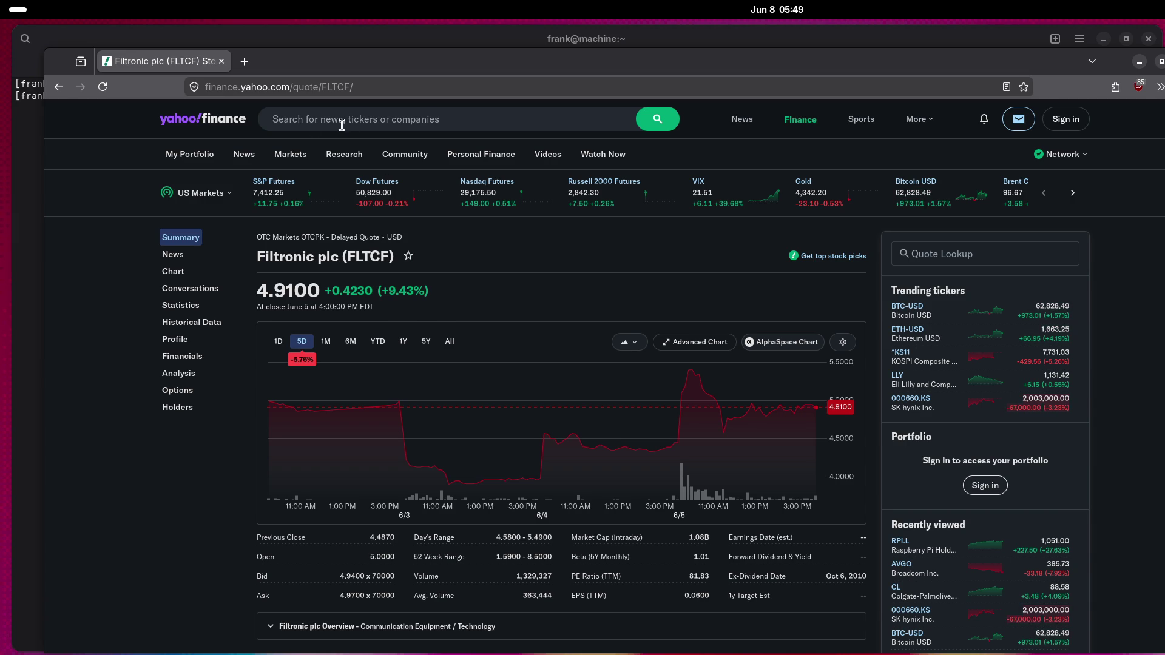
pyautogui.click(322, 119)
# Open the Abbott Laboratories (ABT) quote and chart it over one month
pyautogui.write('Abbott')
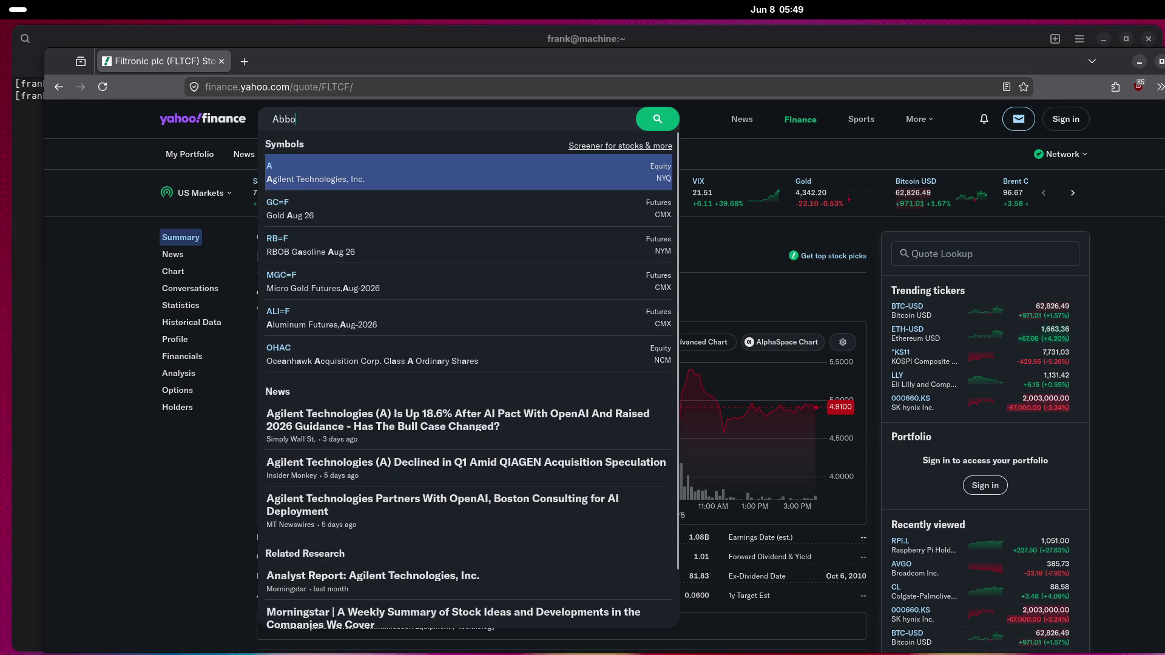
pyautogui.click(306, 175)
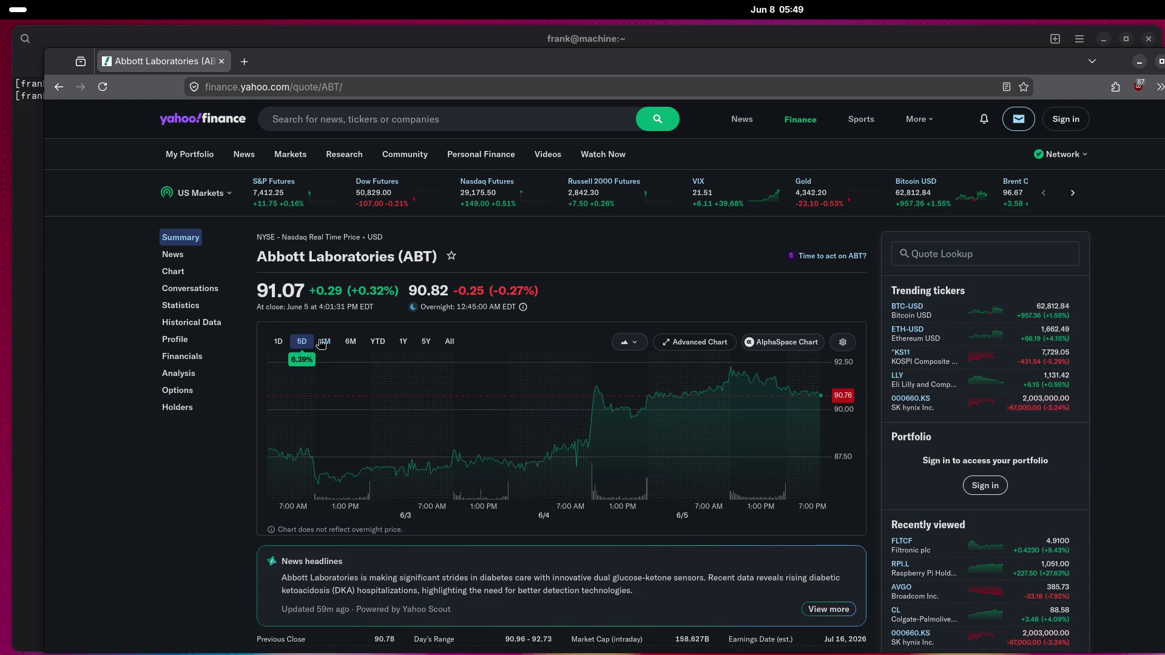
pyautogui.click(323, 341)
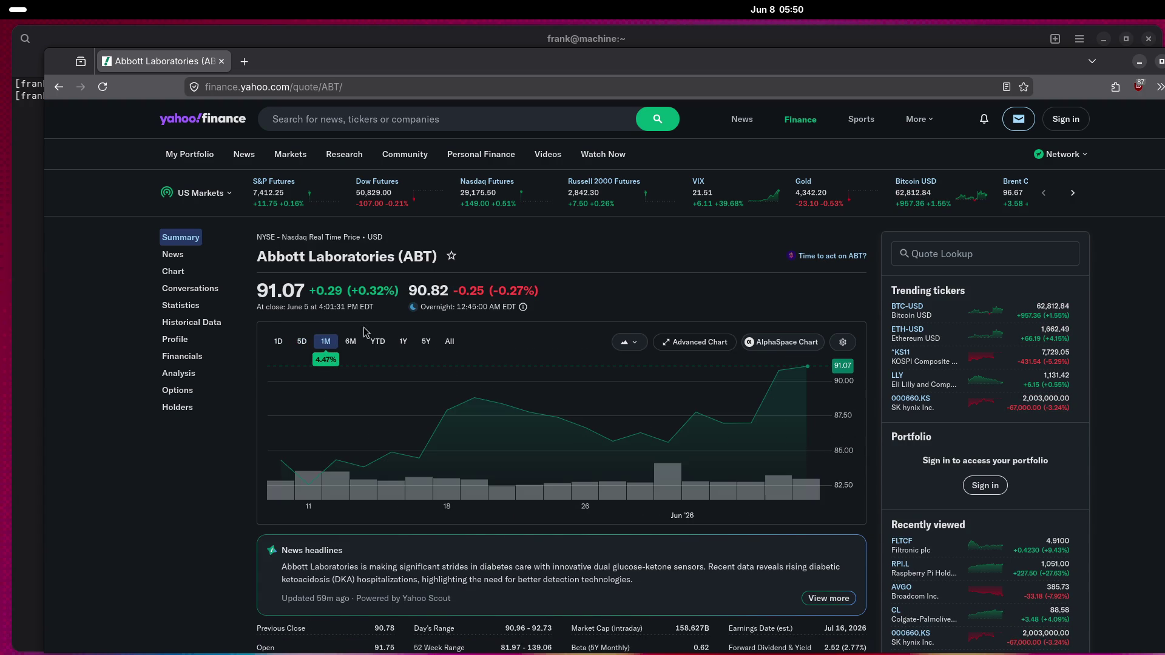
# Search 'Novo', open the Novo Nordisk (NVO) quote and show its 1M chart
pyautogui.click(368, 120)
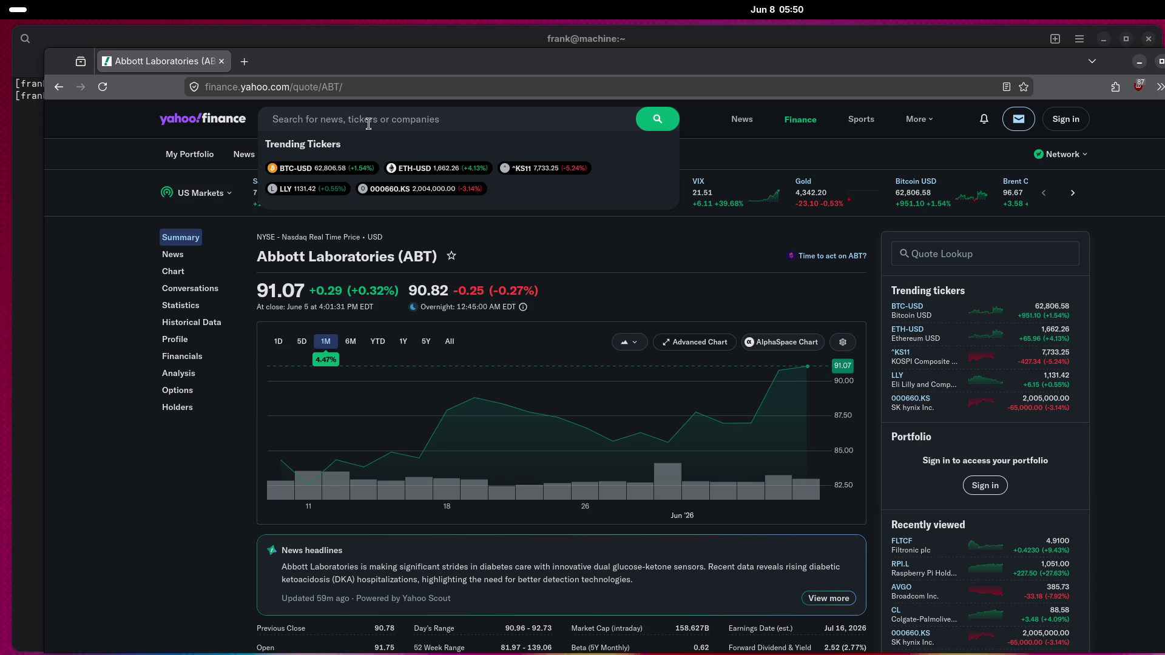
pyautogui.write('Novo')
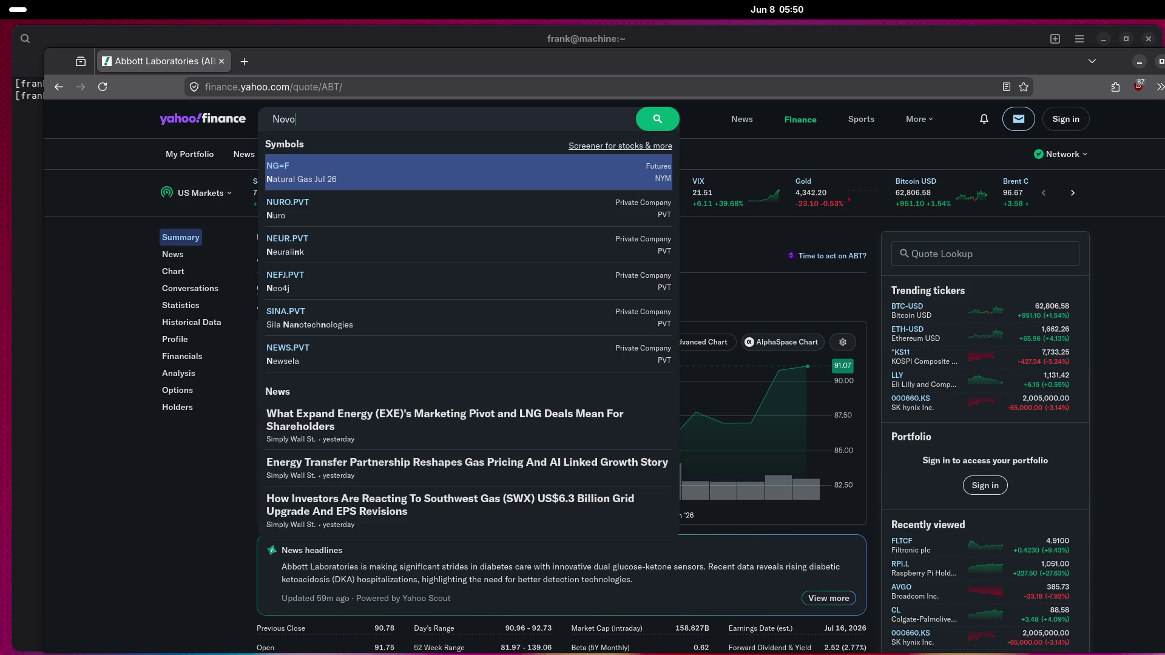
pyautogui.click(351, 165)
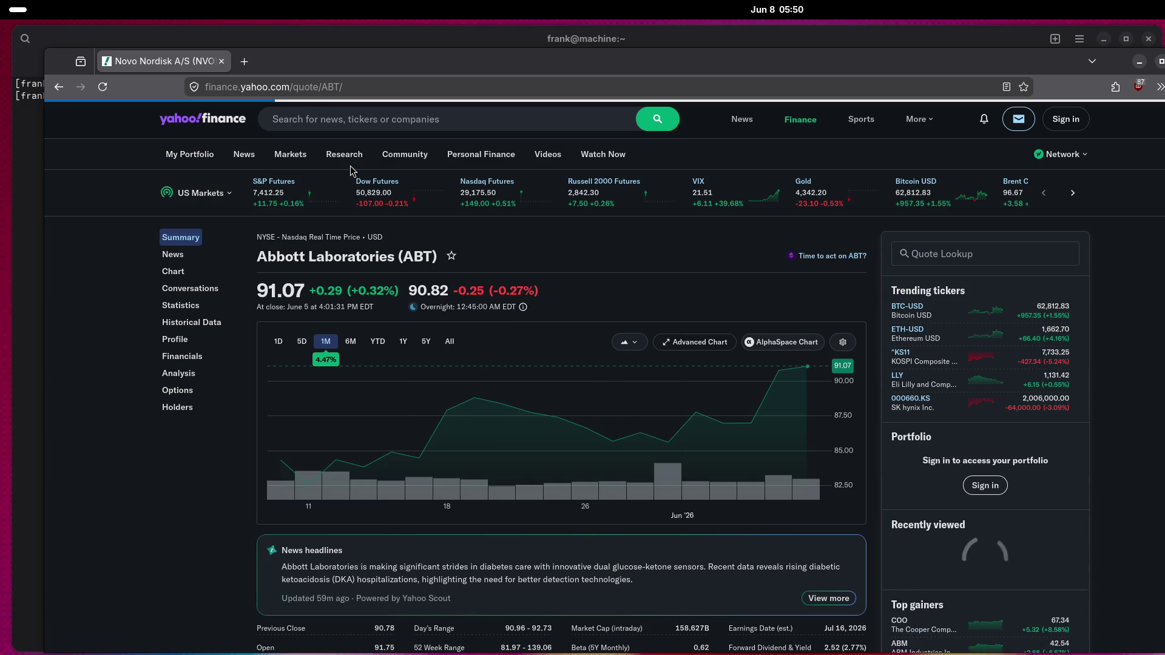
pyautogui.moveTo(360, 162)
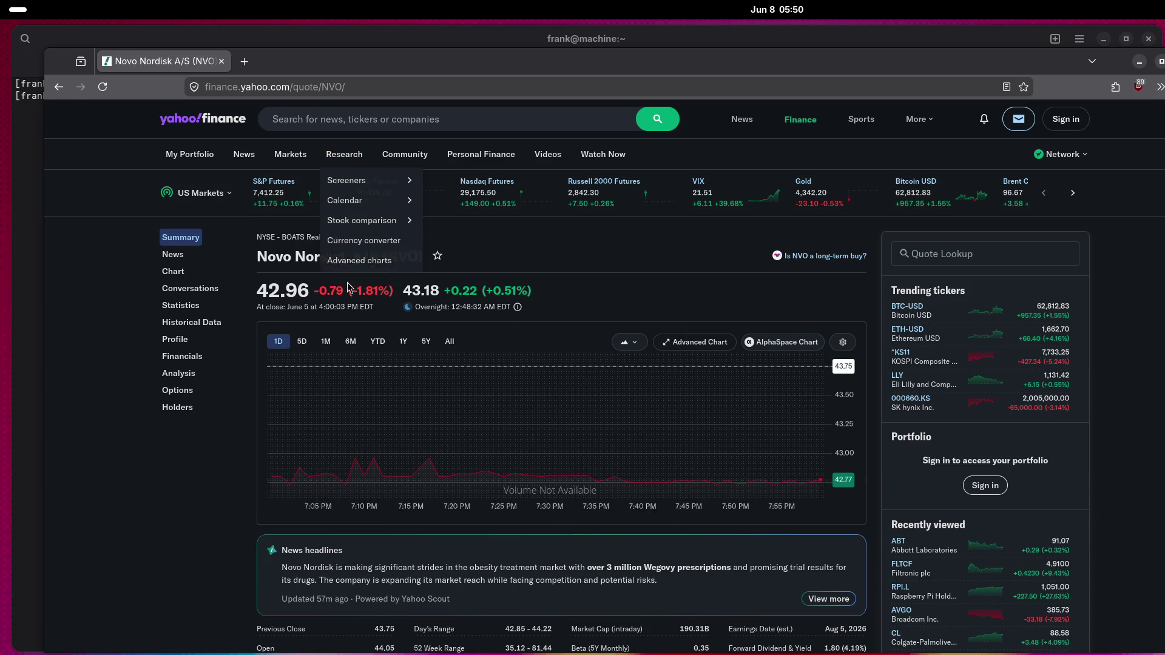
pyautogui.click(329, 348)
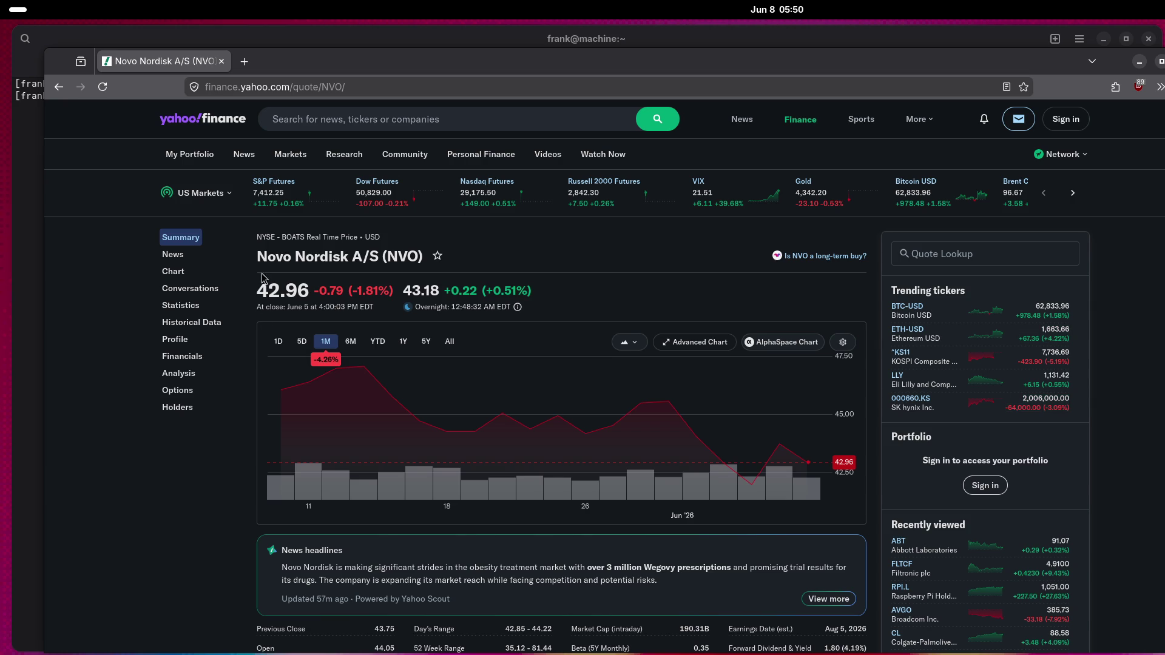
# Open the ABIVAX (ABVX) quote and step its chart through 5D, 1M and 6M
pyautogui.click(356, 125)
pyautogui.write('Abivax')
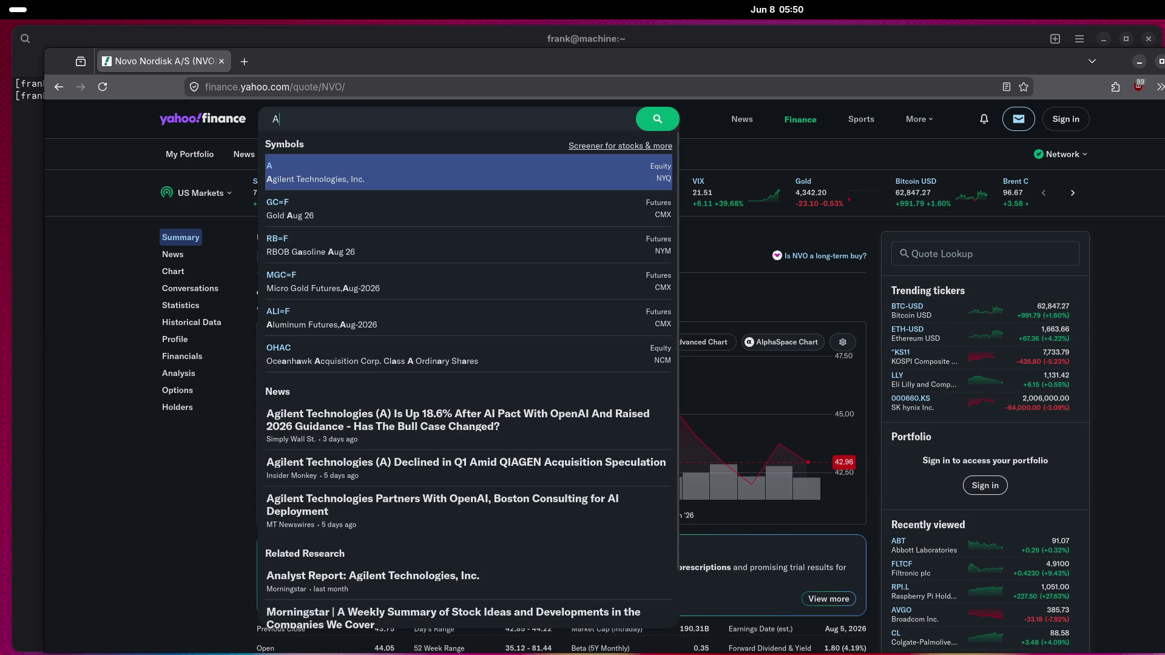
pyautogui.click(368, 170)
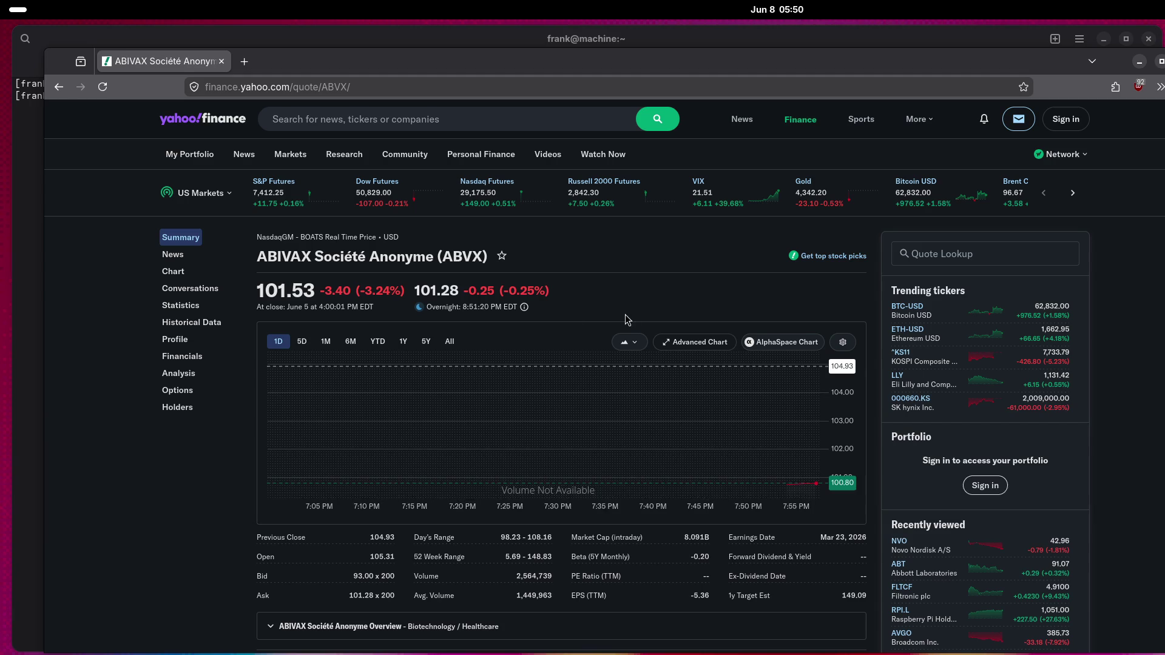
pyautogui.click(301, 343)
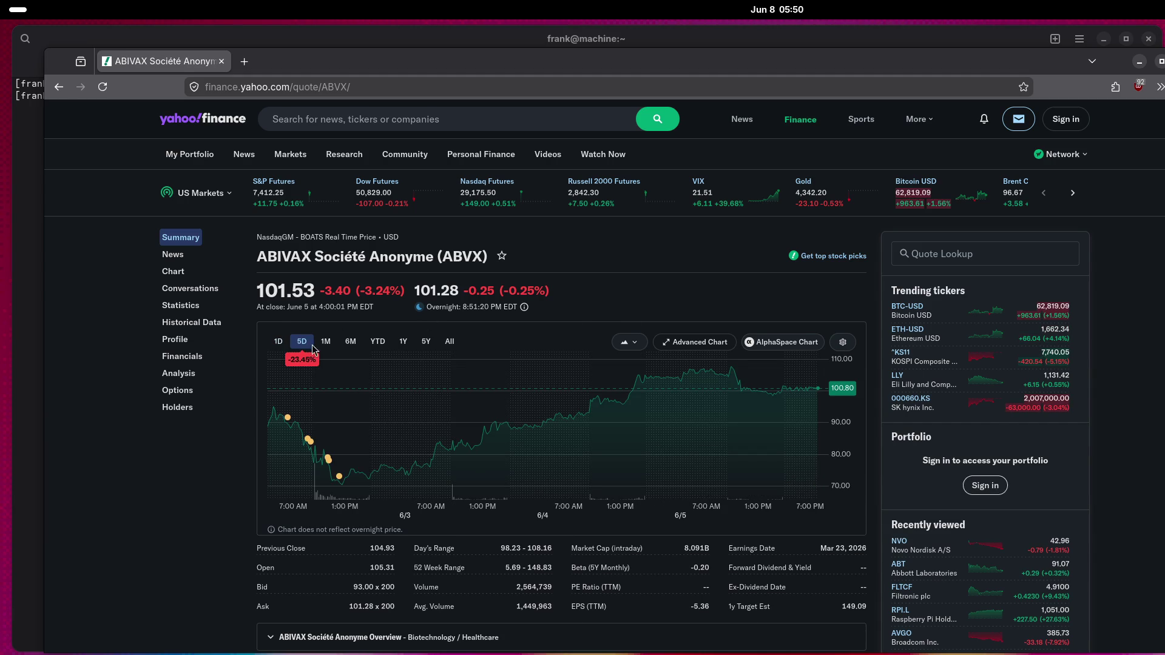
pyautogui.moveTo(340, 478)
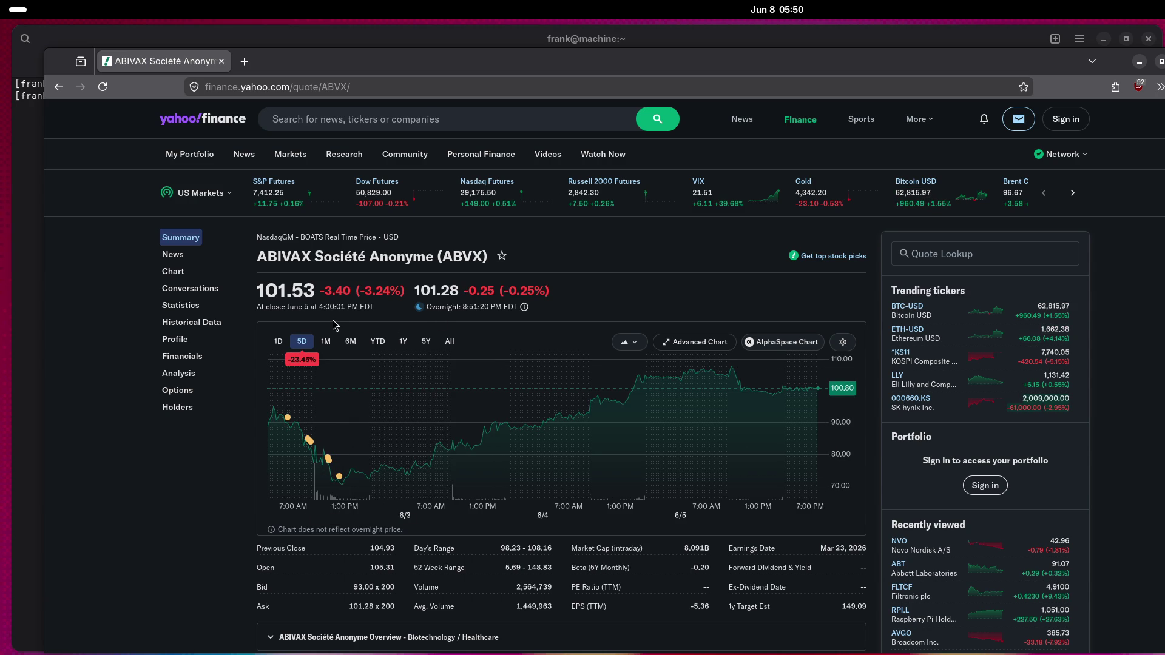
pyautogui.click(325, 341)
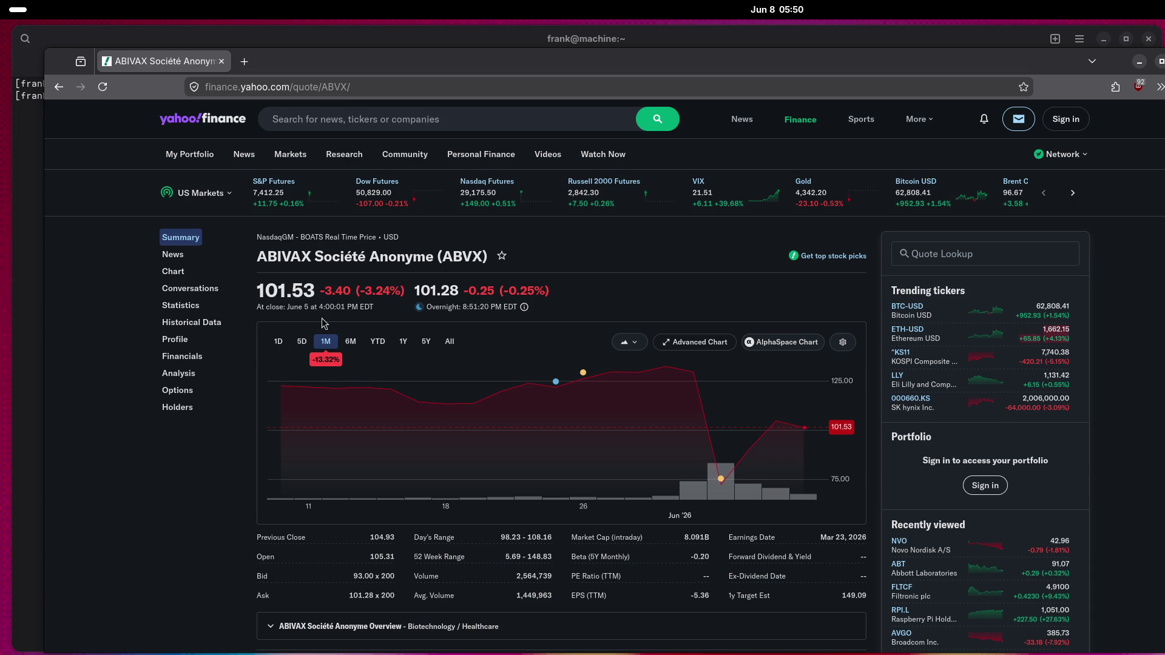
pyautogui.click(350, 341)
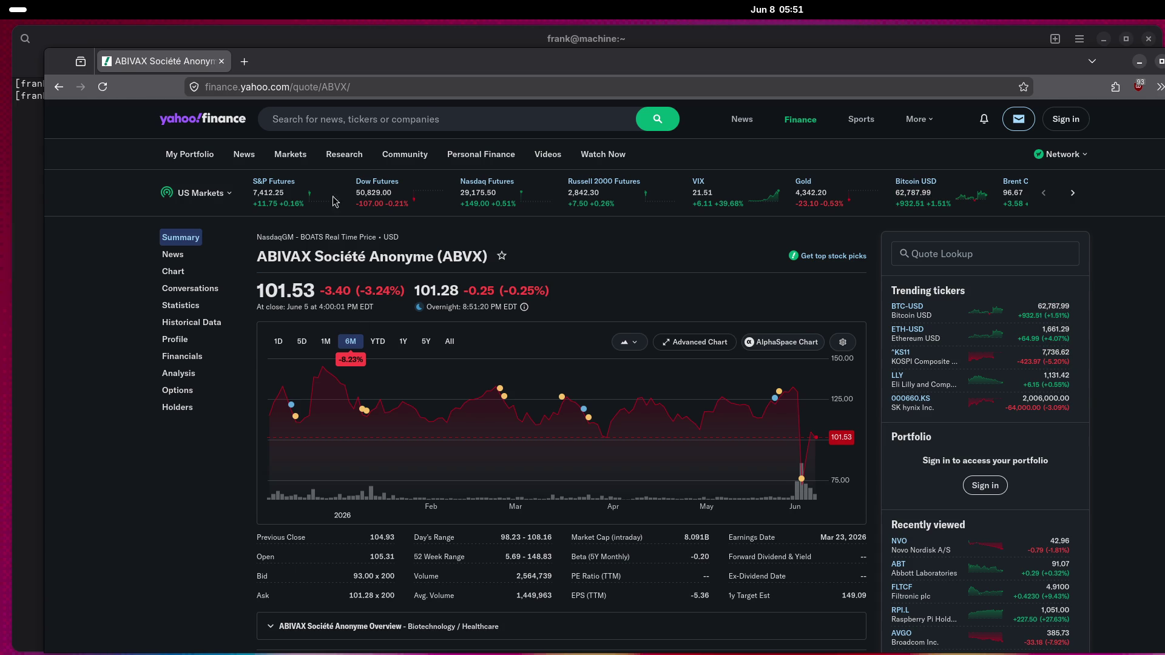
# Open IONOS Group SE (IOS.F) and cycle the chart through 5D, 1M, 6M, YTD, 1Y
pyautogui.click(305, 123)
pyautogui.write('IONO')
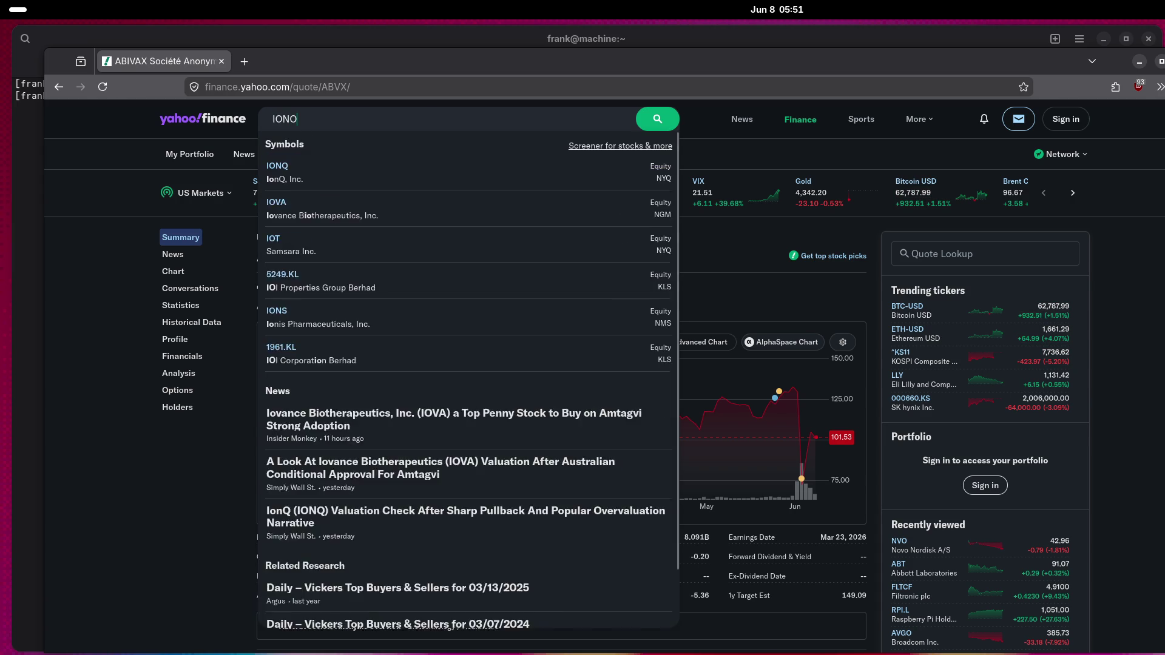
pyautogui.write('S')
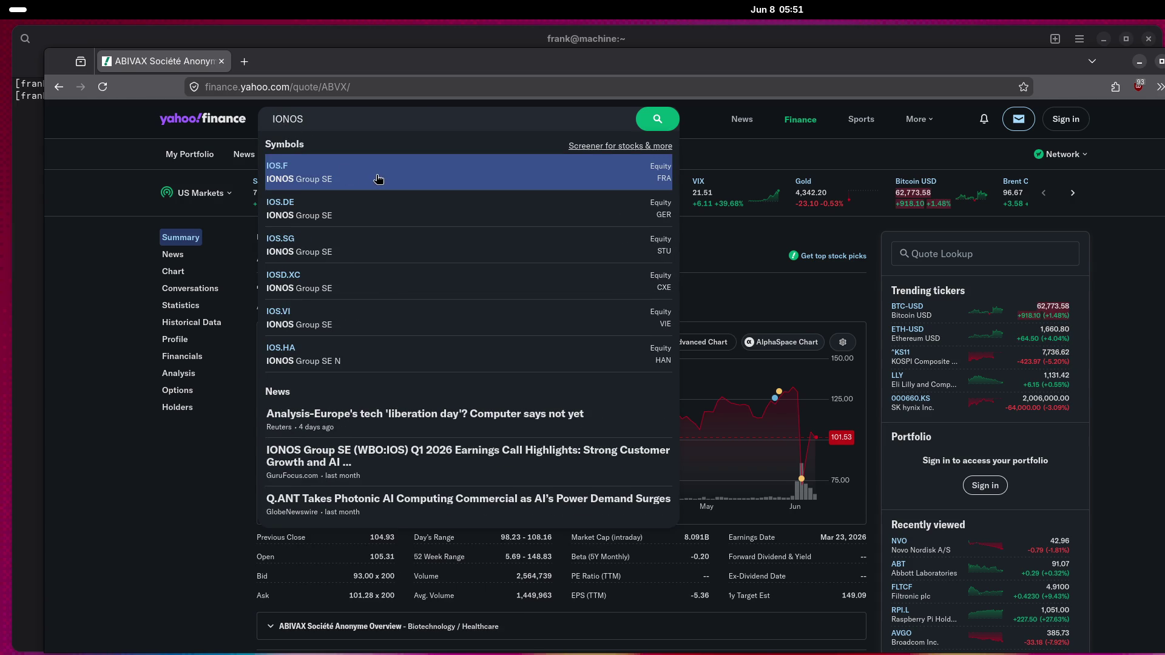
pyautogui.click(424, 180)
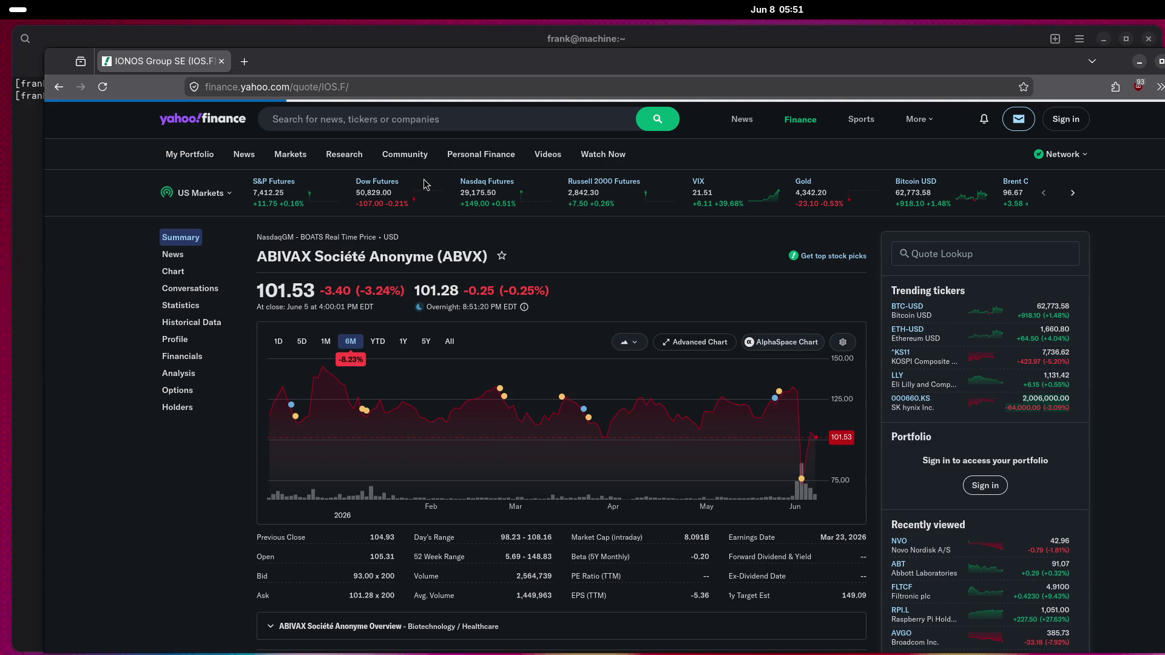
pyautogui.click(306, 347)
pyautogui.click(326, 344)
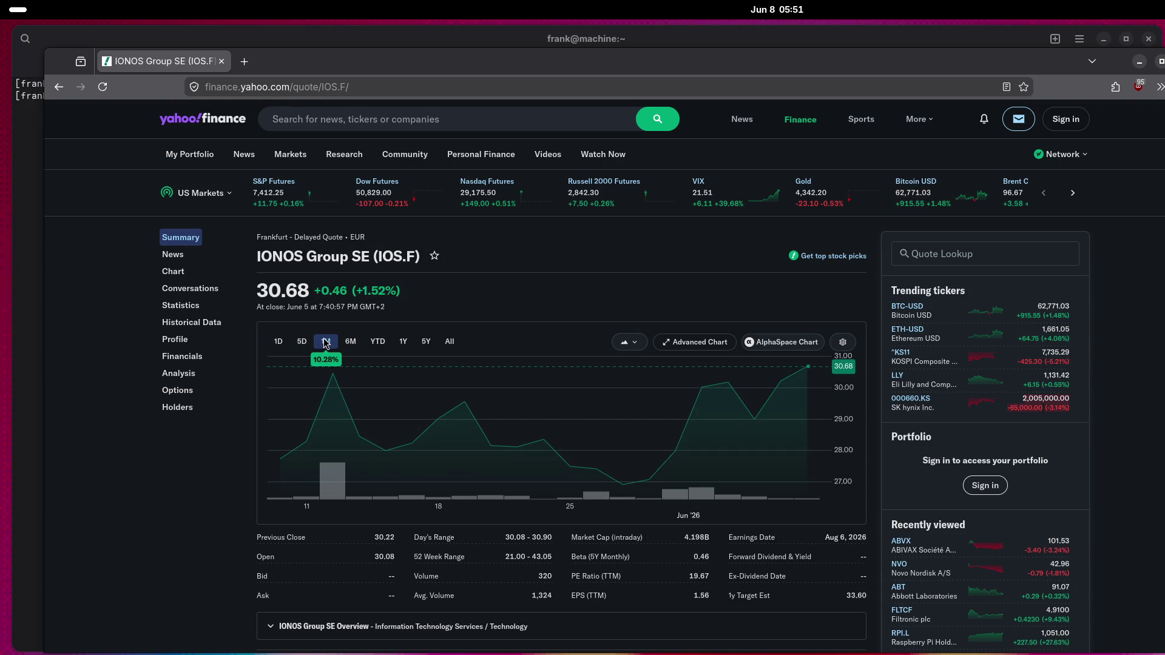
pyautogui.click(351, 343)
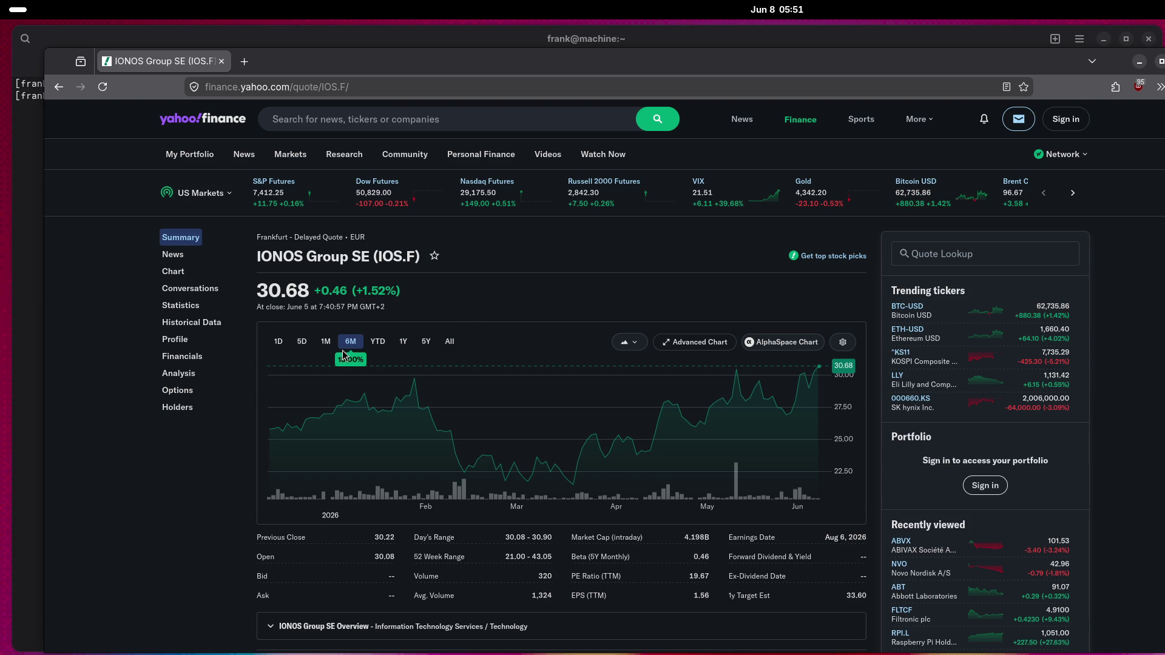
pyautogui.click(377, 343)
pyautogui.click(402, 340)
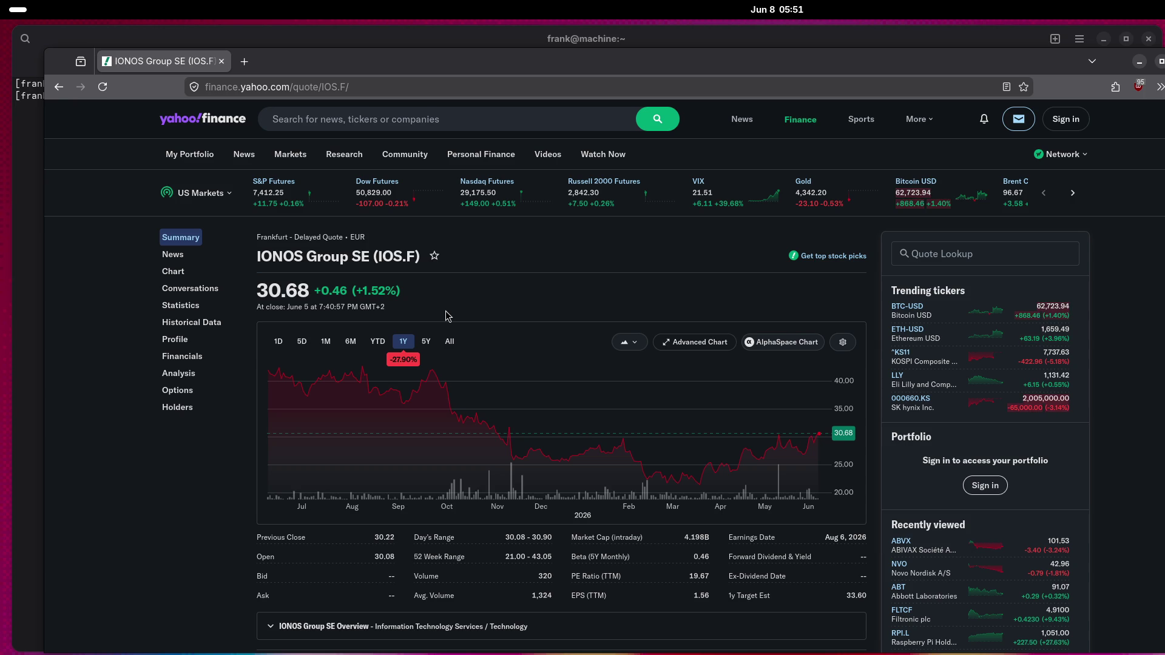
pyautogui.click(460, 120)
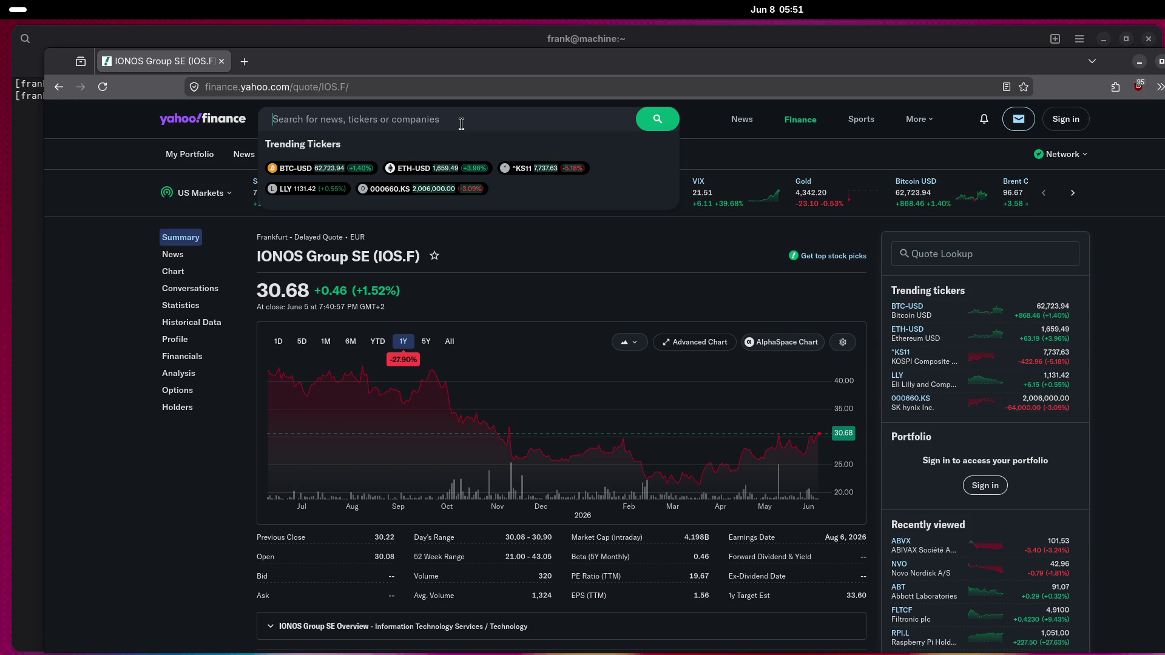
# Search 'Pozav', open Pozavarovalnica Sava (I69.F) and chart it over 5D, 1M, then 6M
pyautogui.write('Pozav')
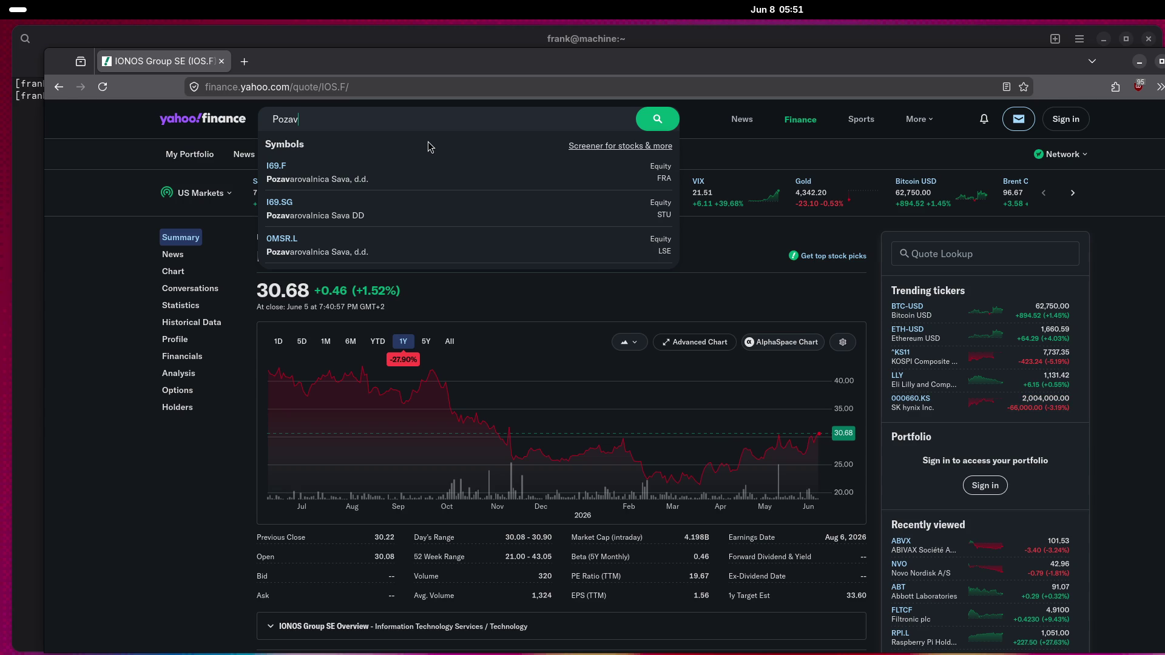
pyautogui.click(399, 174)
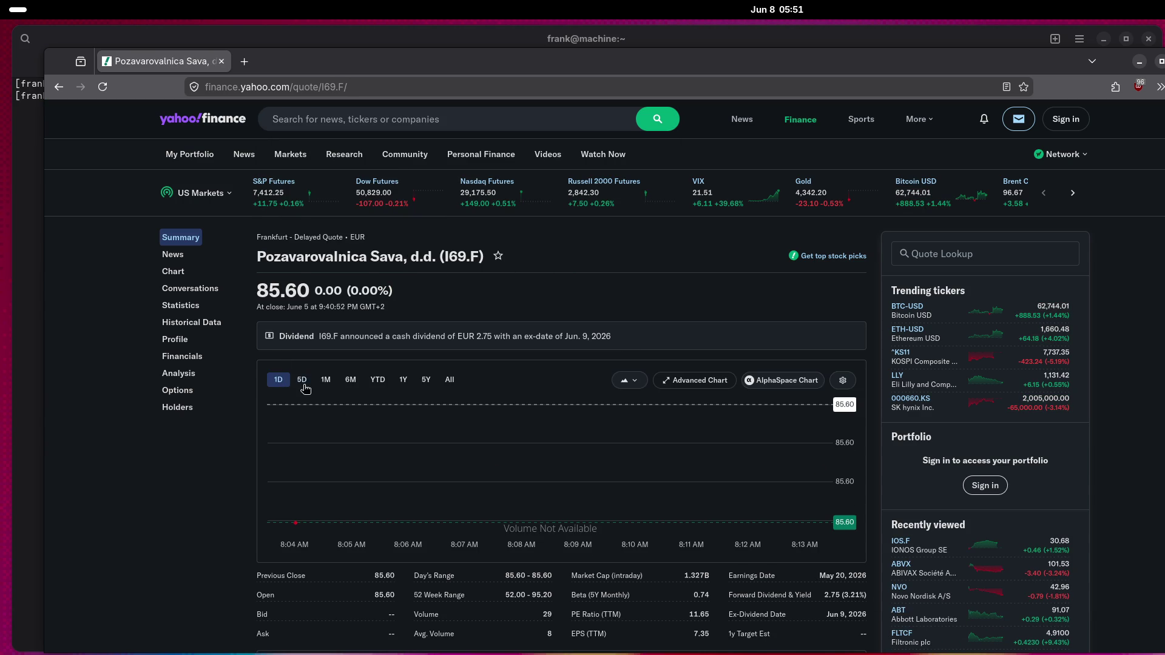
pyautogui.click(302, 383)
pyautogui.click(327, 380)
pyautogui.click(352, 382)
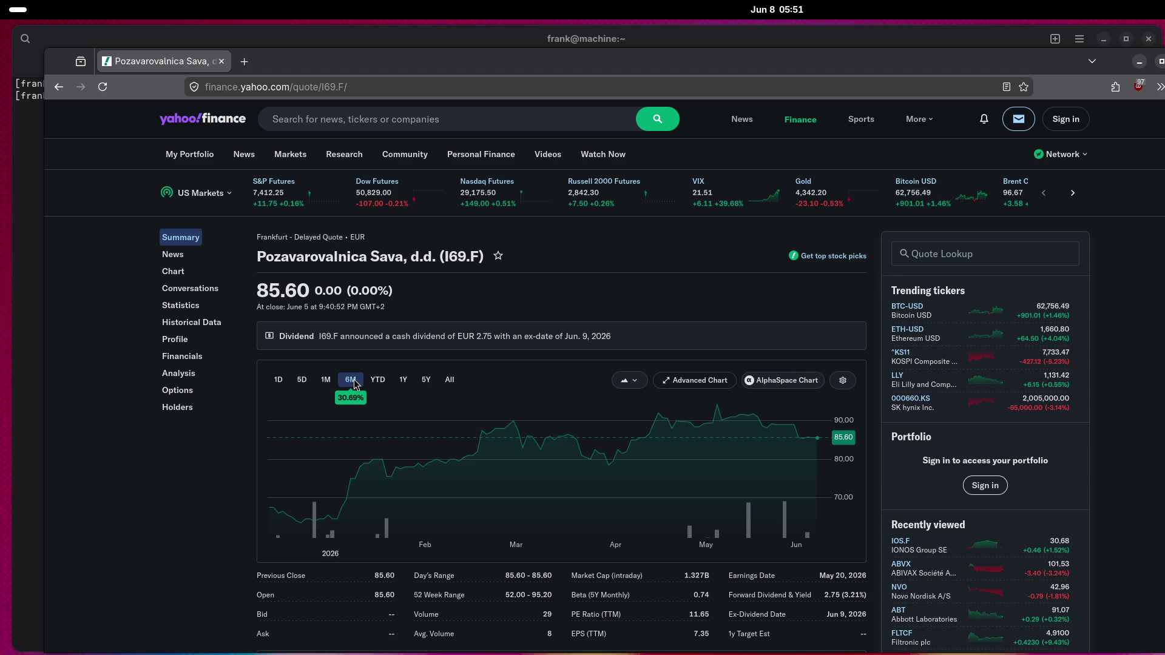
pyautogui.click(420, 119)
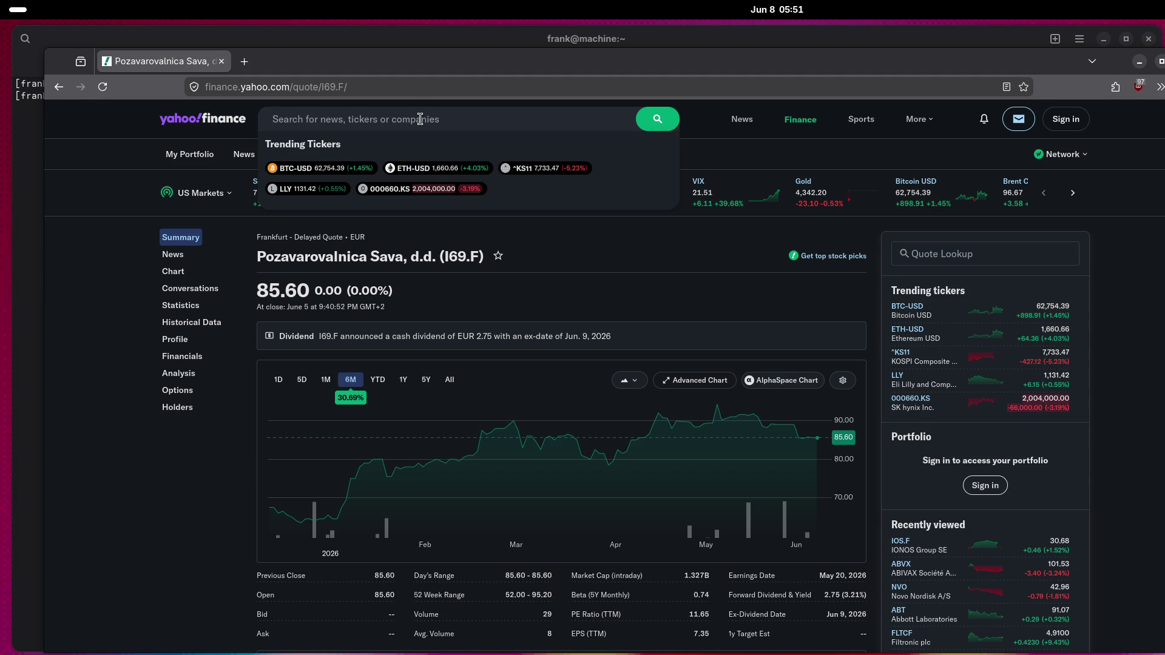
# Open MTU Aero Engines (MTX.DE) and step the chart through 6M, YTD, 1Y and 5Y
pyautogui.write('MTU')
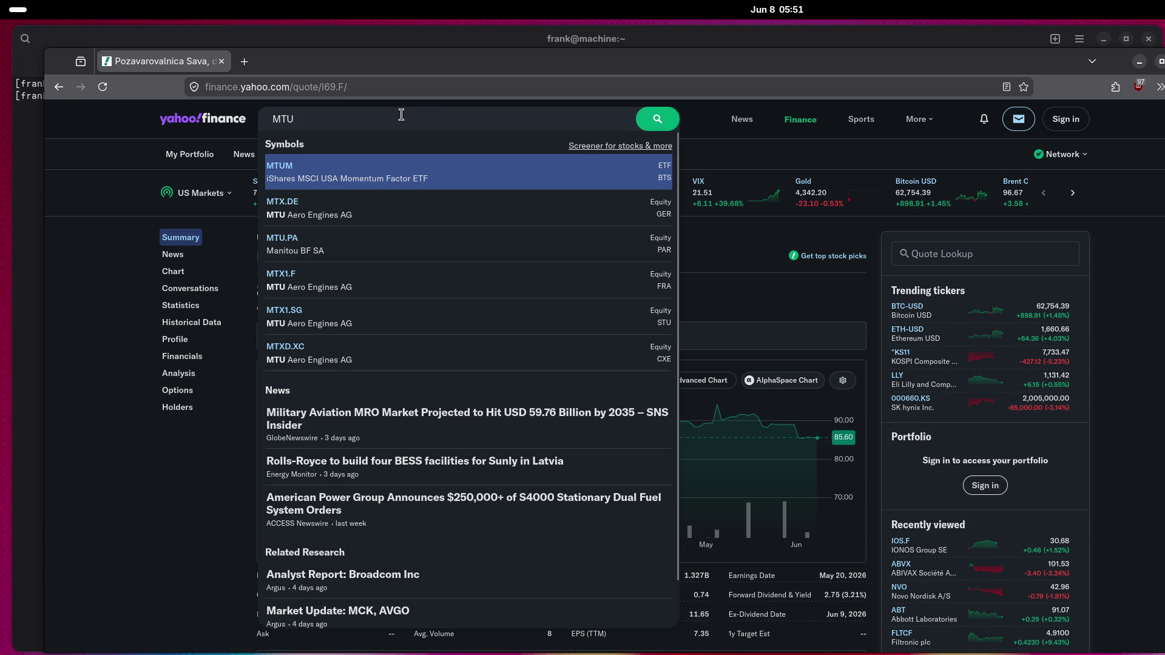
pyautogui.click(351, 209)
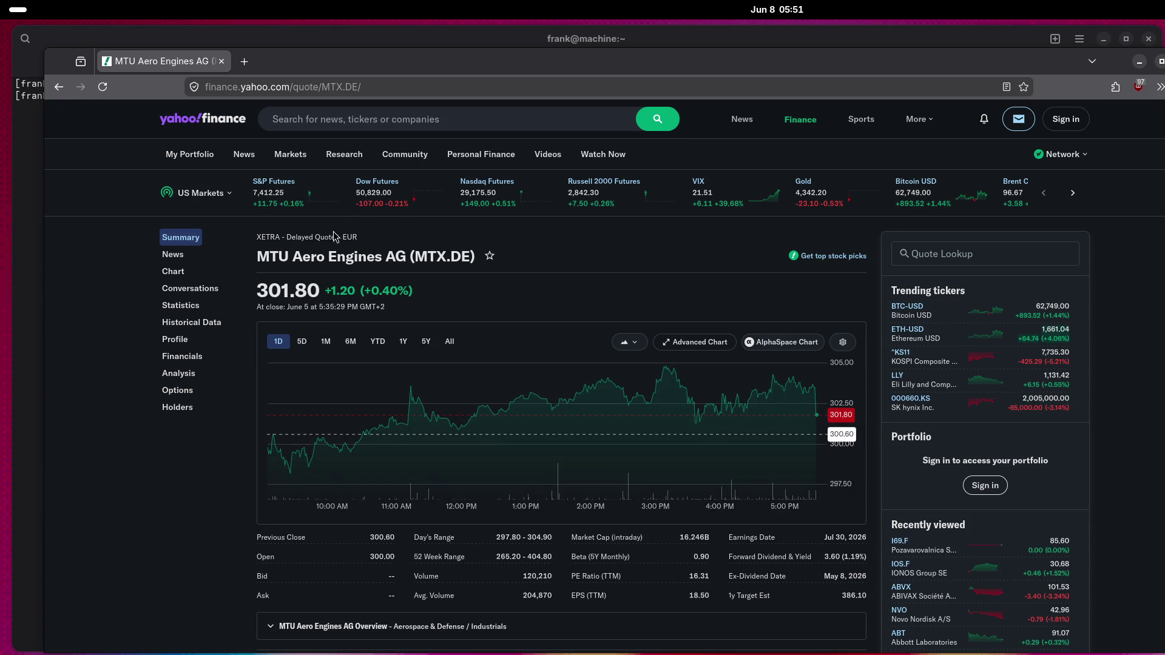
pyautogui.click(351, 342)
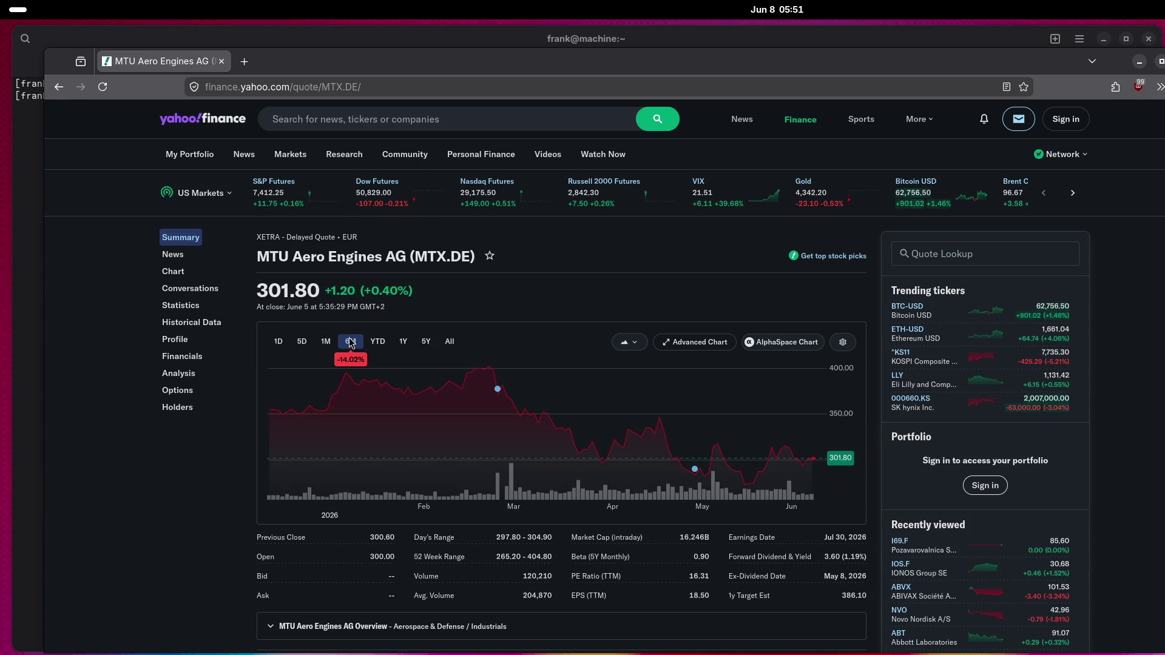
pyautogui.click(381, 344)
pyautogui.click(403, 343)
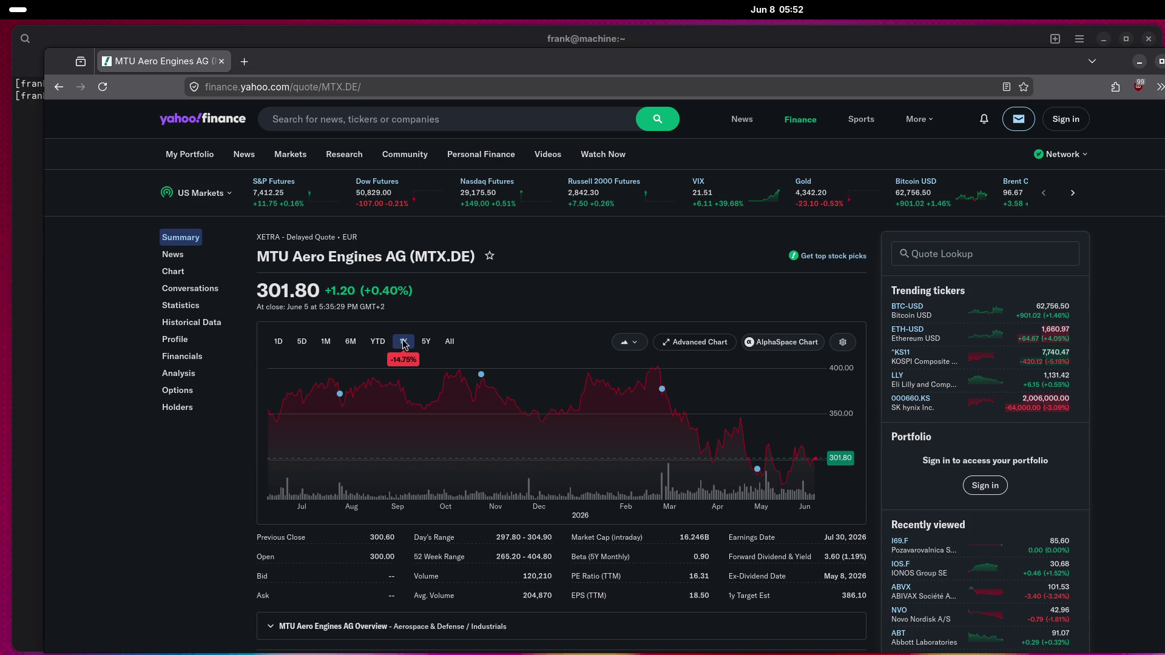
pyautogui.click(420, 343)
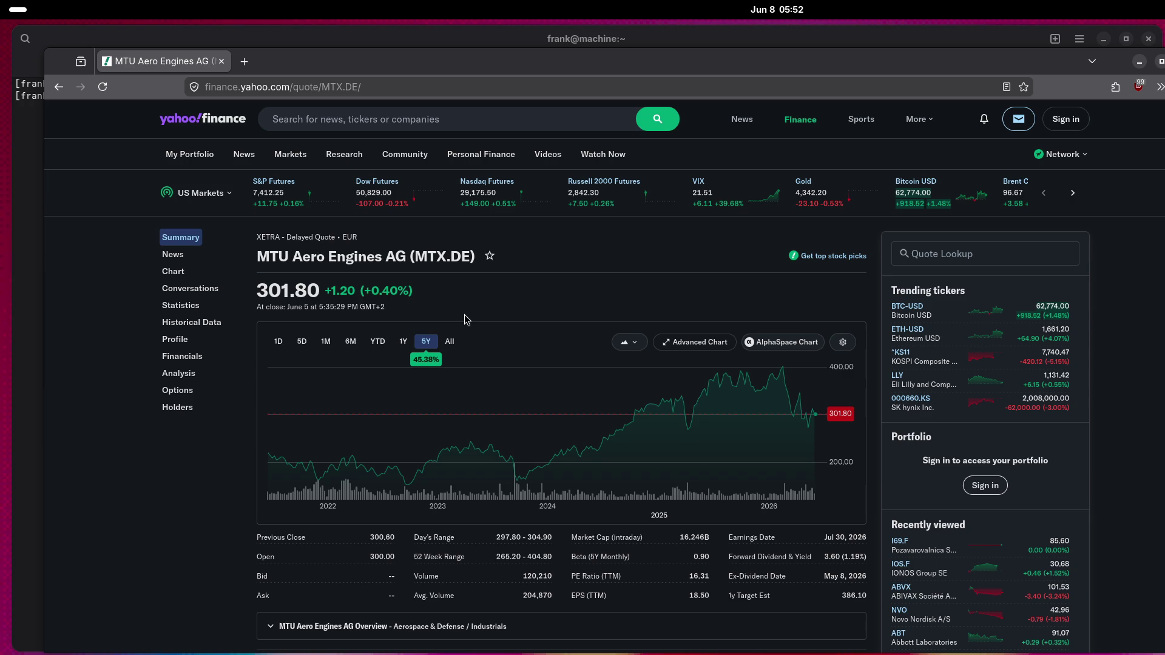
pyautogui.click(454, 125)
# Open the SAP SE (SAP) quote and chart it over 1M, 6M, then 5Y
pyautogui.write('SAP')
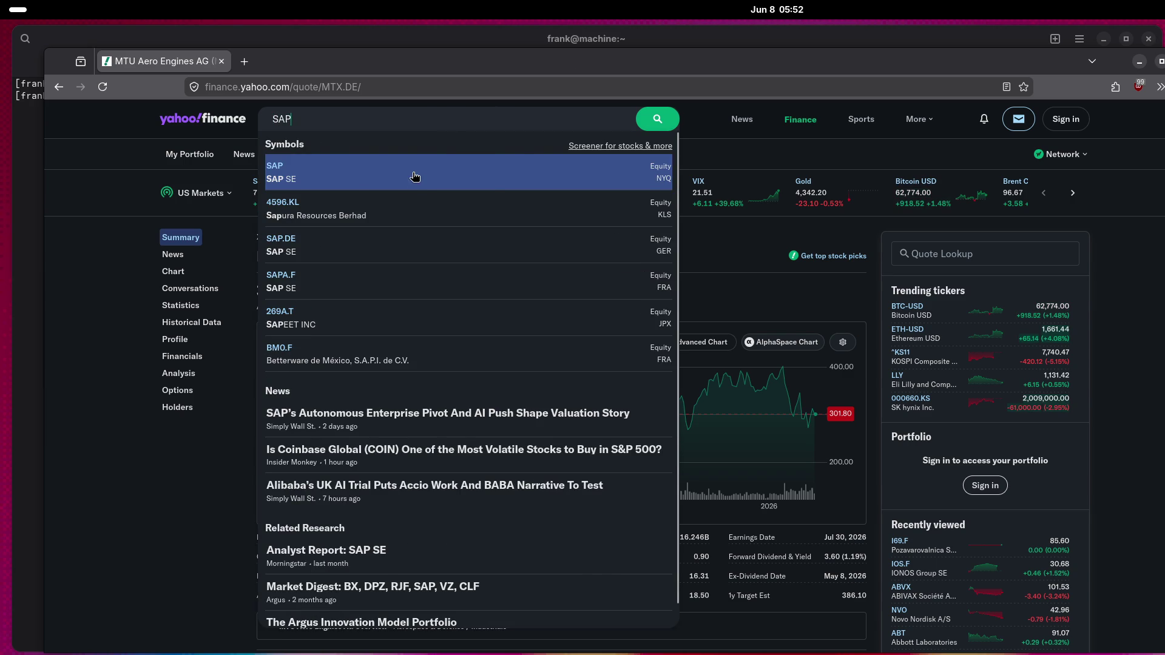
pyautogui.click(407, 180)
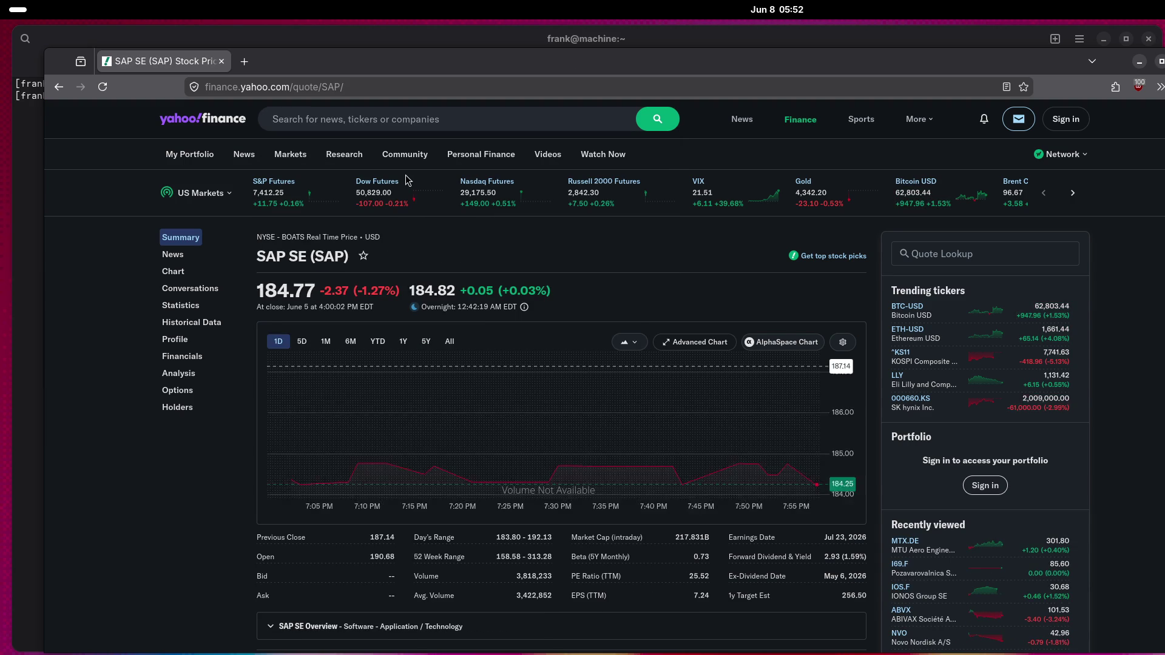
pyautogui.click(328, 343)
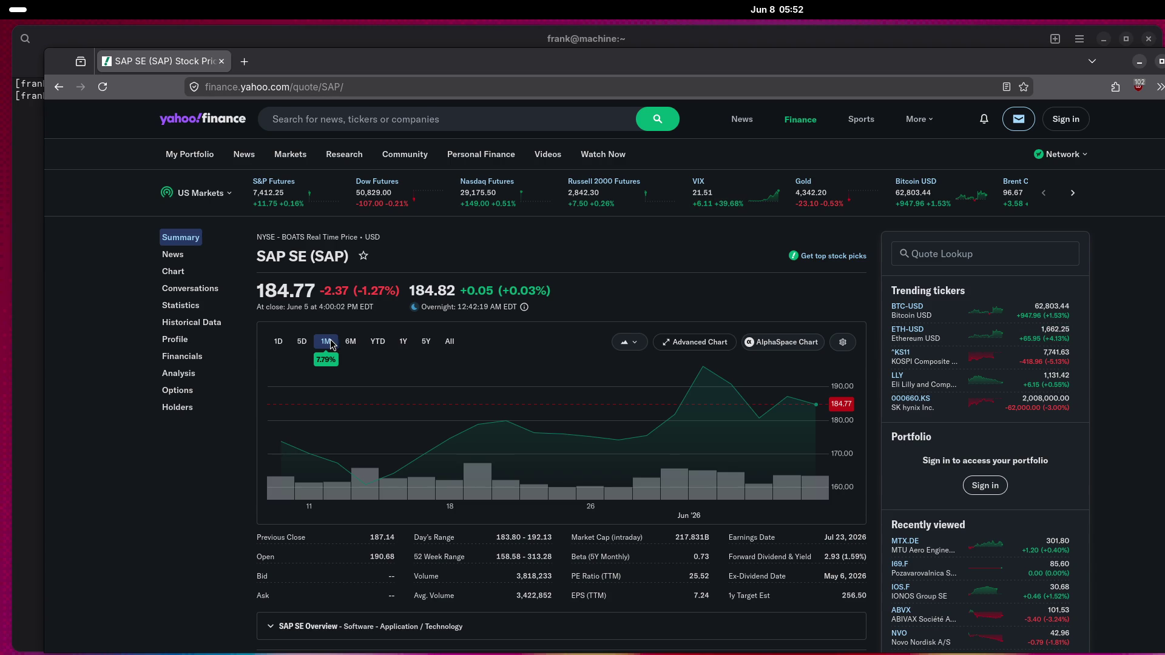
pyautogui.click(351, 341)
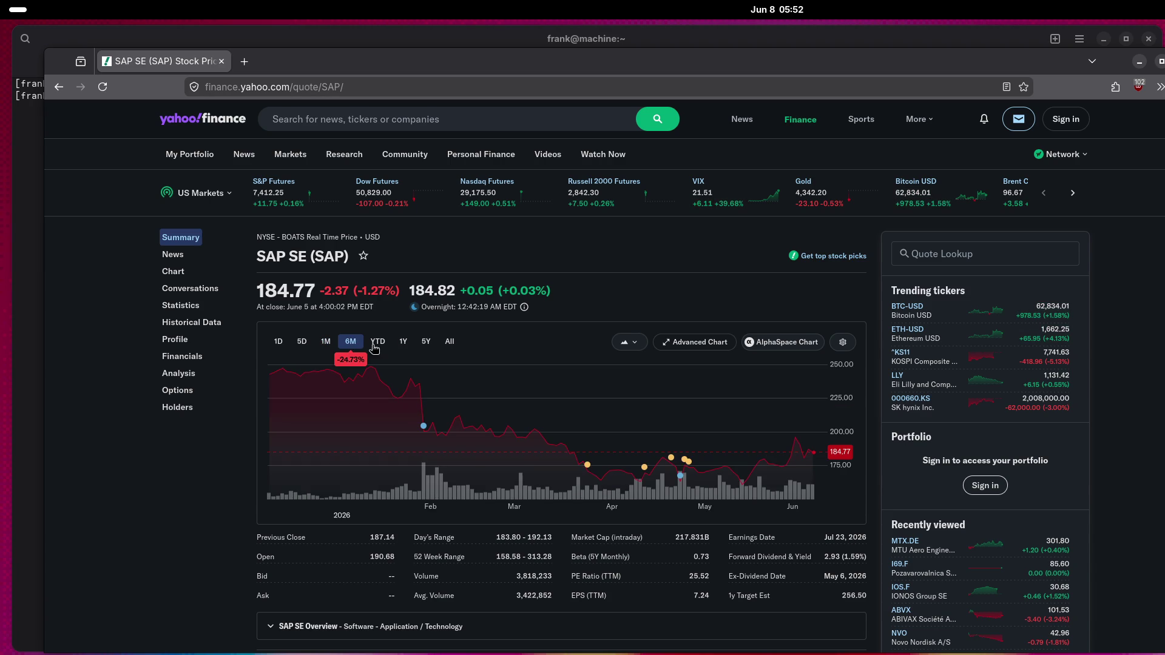
pyautogui.click(426, 342)
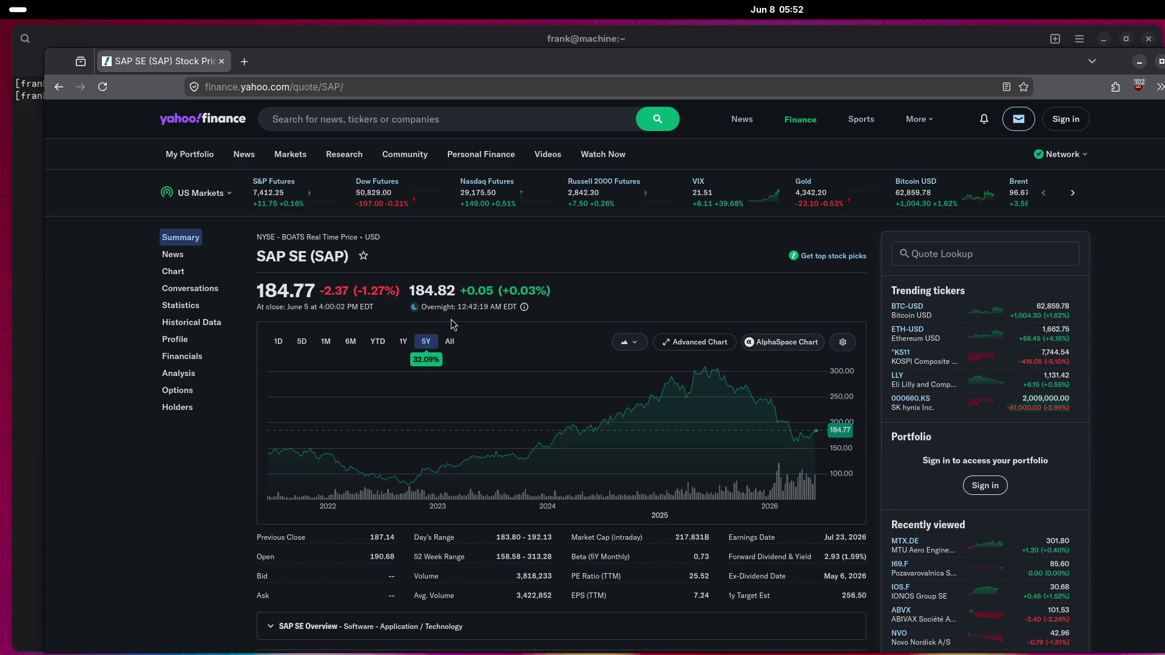
# Search 'wolters kl', open Wolters Kluwer (WKL.AS) and show its 1M chart
pyautogui.click(375, 120)
pyautogui.write('wolter')
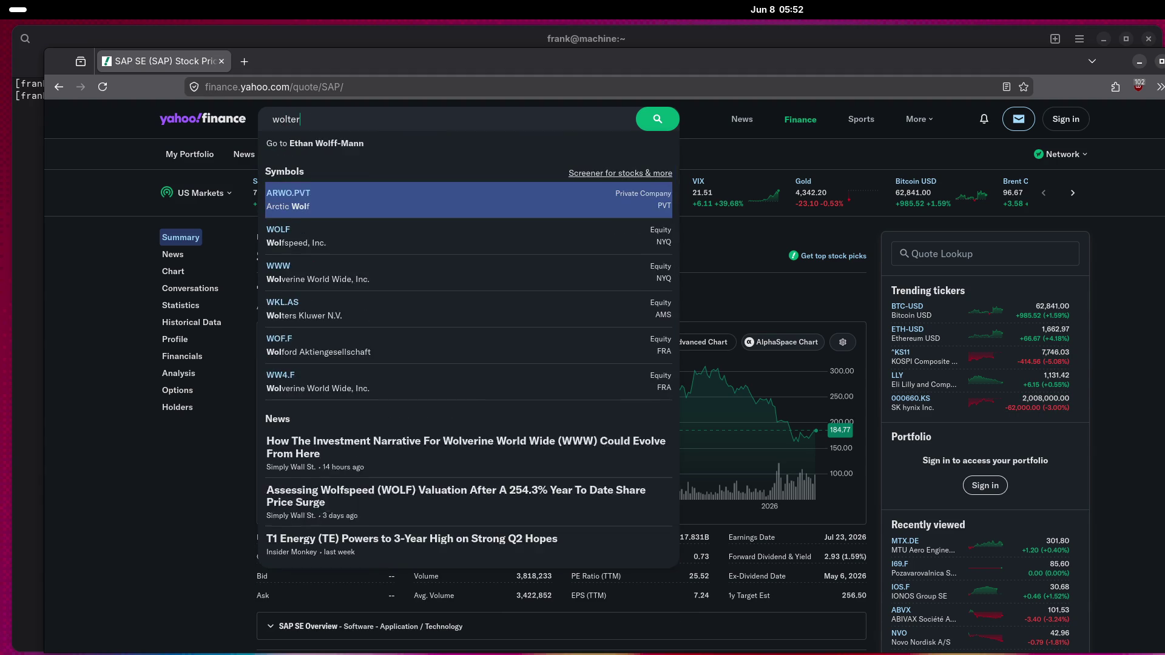
pyautogui.write('s kl')
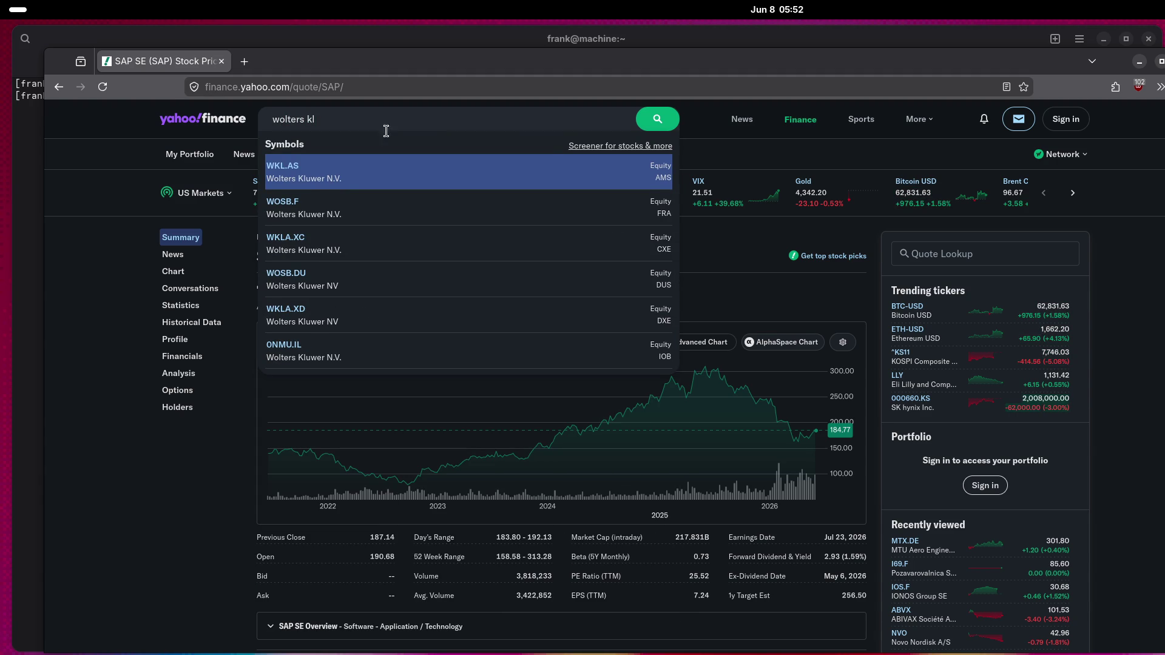
pyautogui.click(355, 181)
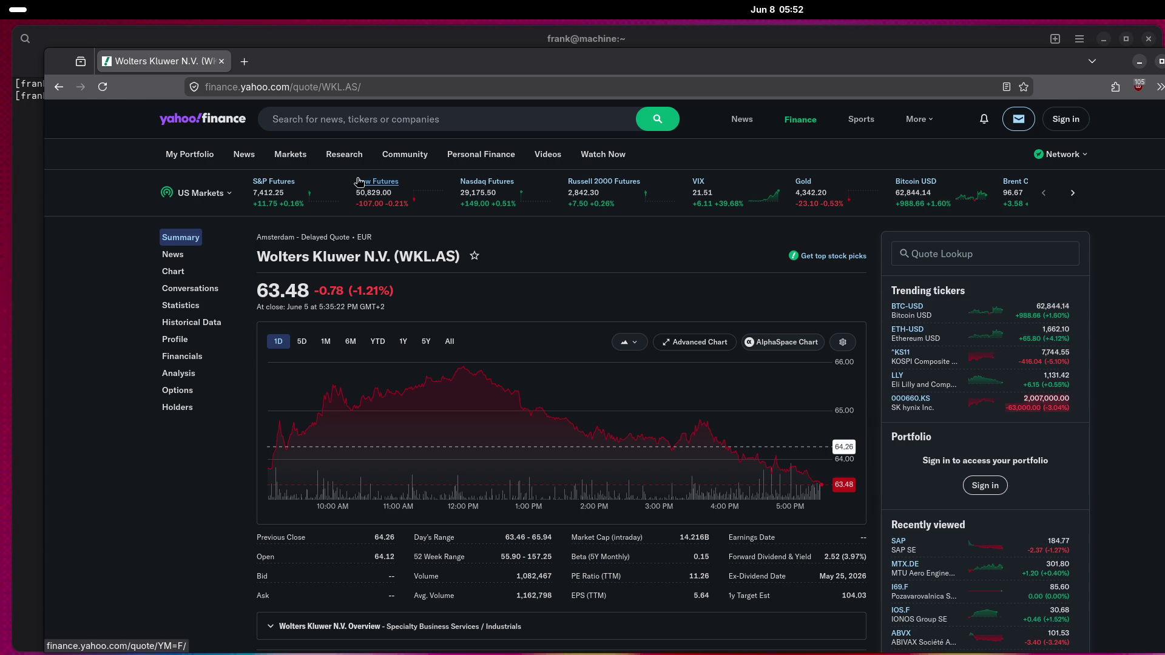
pyautogui.click(333, 340)
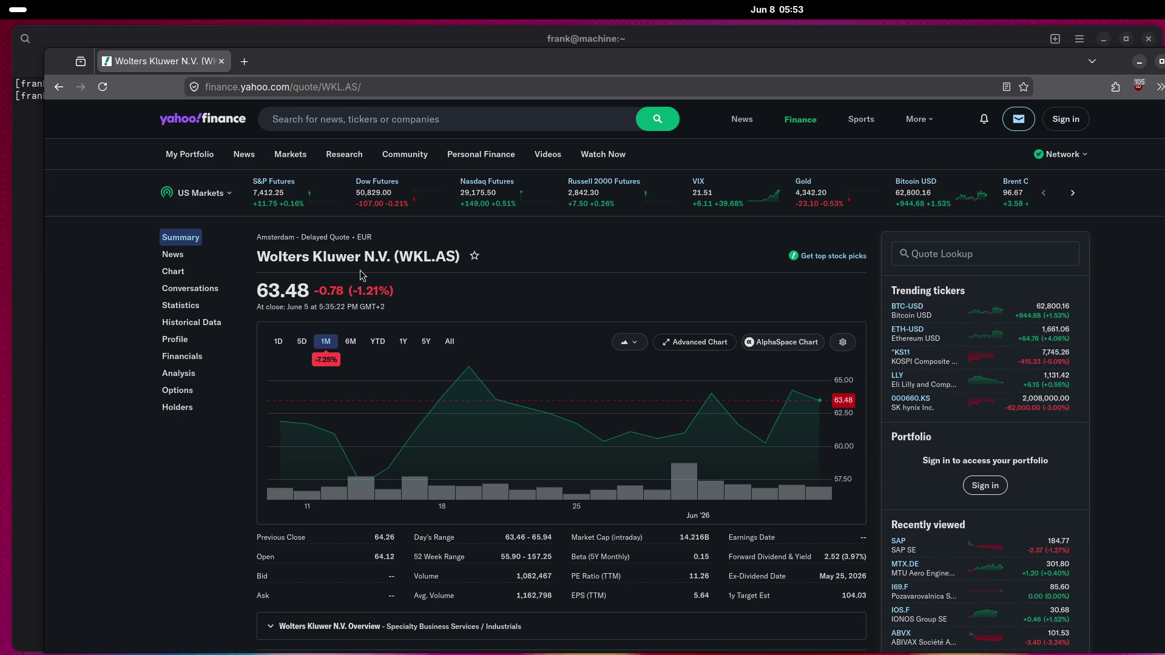
# Search 'marvell', open Marvell Technology (9MW.F) and show its 6M chart
pyautogui.click(401, 118)
pyautogui.write('ma')
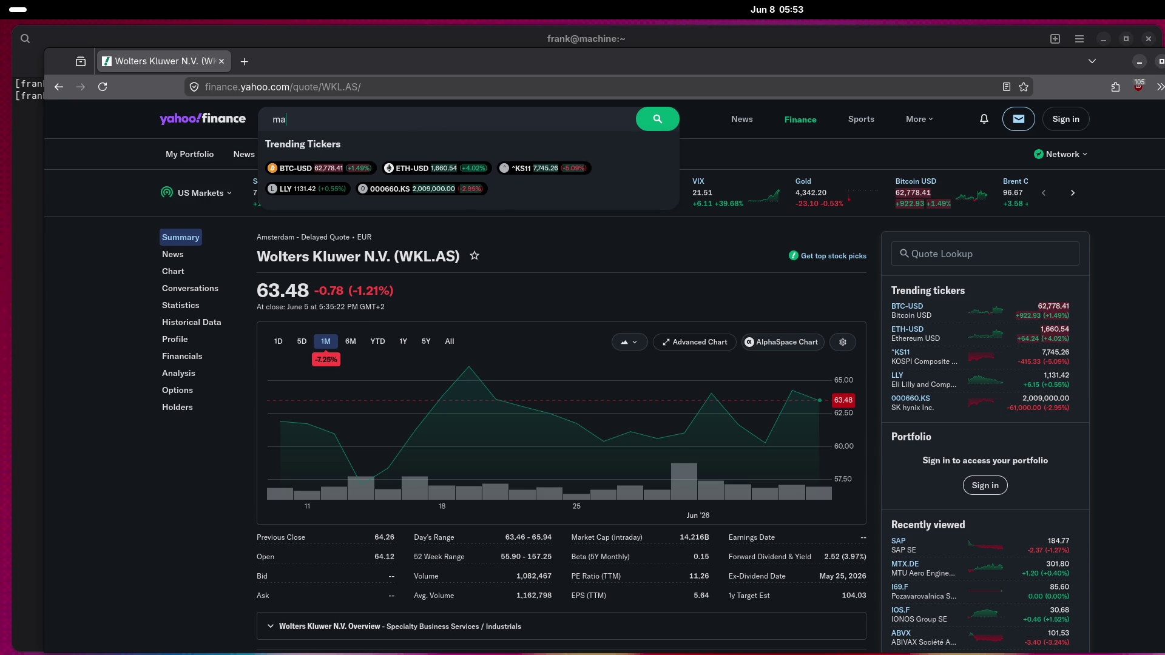
pyautogui.write('rvell')
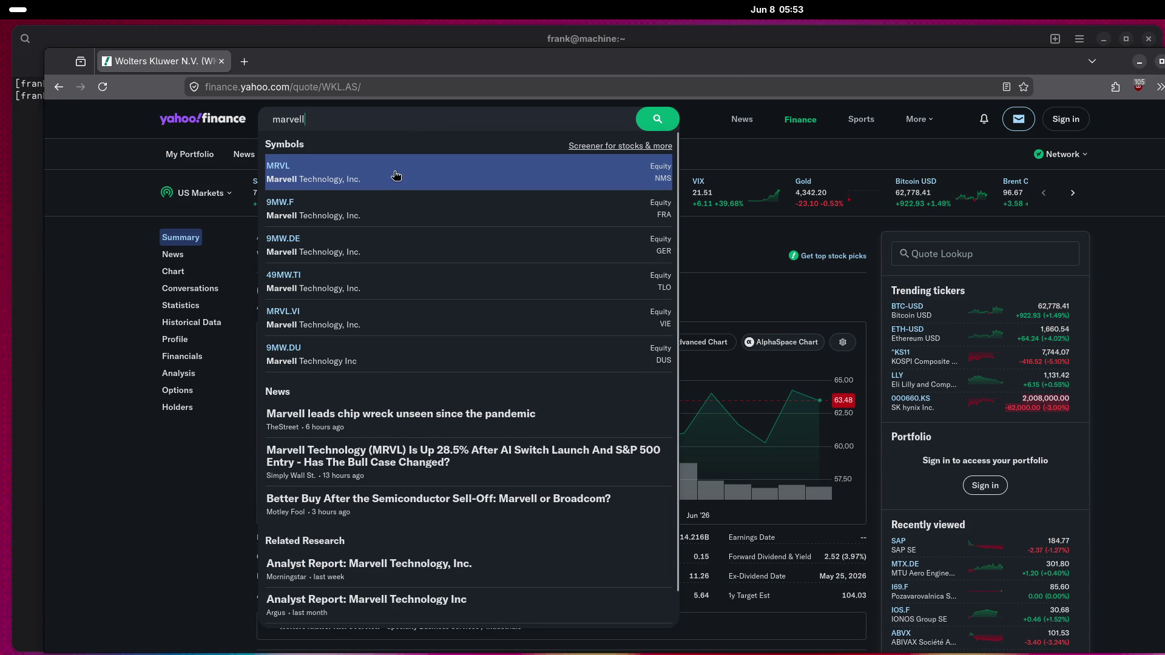
pyautogui.click(545, 217)
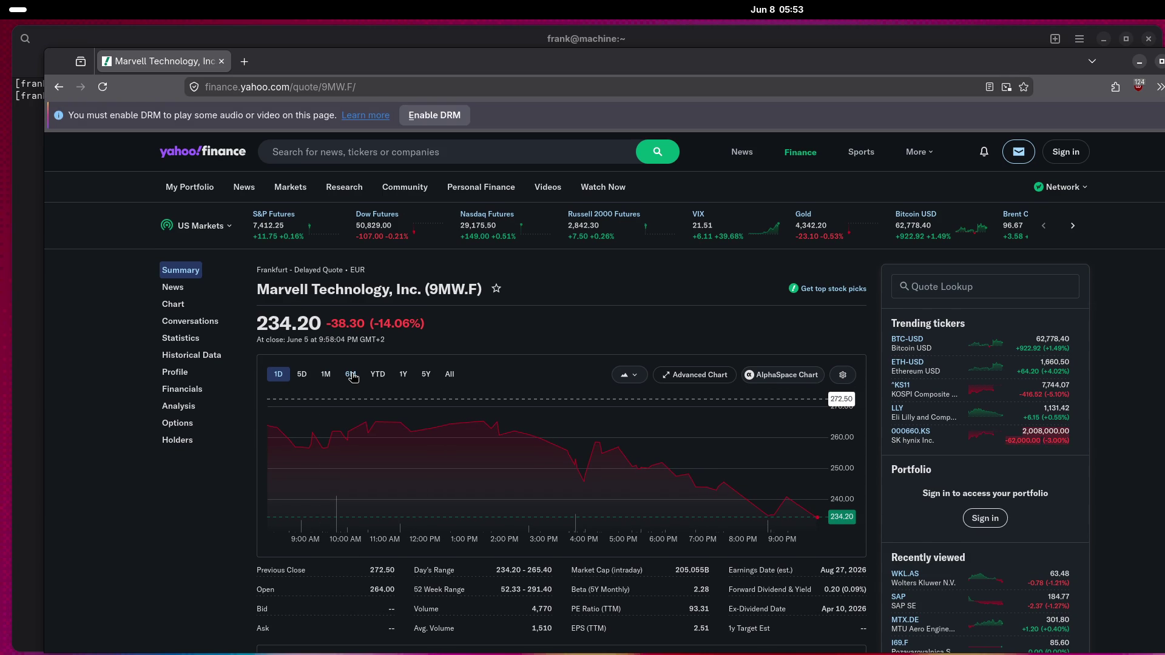
pyautogui.click(353, 377)
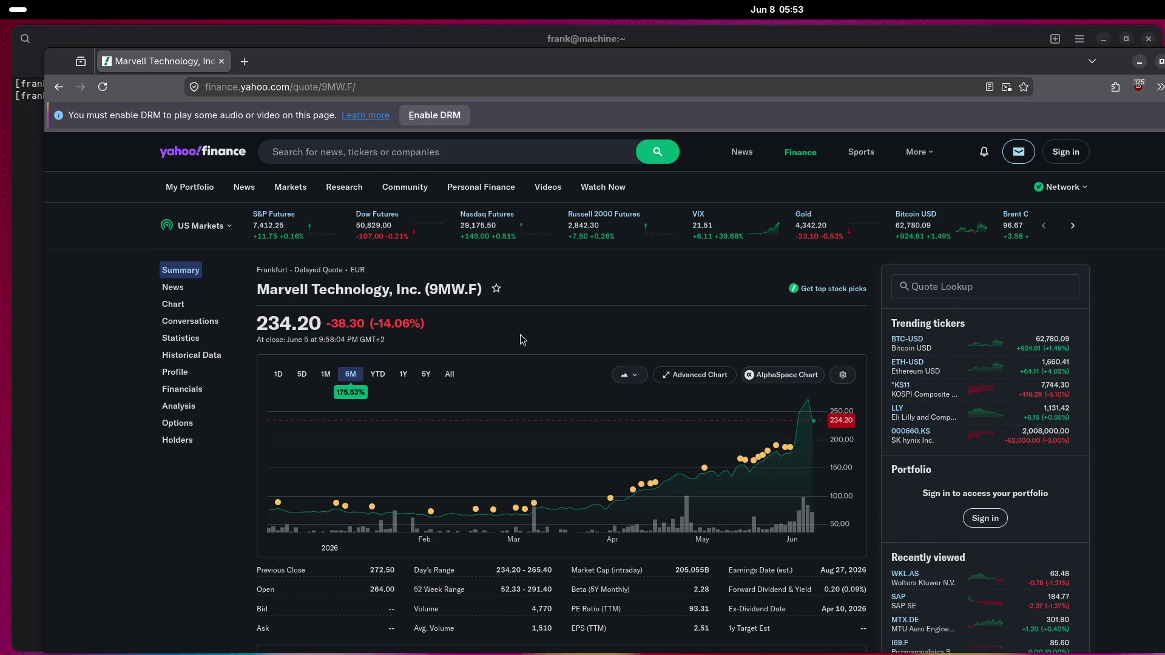
# Scroll down to the Marvell news and back up to the top of the quote page
pyautogui.moveTo(795, 451)
pyautogui.scroll(-3, 1116, 400)
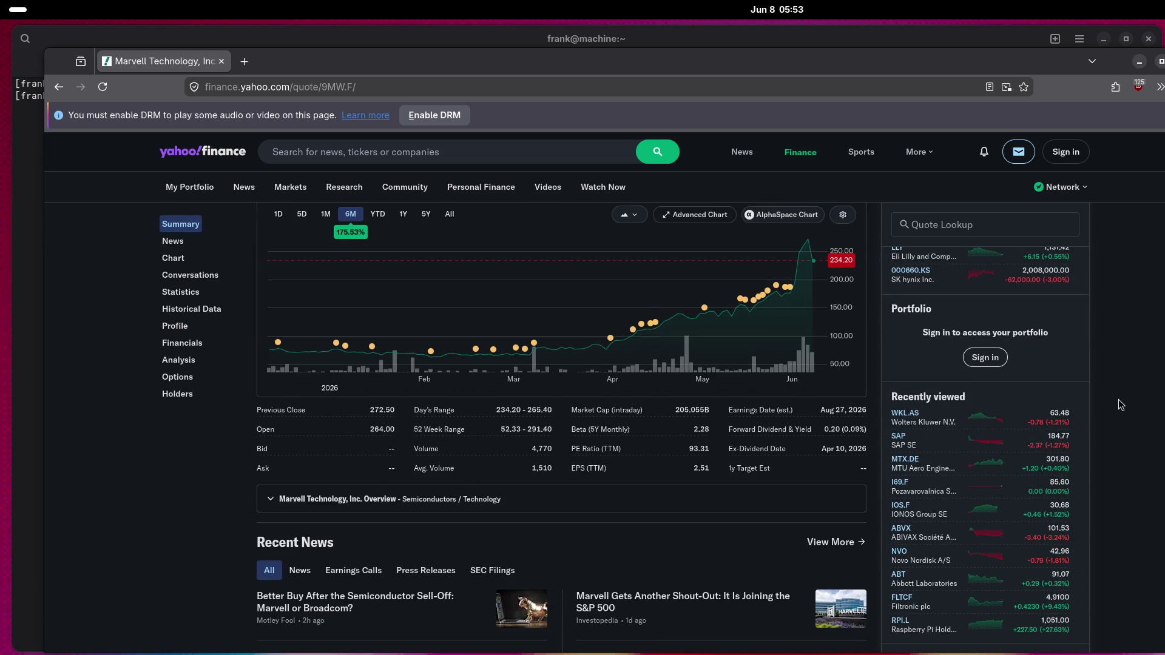
pyautogui.scroll(-3, 1119, 399)
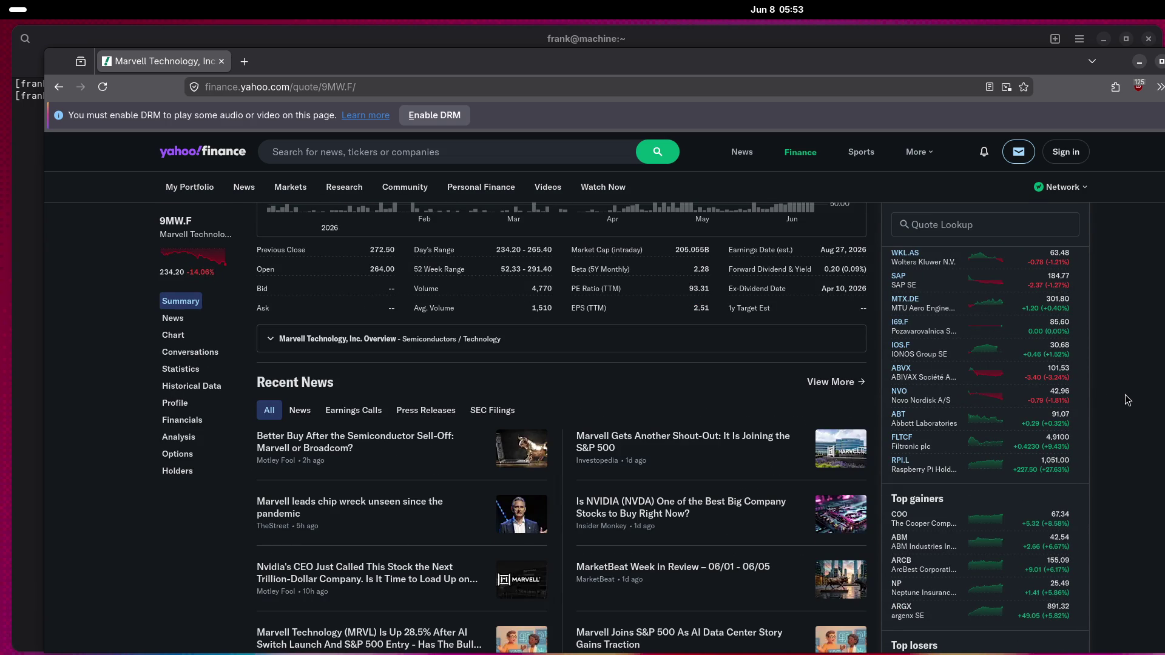
pyautogui.scroll(6, 1124, 385)
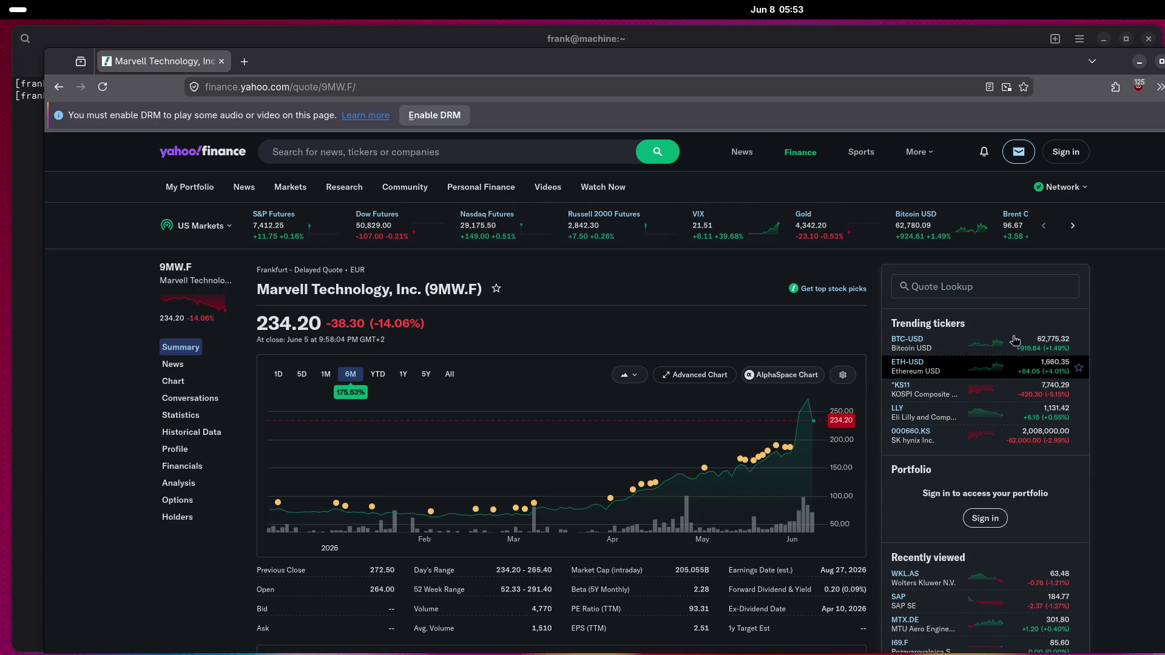
pyautogui.click(479, 152)
pyautogui.write('nebius')
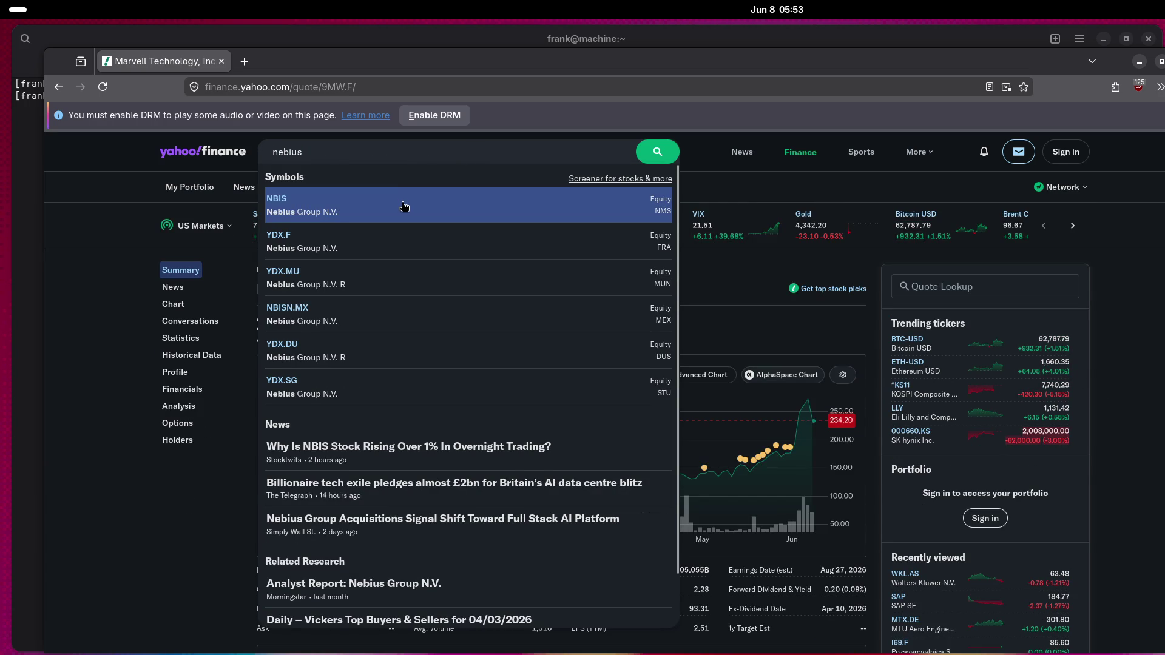
pyautogui.click(423, 250)
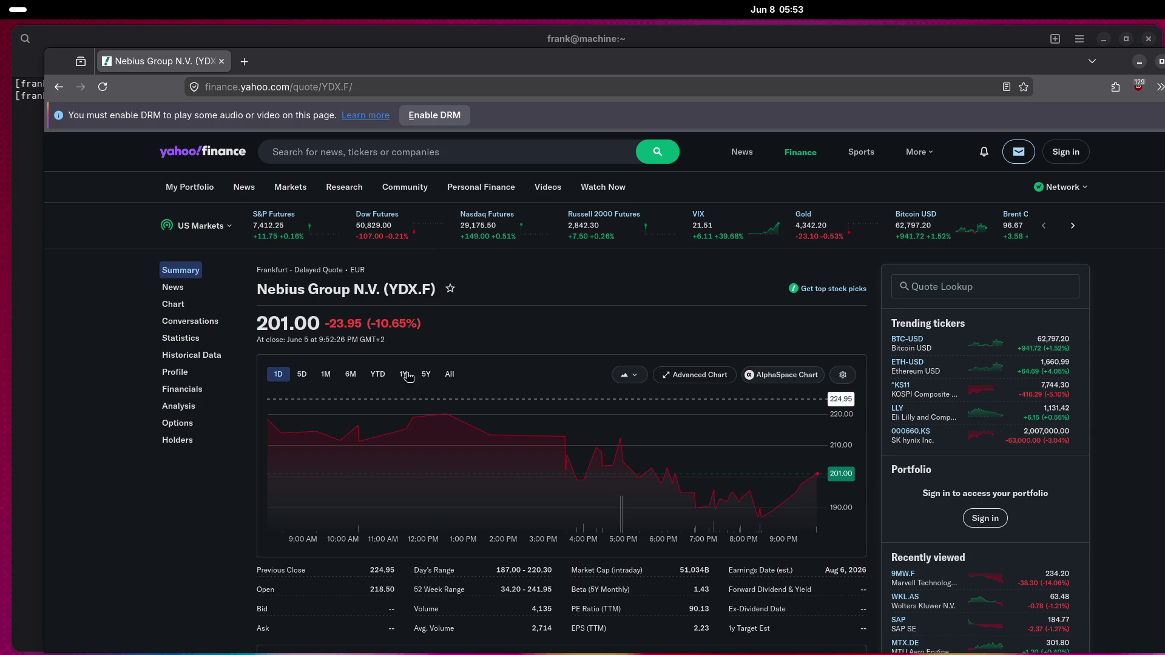
pyautogui.click(302, 375)
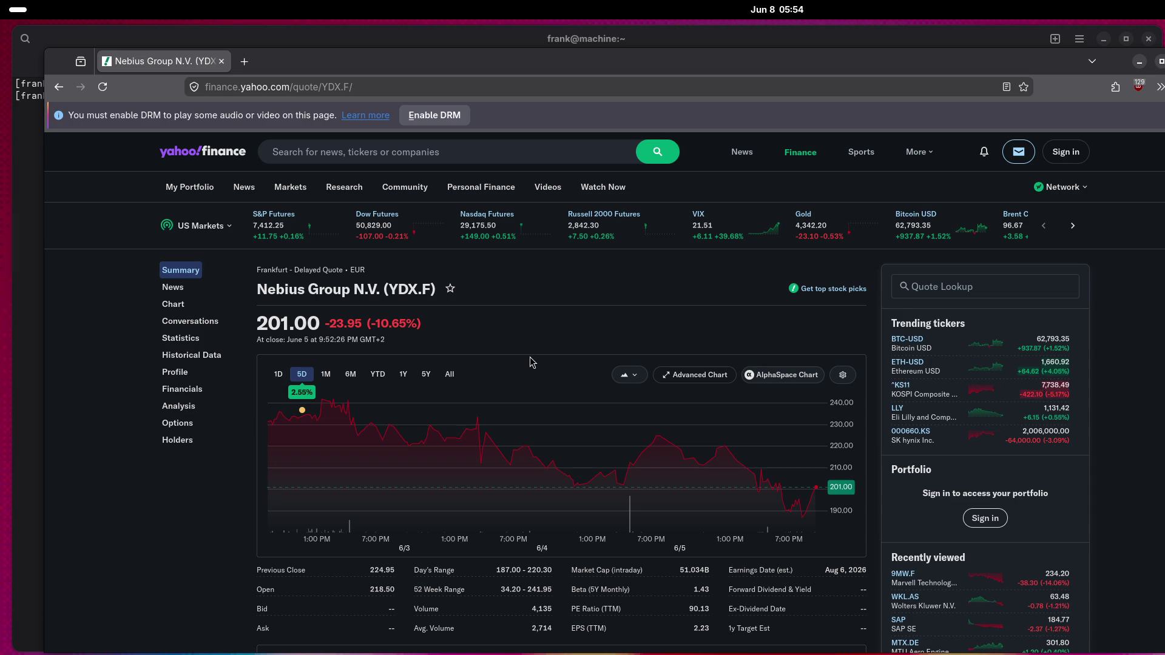
pyautogui.click(326, 375)
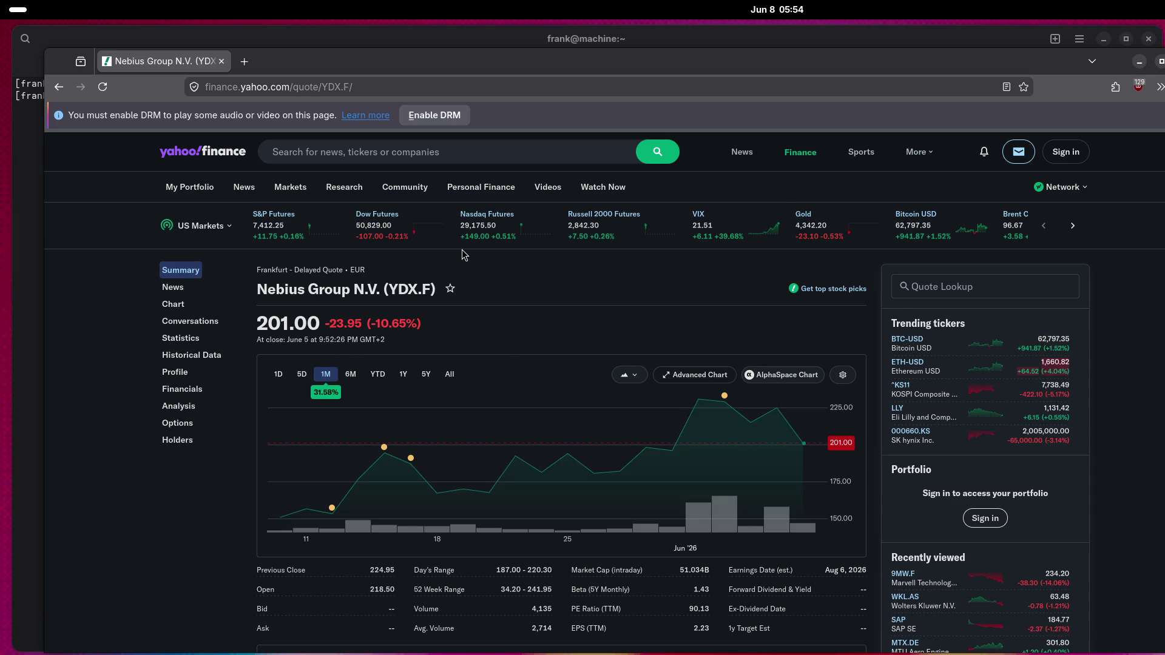
pyautogui.click(352, 374)
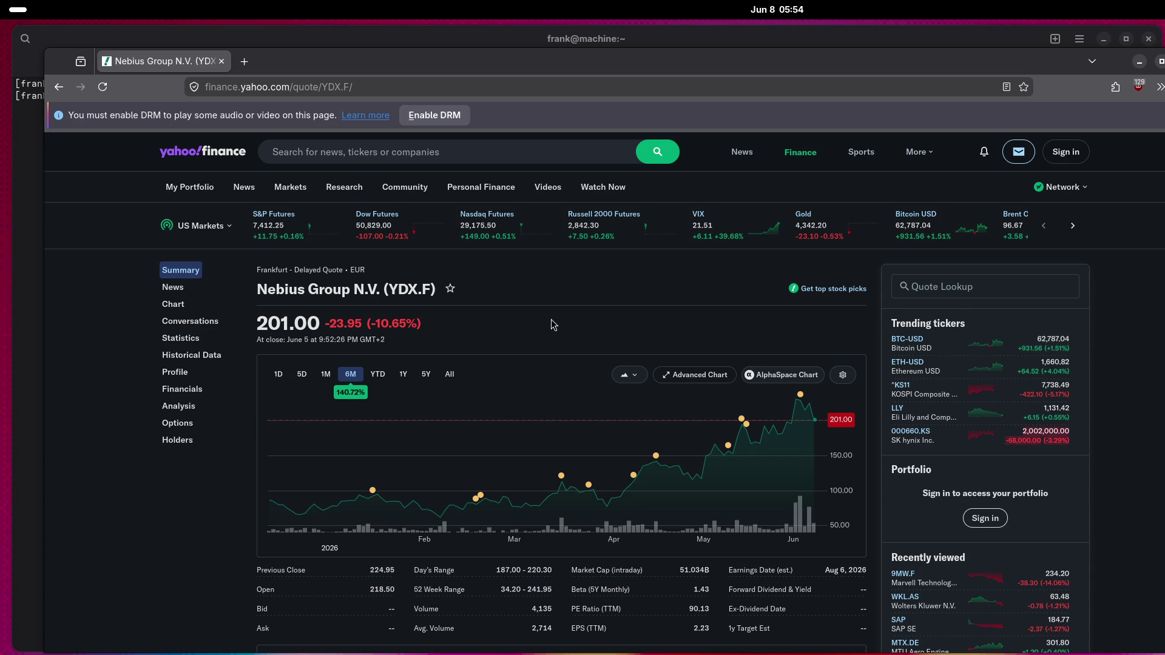
pyautogui.scroll(-6, 154, 482)
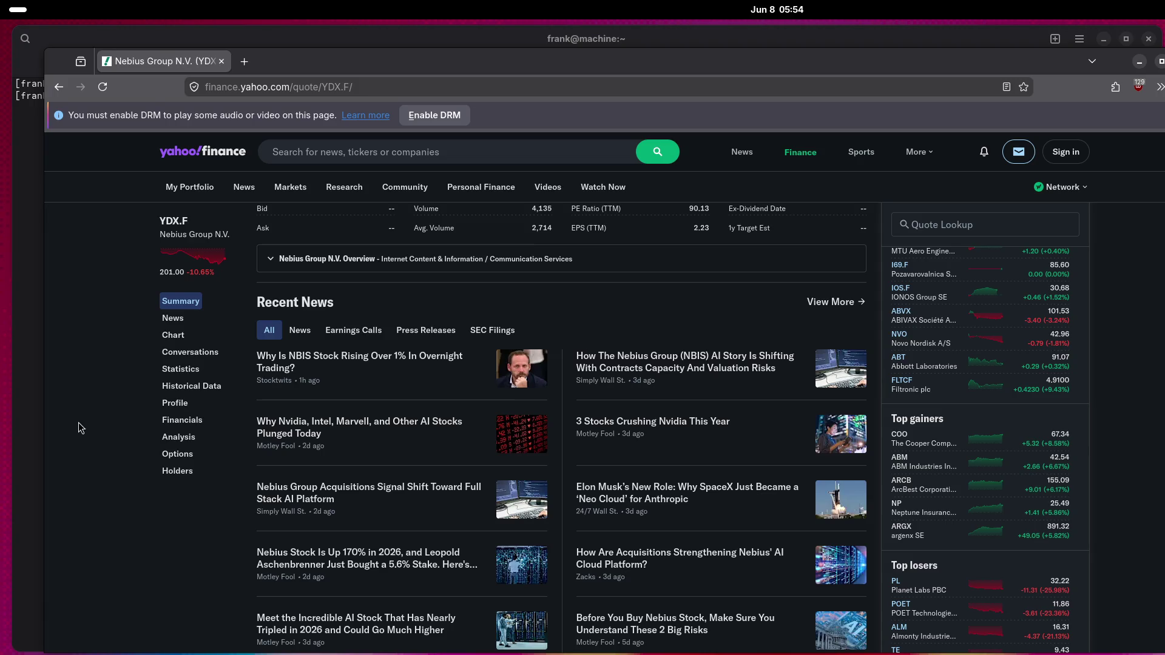
pyautogui.scroll(-2, 78, 422)
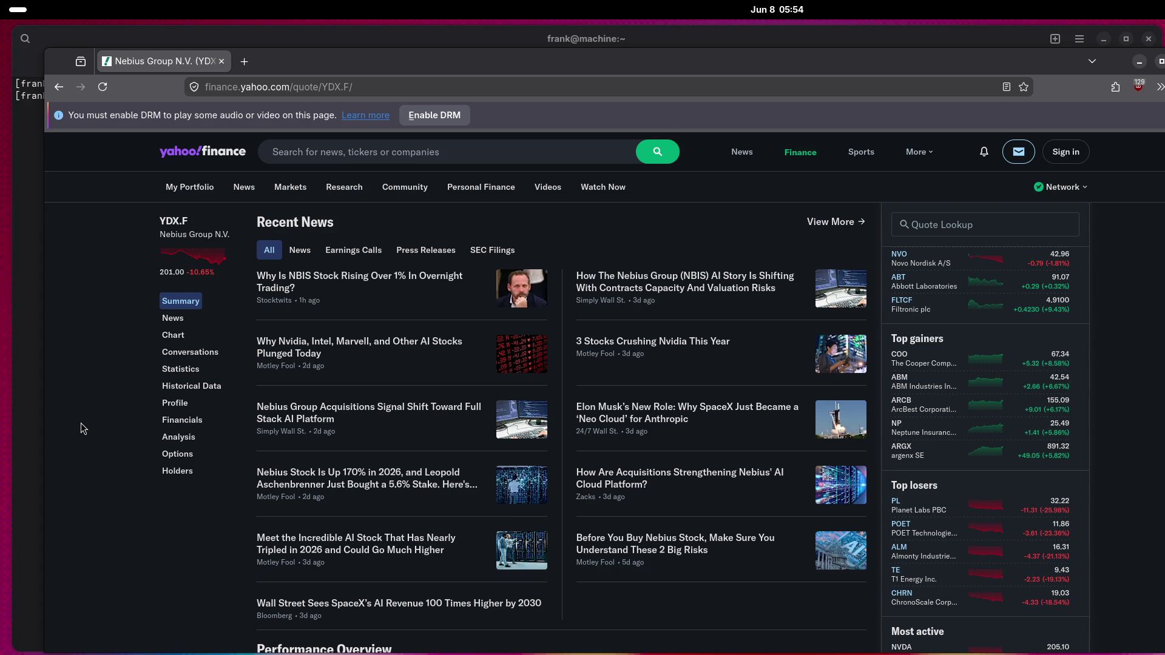
pyautogui.scroll(10, 77, 423)
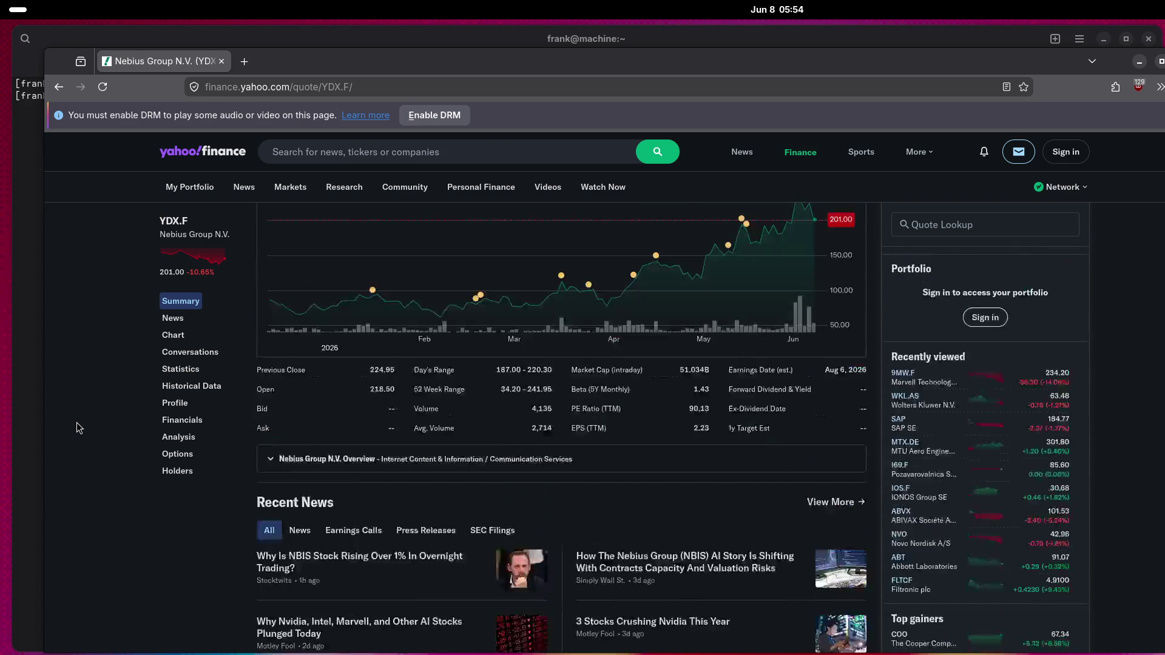
# Search 'Sivers' and open the Sivers Semiconductors (SIVE.ST) Stockholm quote
pyautogui.click(330, 148)
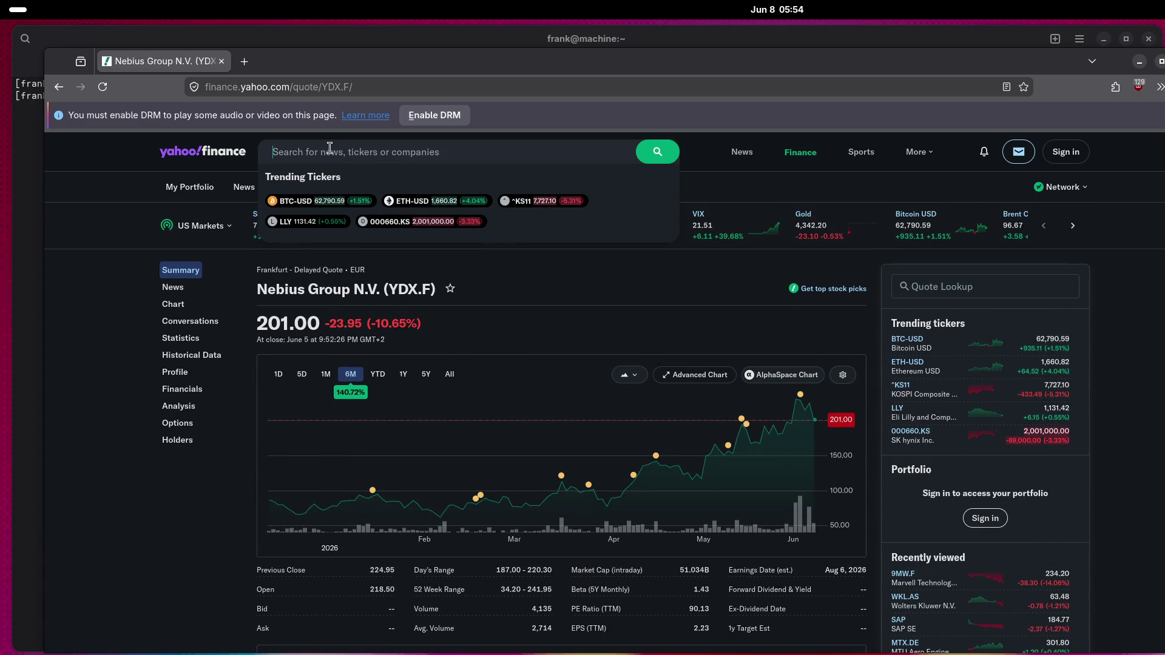
pyautogui.write('Sivers')
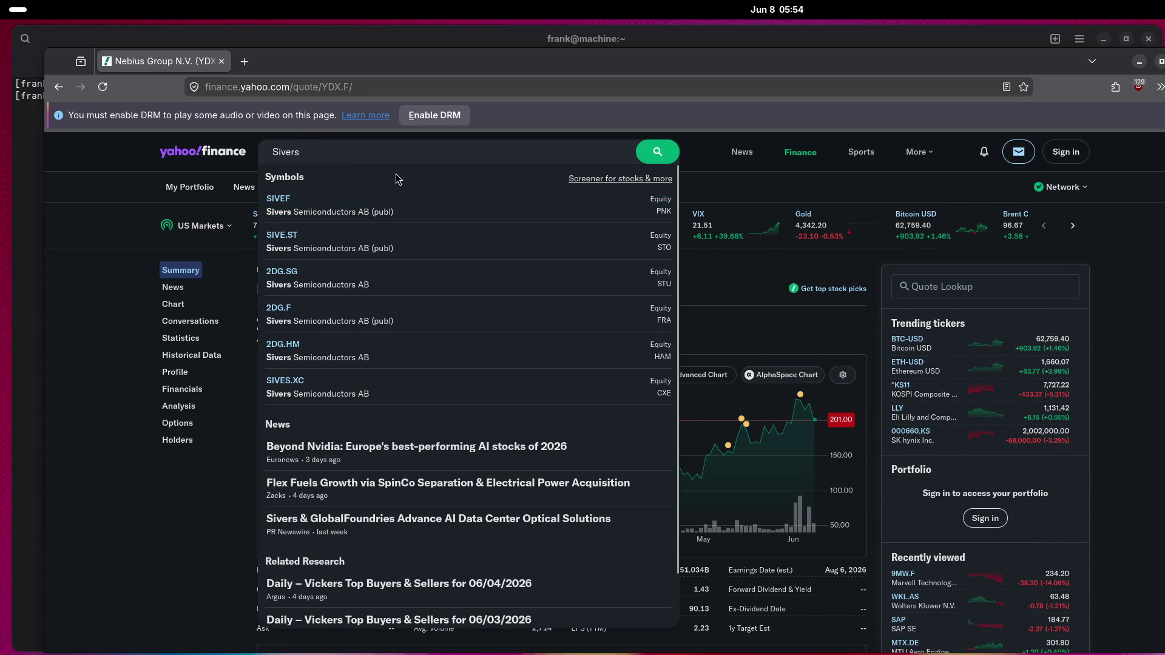
pyautogui.click(400, 250)
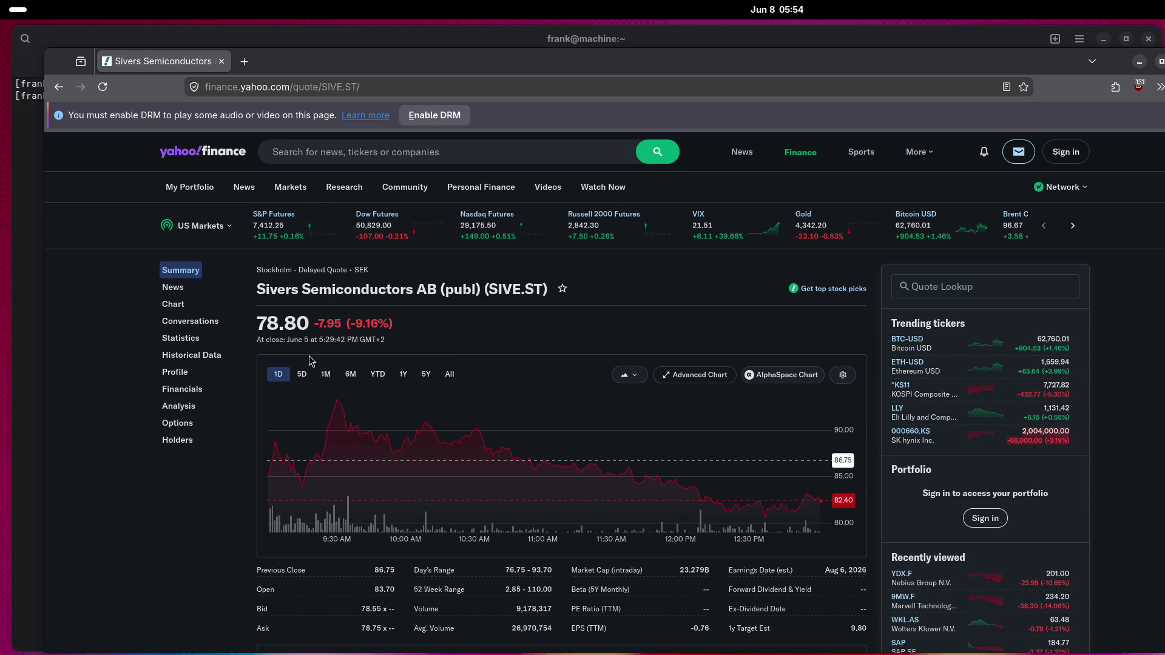
# Switch the SIVE.ST chart to 5D, then back to 1D
pyautogui.click(301, 374)
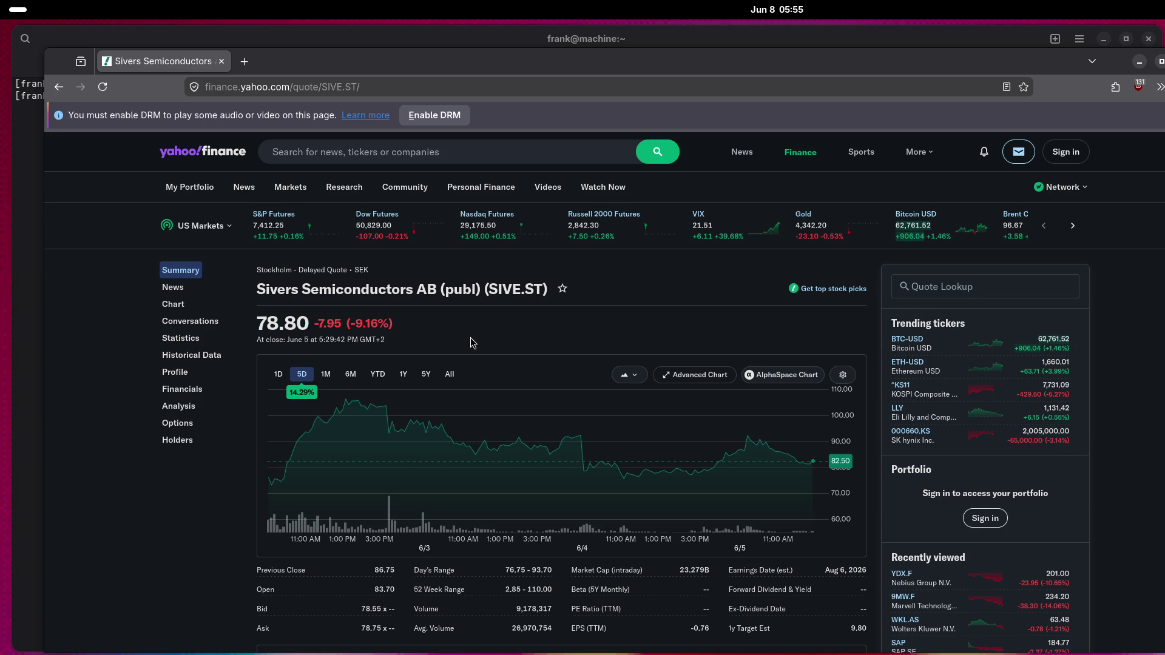
pyautogui.moveTo(305, 412)
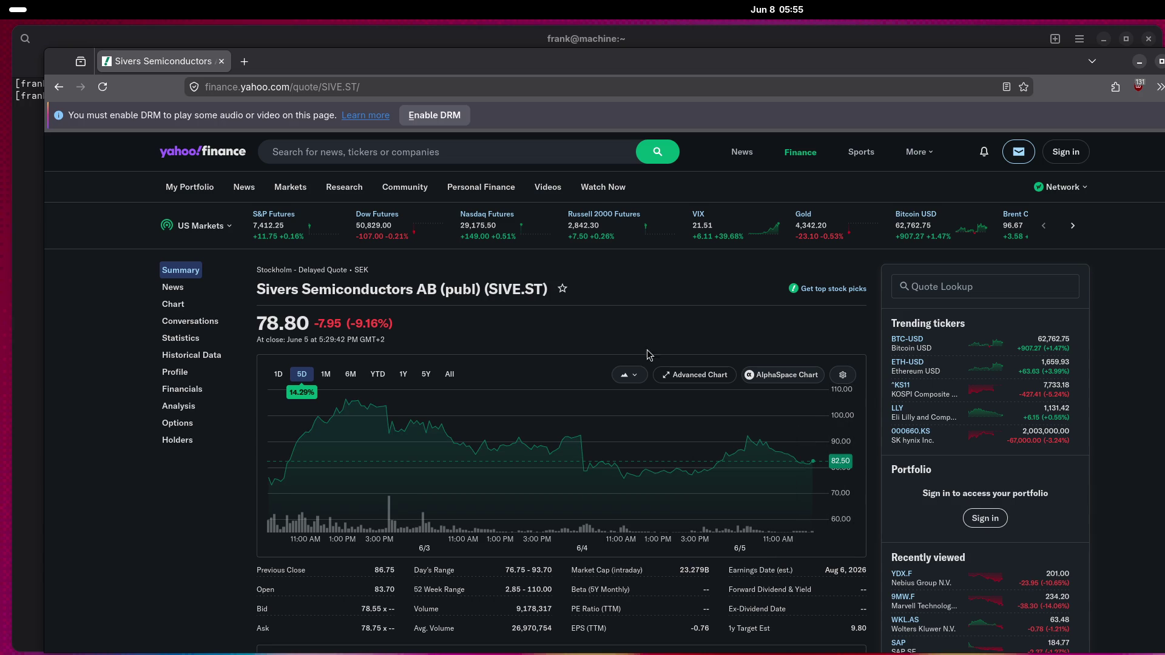
pyautogui.click(278, 374)
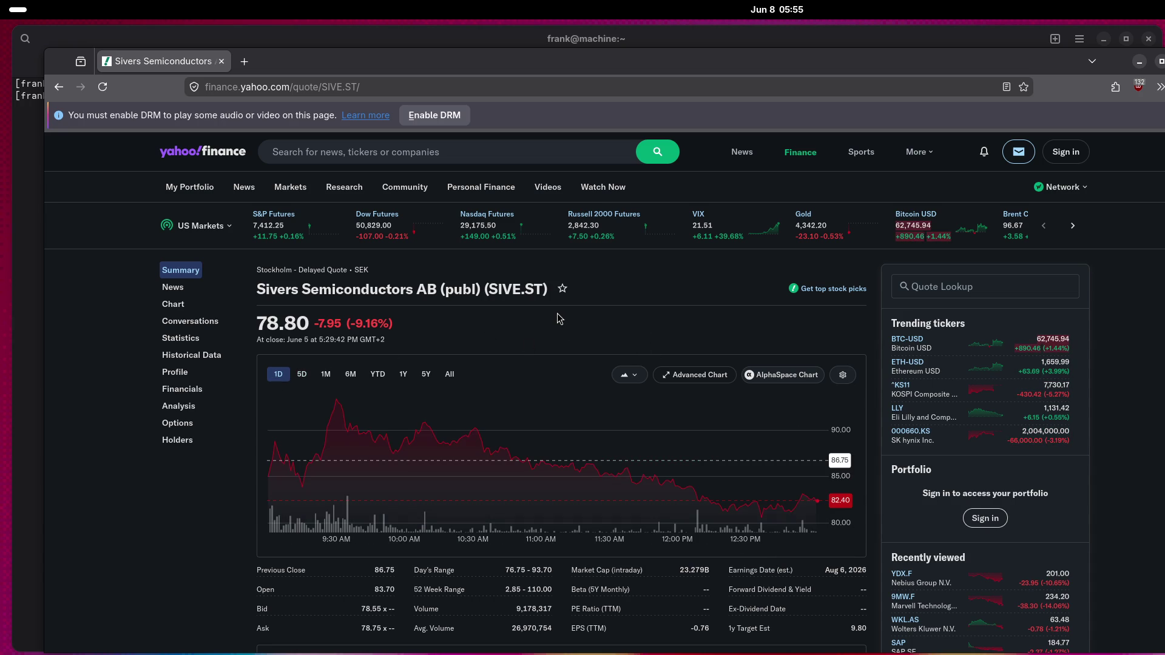
# Check the US Markets region list, then scroll the Sivers page to find Trending tickers
pyautogui.click(175, 226)
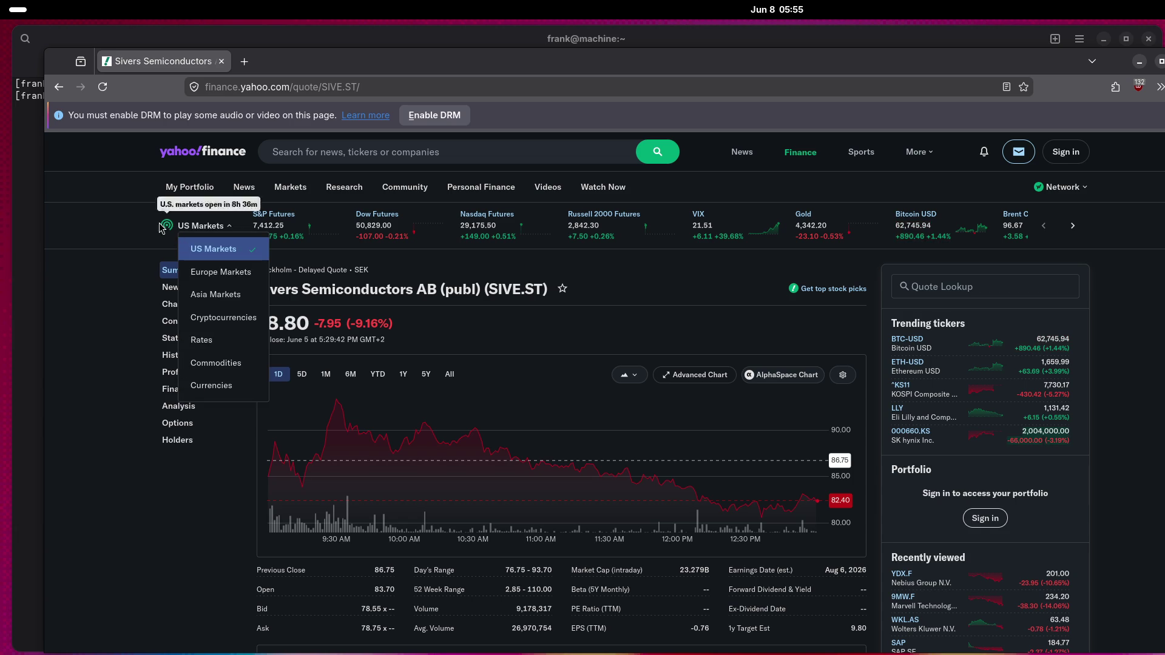
pyautogui.click(105, 247)
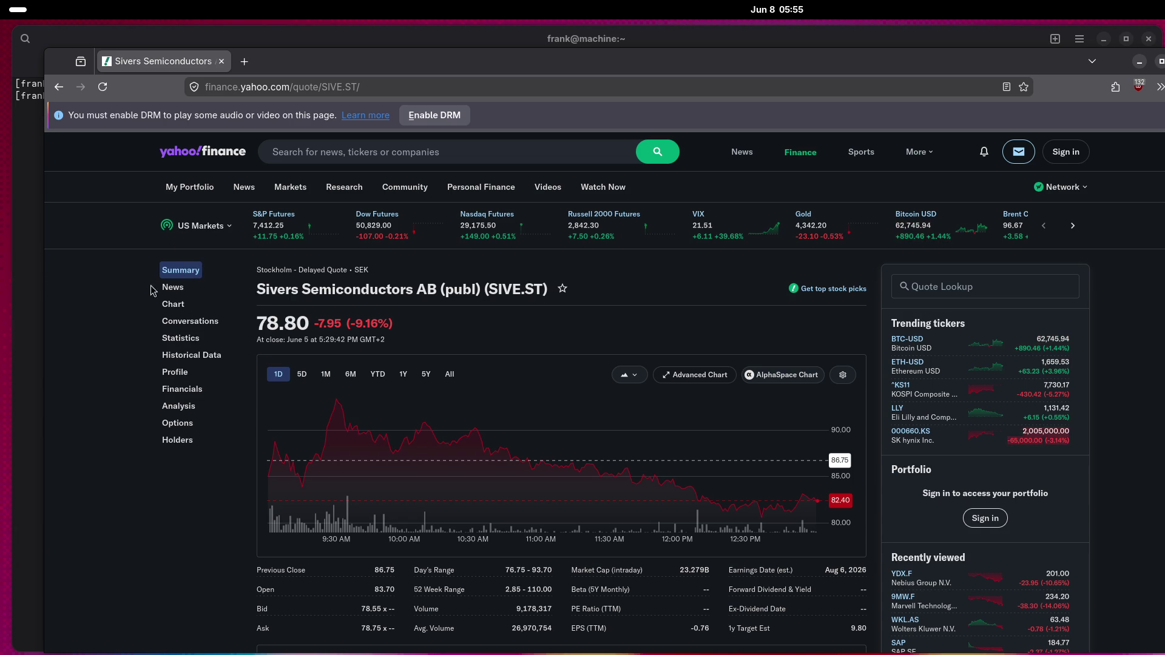
pyautogui.moveTo(335, 401)
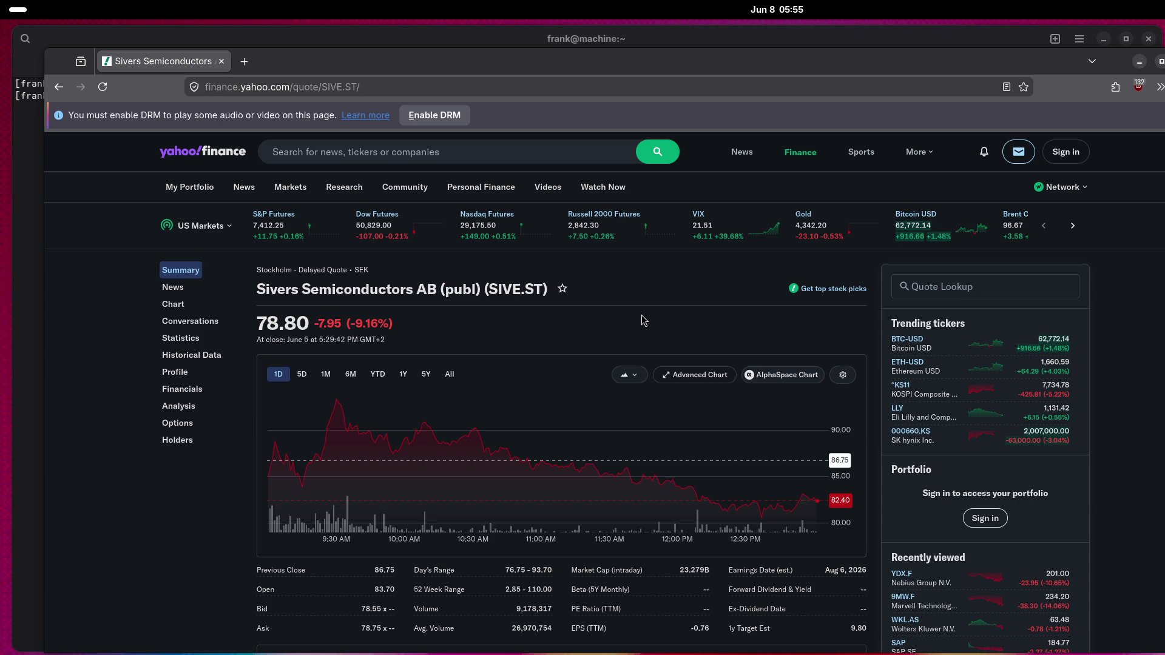
pyautogui.scroll(-5, 618, 358)
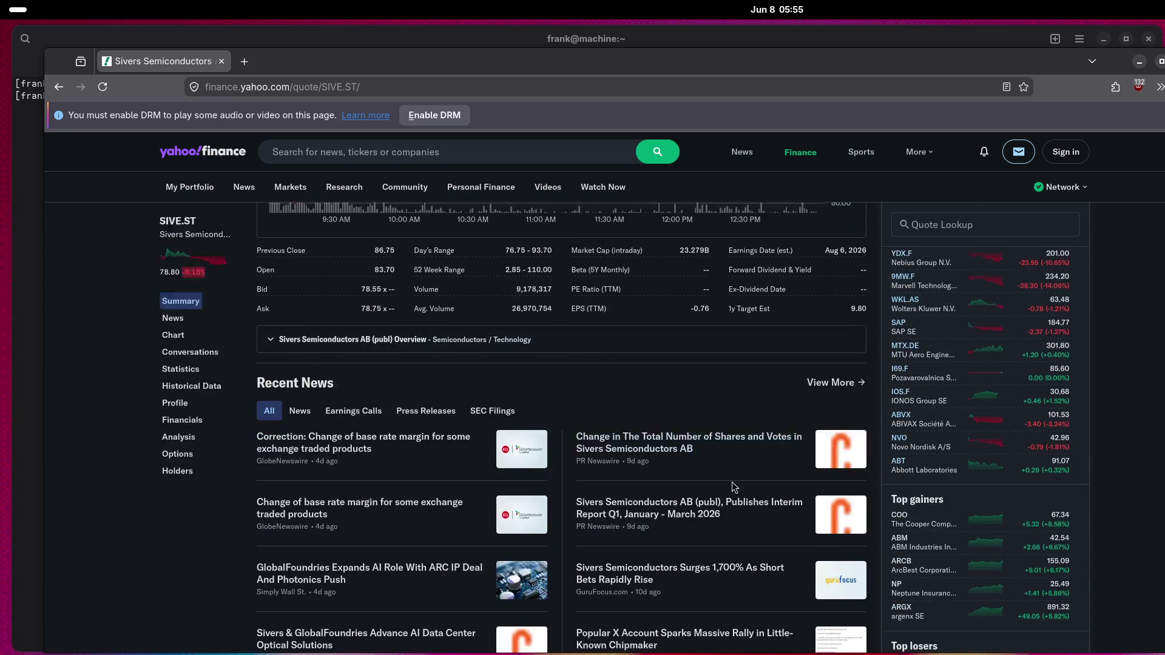
pyautogui.scroll(5, 619, 361)
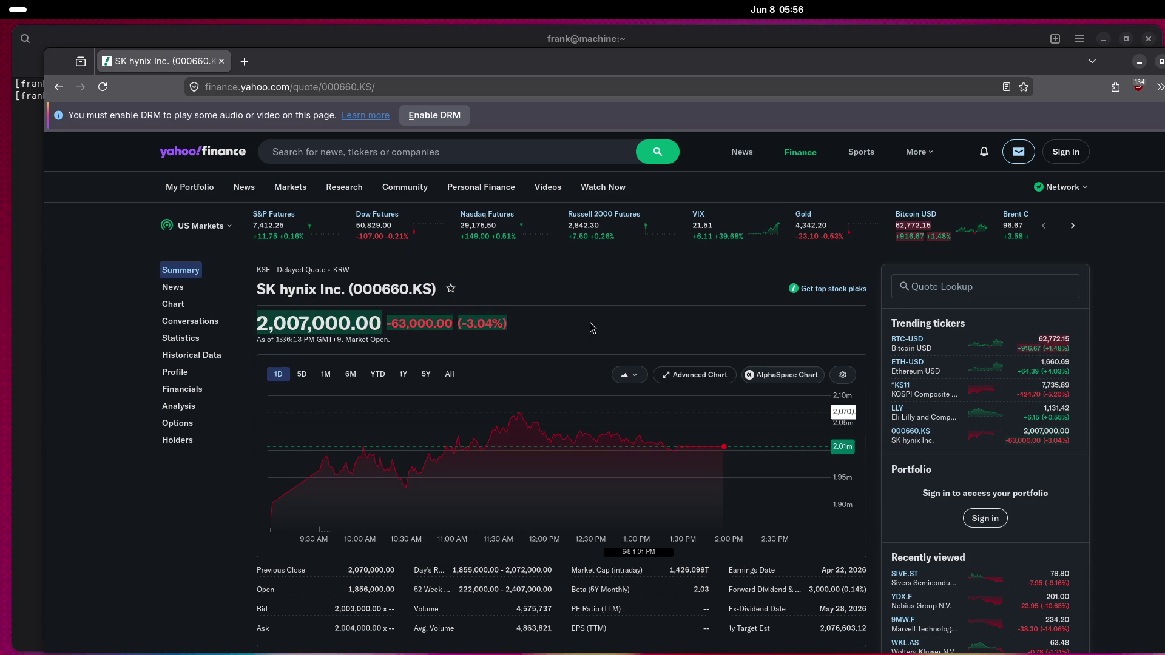
# Chart SK hynix over 1M, YTD, 1Y and 5Y, then open the Gold Aug 26 (GC=F) quote
pyautogui.click(325, 375)
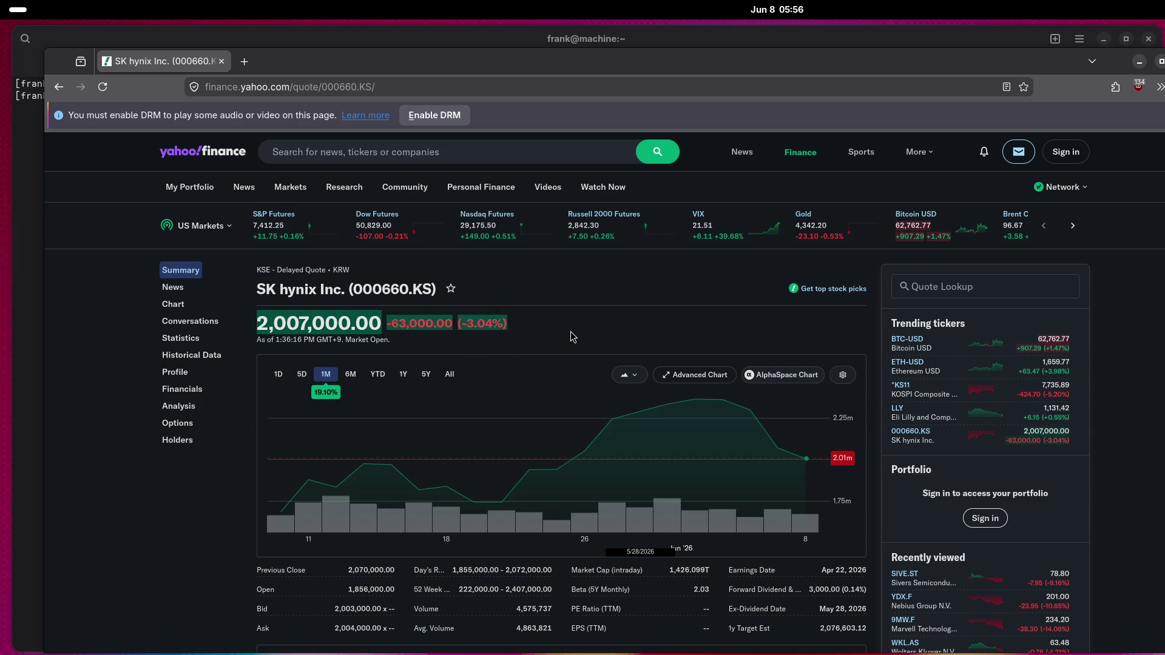
pyautogui.click(378, 375)
pyautogui.click(404, 374)
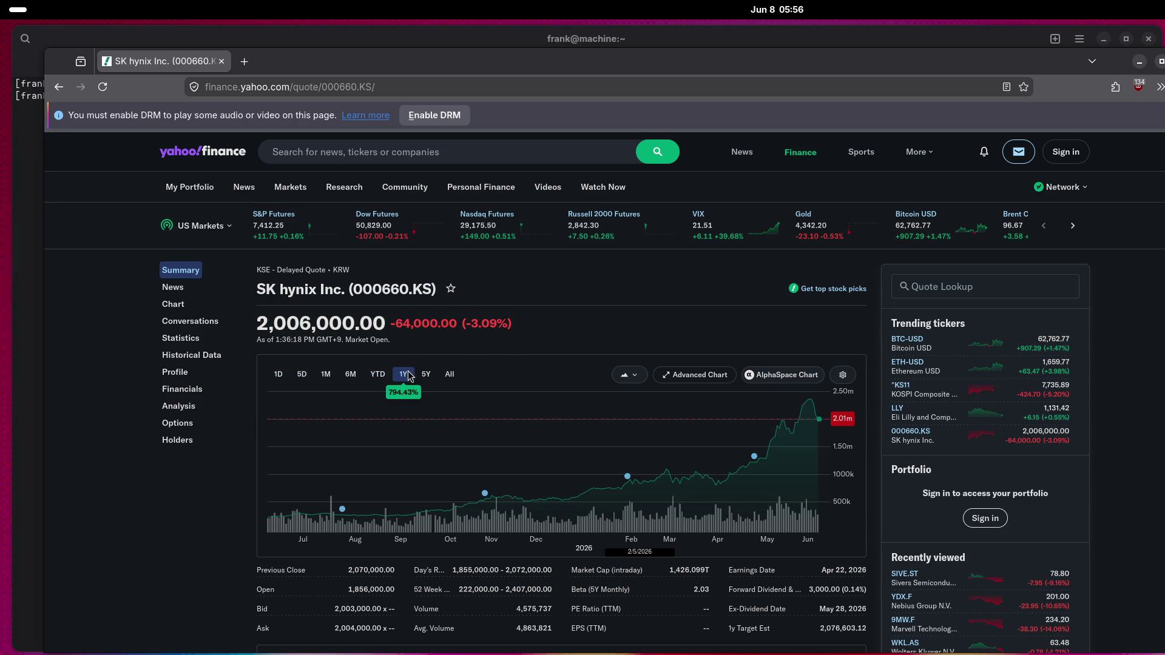
pyautogui.click(426, 374)
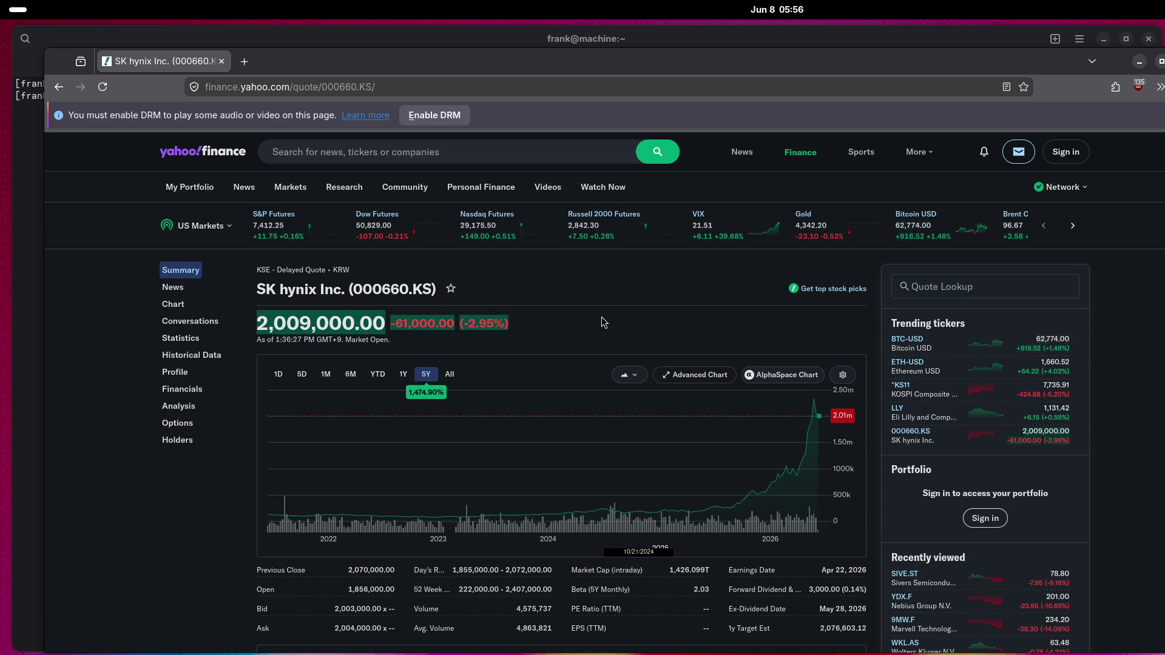
pyautogui.click(802, 216)
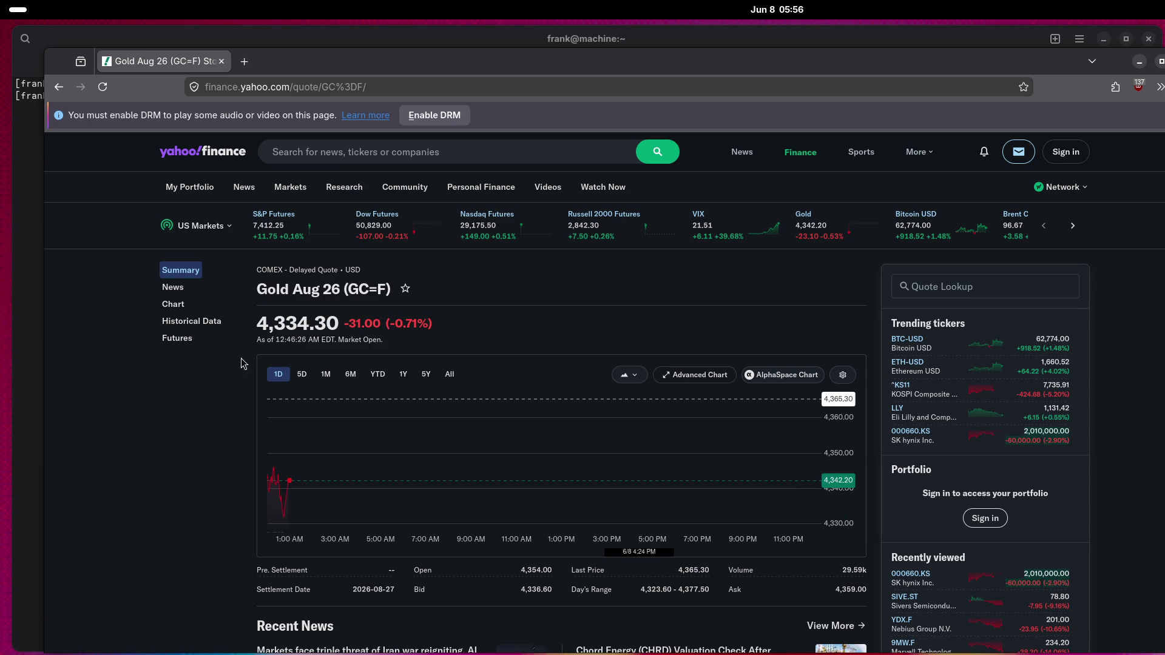
# View gold over 6M, then chart Bitcoin USD (BTC-USD) over 1Y, 5Y and All
pyautogui.click(351, 374)
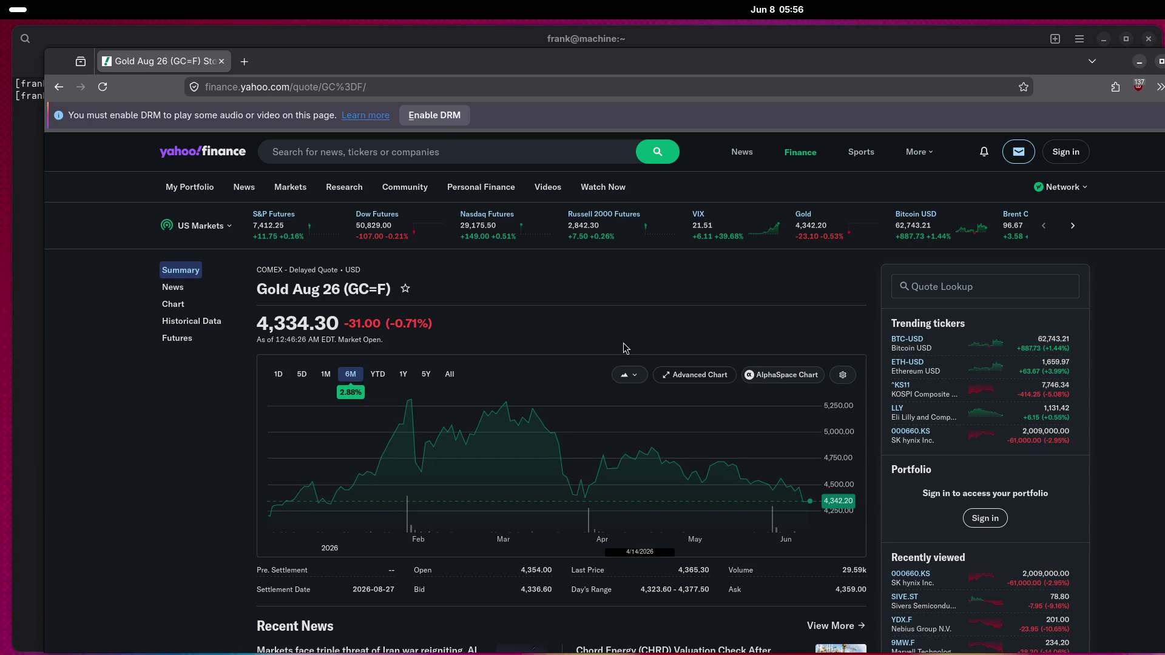
pyautogui.click(916, 216)
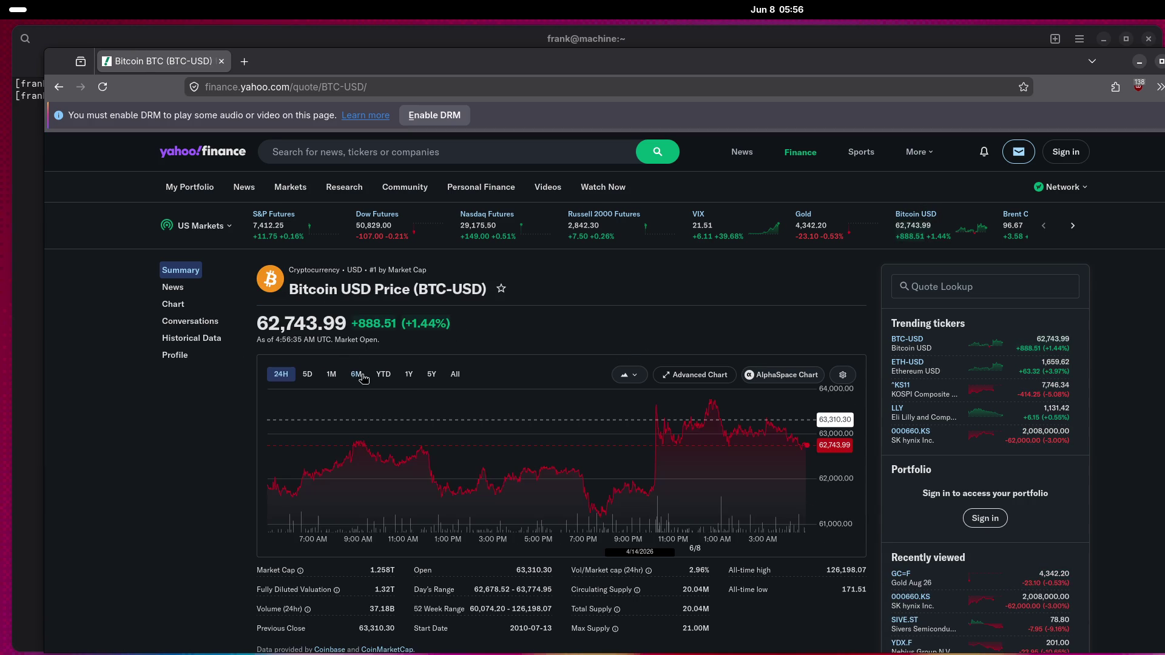
pyautogui.click(409, 375)
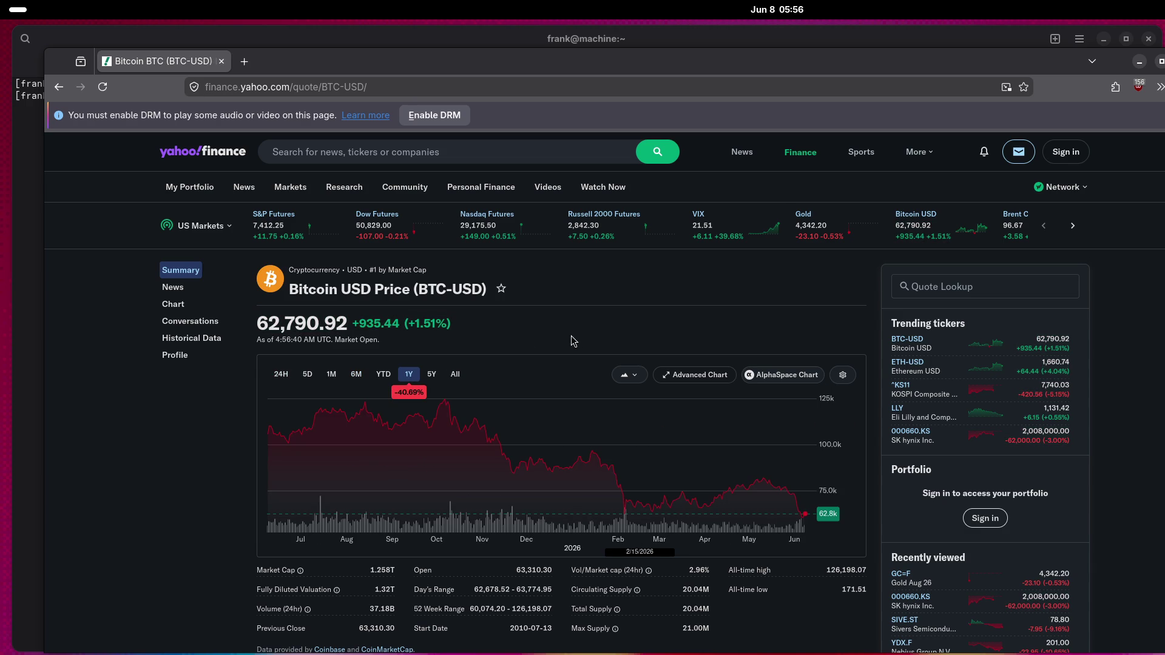
pyautogui.click(432, 375)
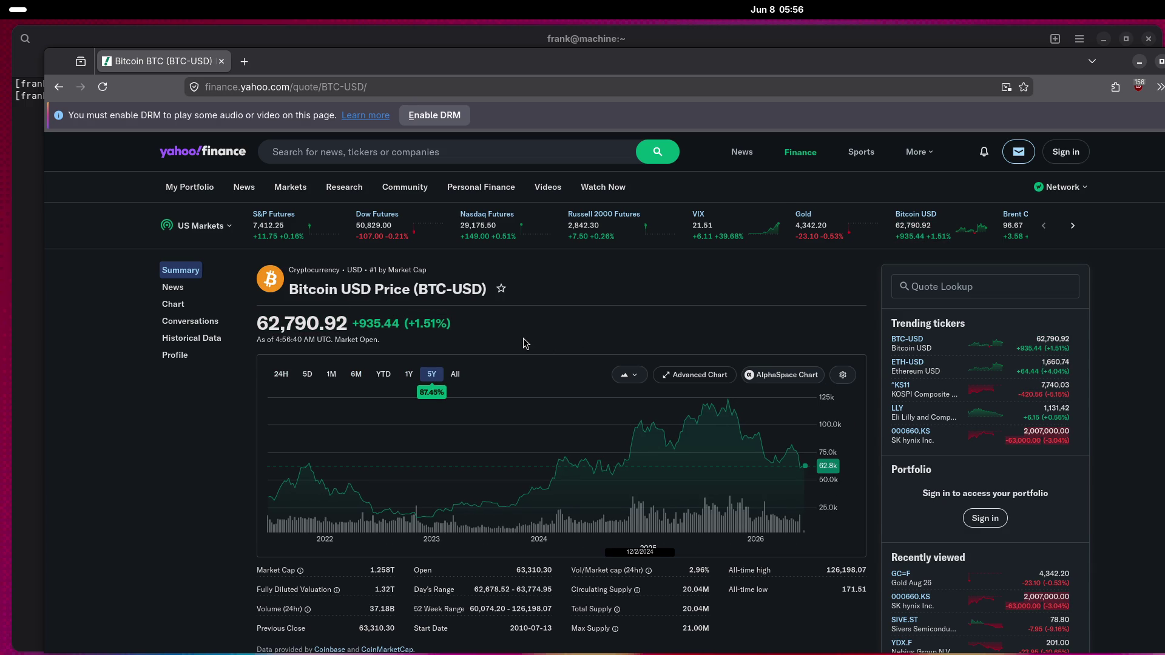
pyautogui.click(456, 374)
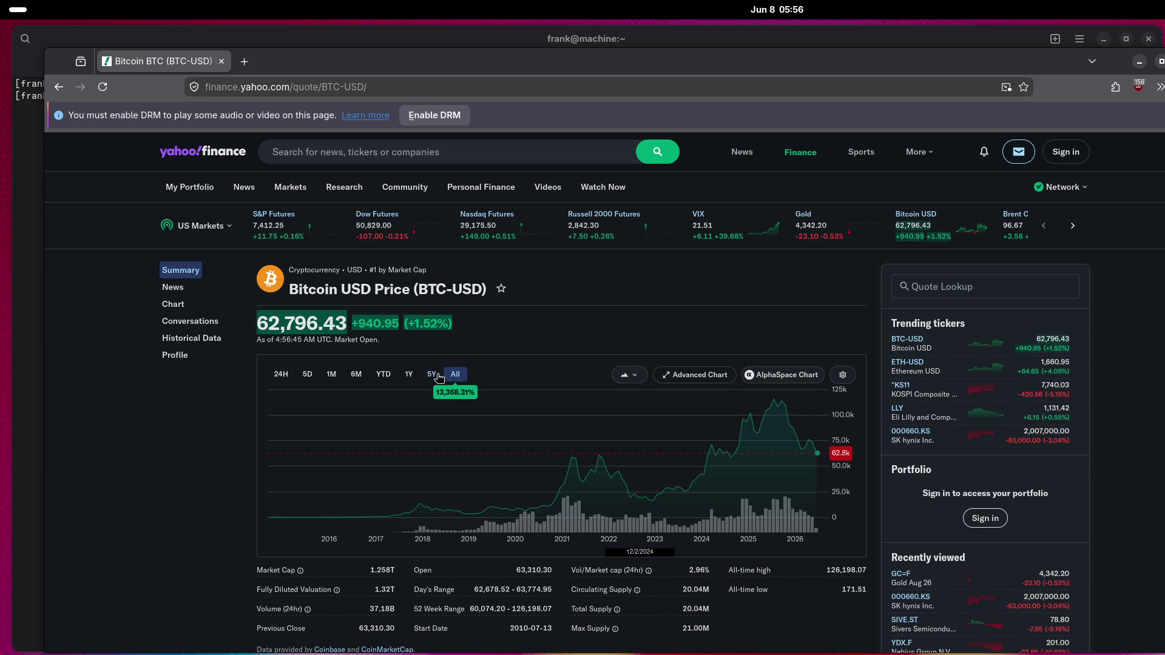
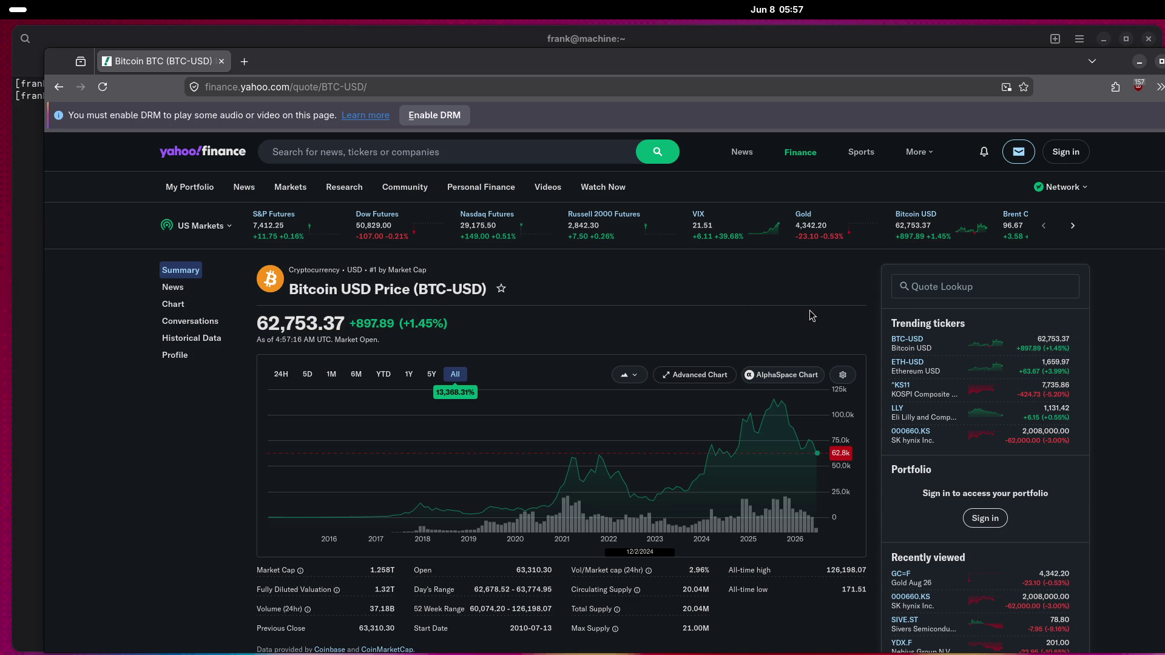
# View Brent crude's chart over 1M, 6M, YTD, 1Y and 5Y, then open Trending Stocks Today
pyautogui.click(1015, 217)
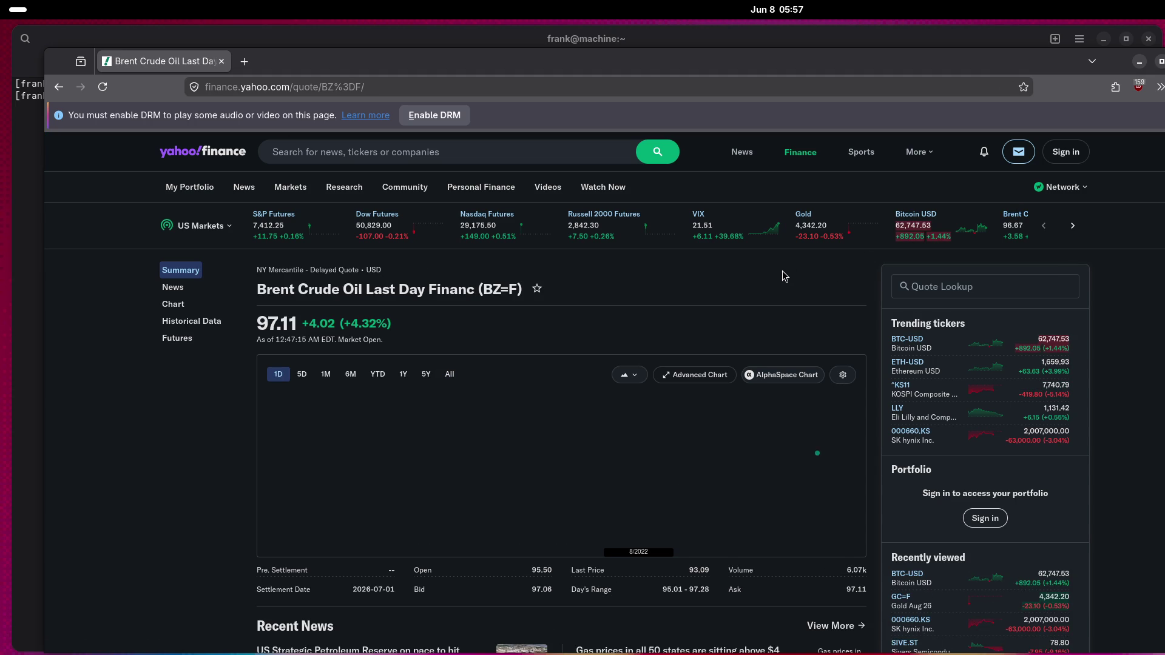
pyautogui.click(327, 376)
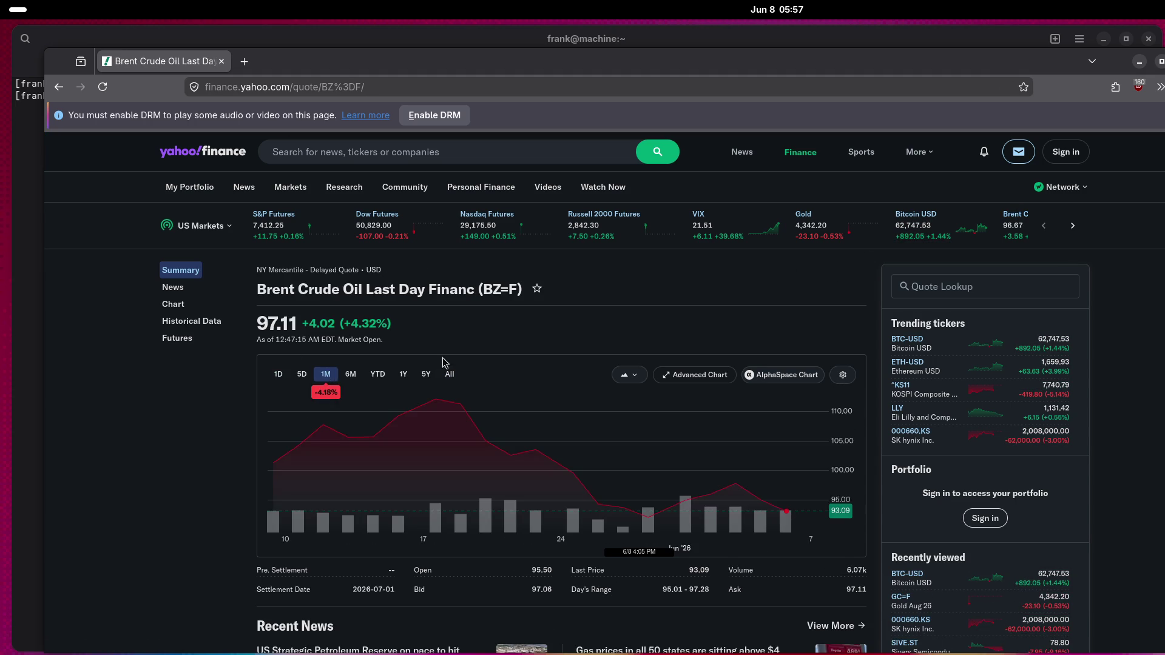
pyautogui.click(352, 375)
pyautogui.click(376, 377)
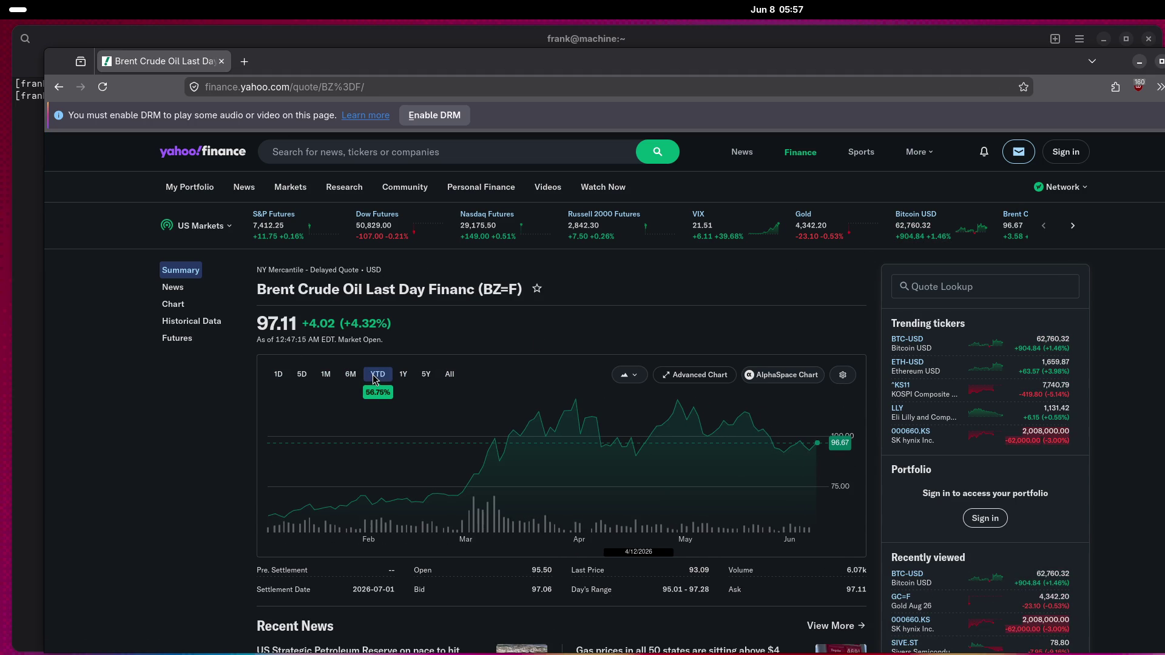
pyautogui.click(403, 374)
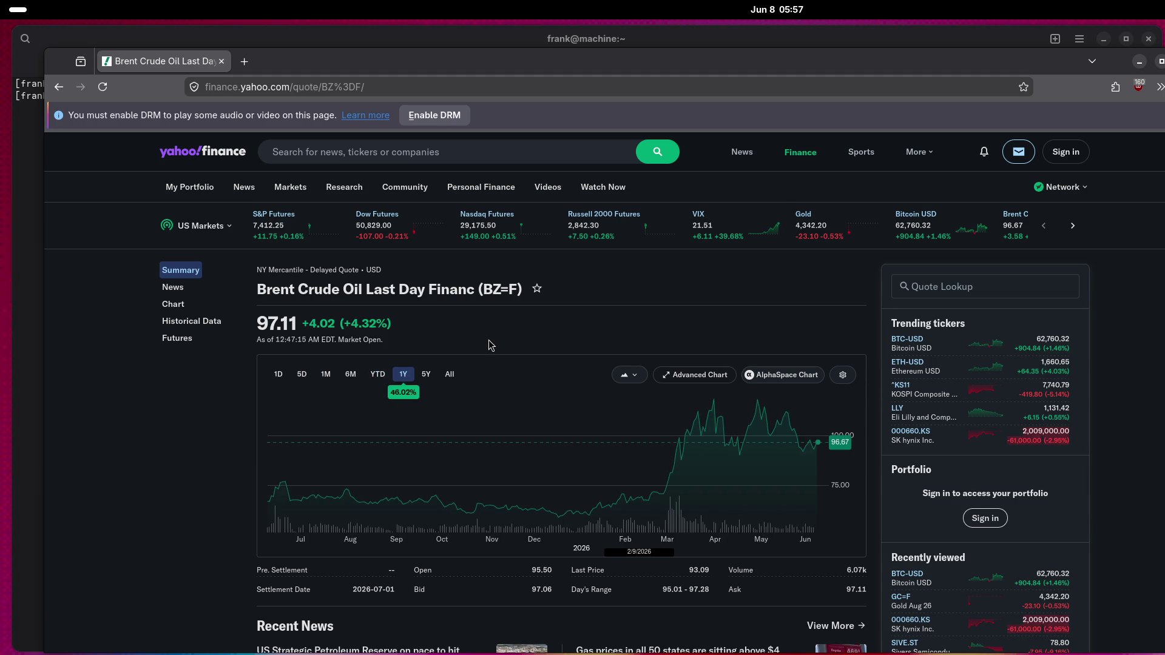
pyautogui.click(426, 374)
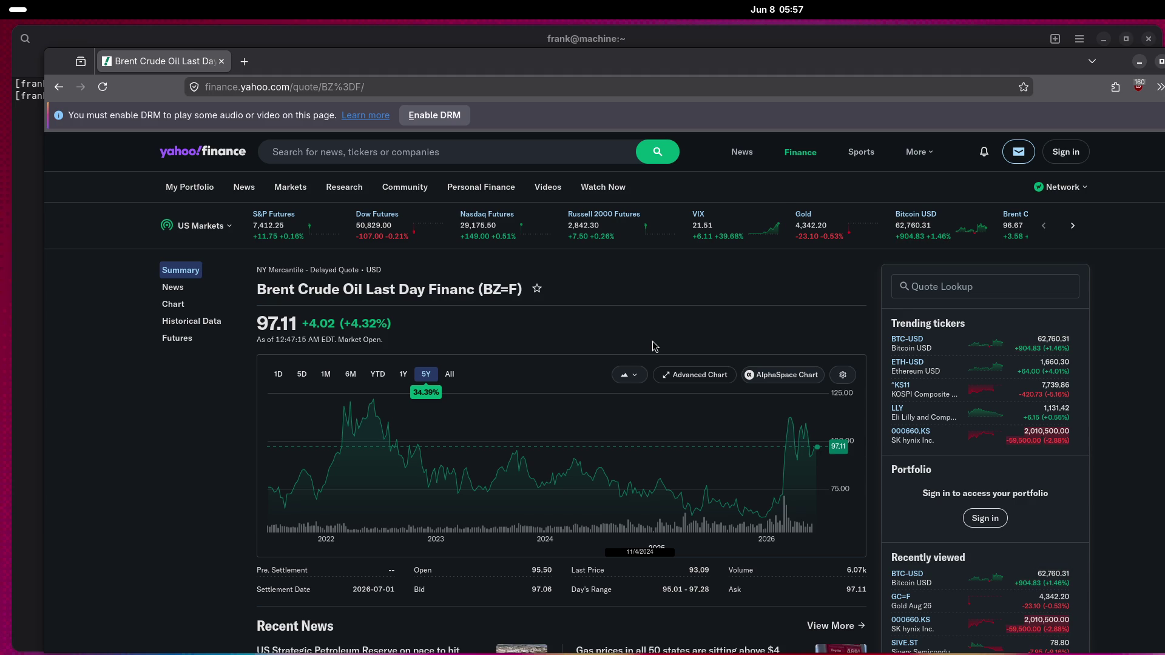
pyautogui.click(927, 323)
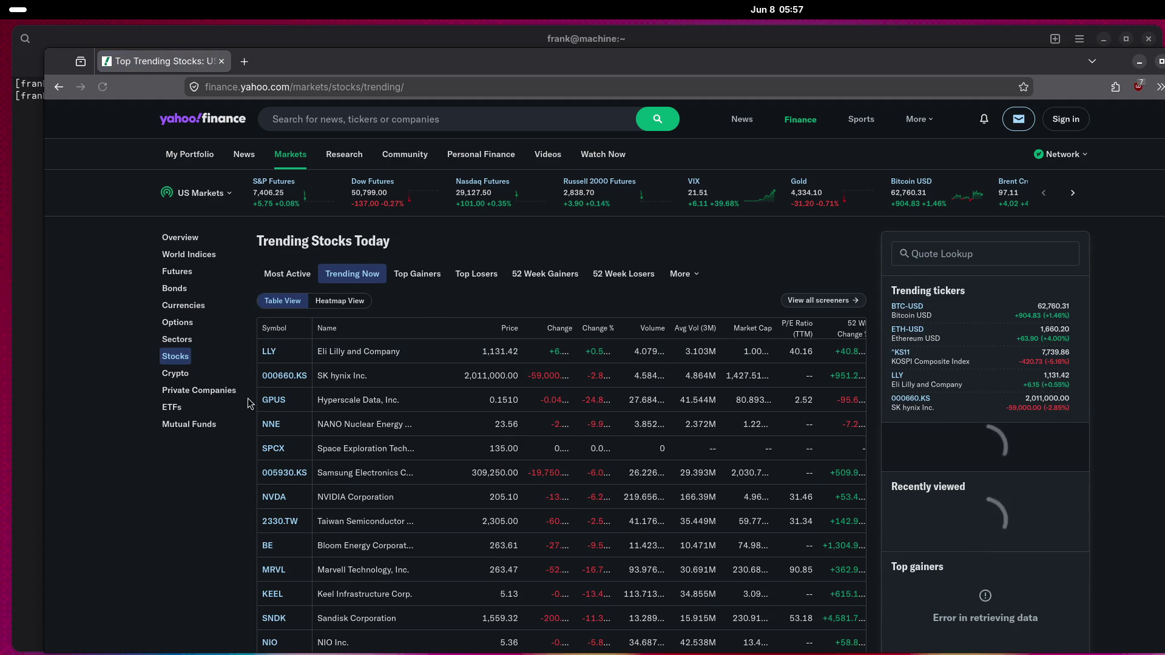
# Open NVDA, SNDK and POET quotes from the trending table in background tabs
pyautogui.scroll(-3, 251, 398)
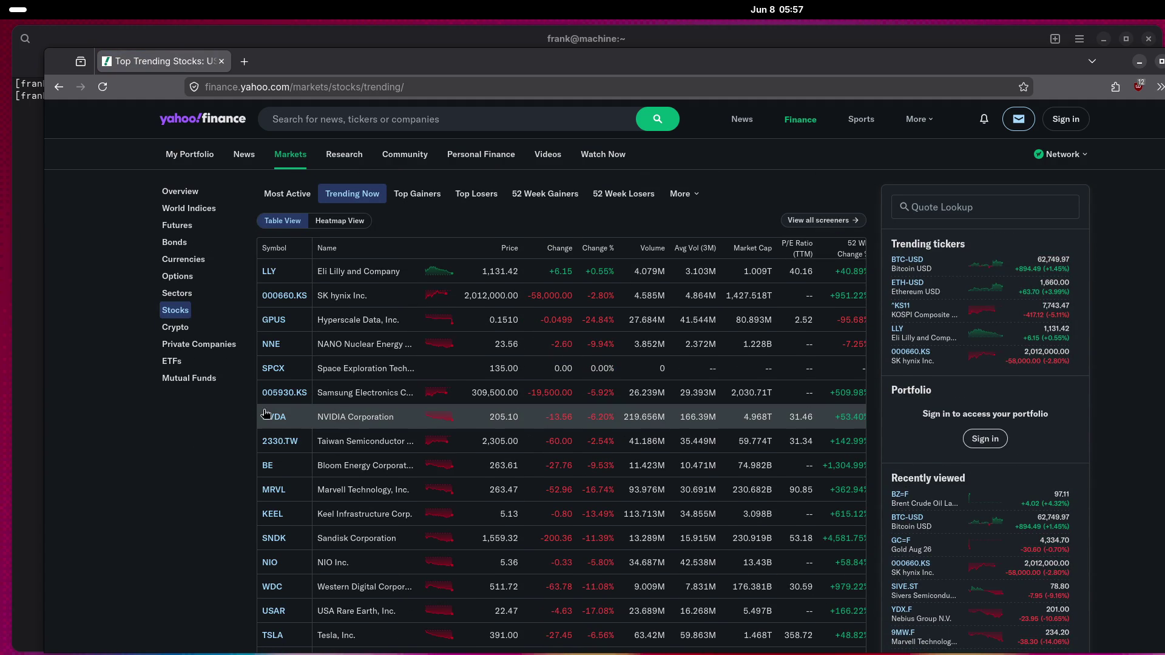
pyautogui.middleClick(265, 414)
pyautogui.scroll(-3, 248, 425)
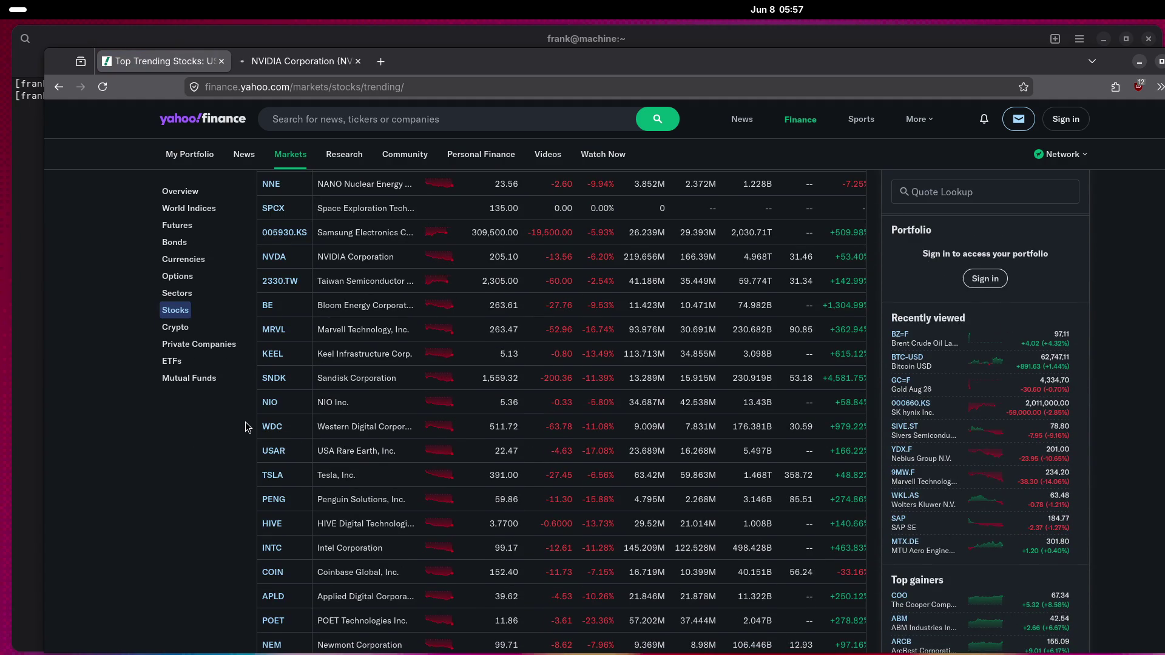
pyautogui.scroll(-1, 249, 425)
pyautogui.middleClick(271, 347)
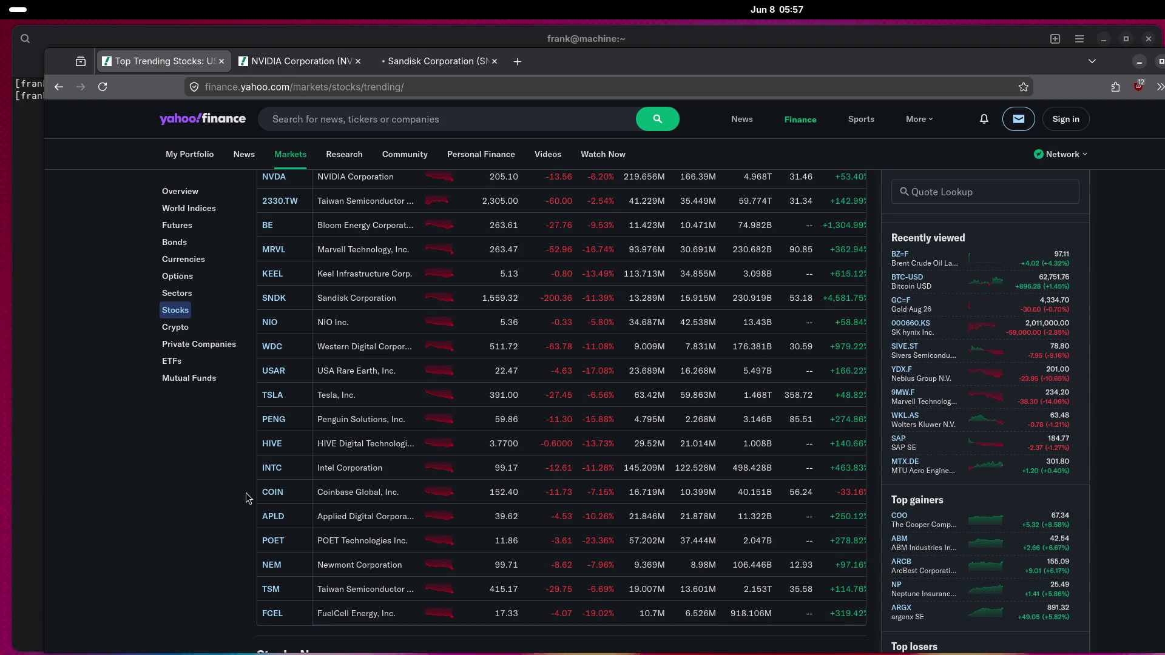
pyautogui.middleClick(261, 540)
pyautogui.scroll(-1, 251, 443)
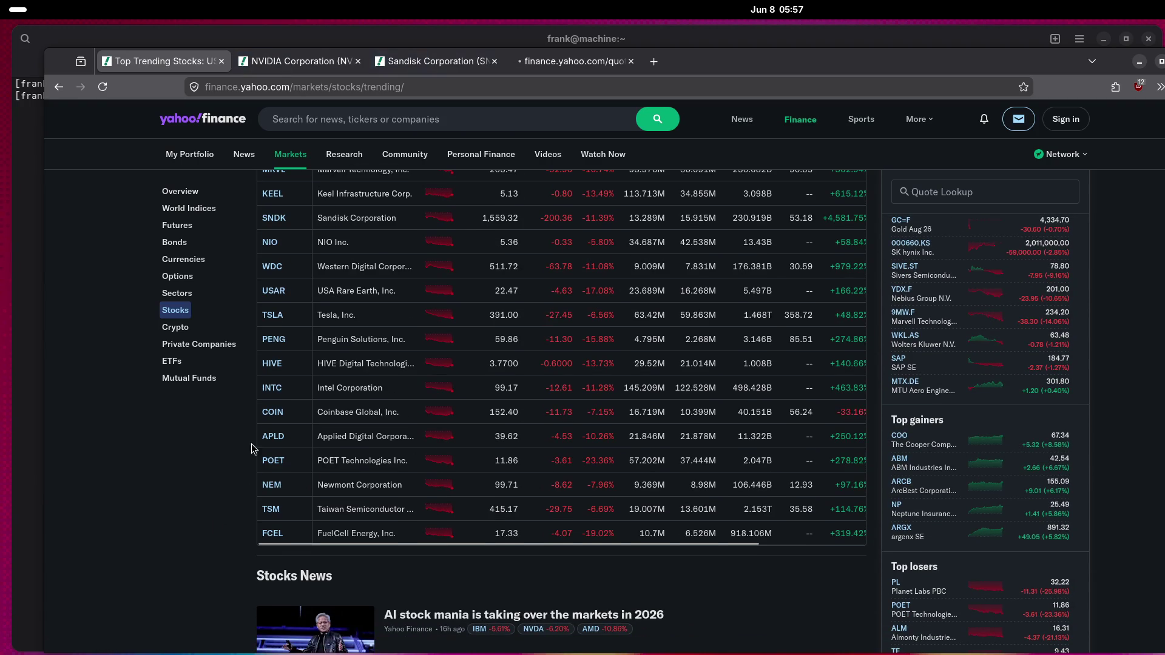
# Step NVIDIA's chart through the 5D, 6M, YTD and 1Y ranges
pyautogui.click(294, 61)
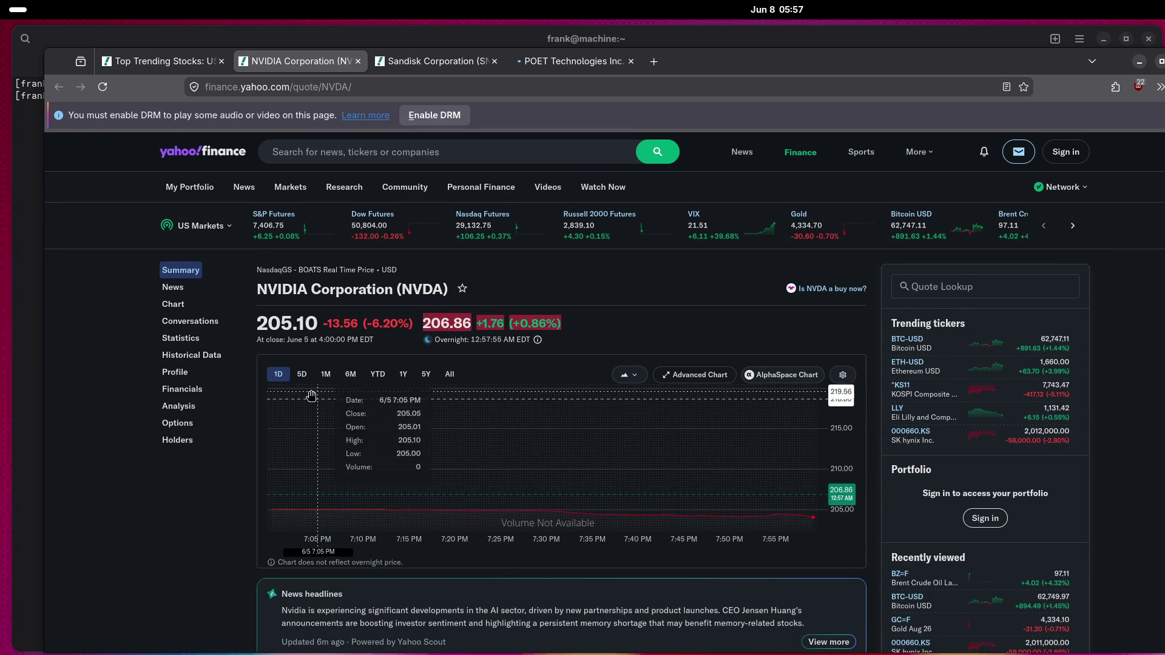
pyautogui.click(305, 376)
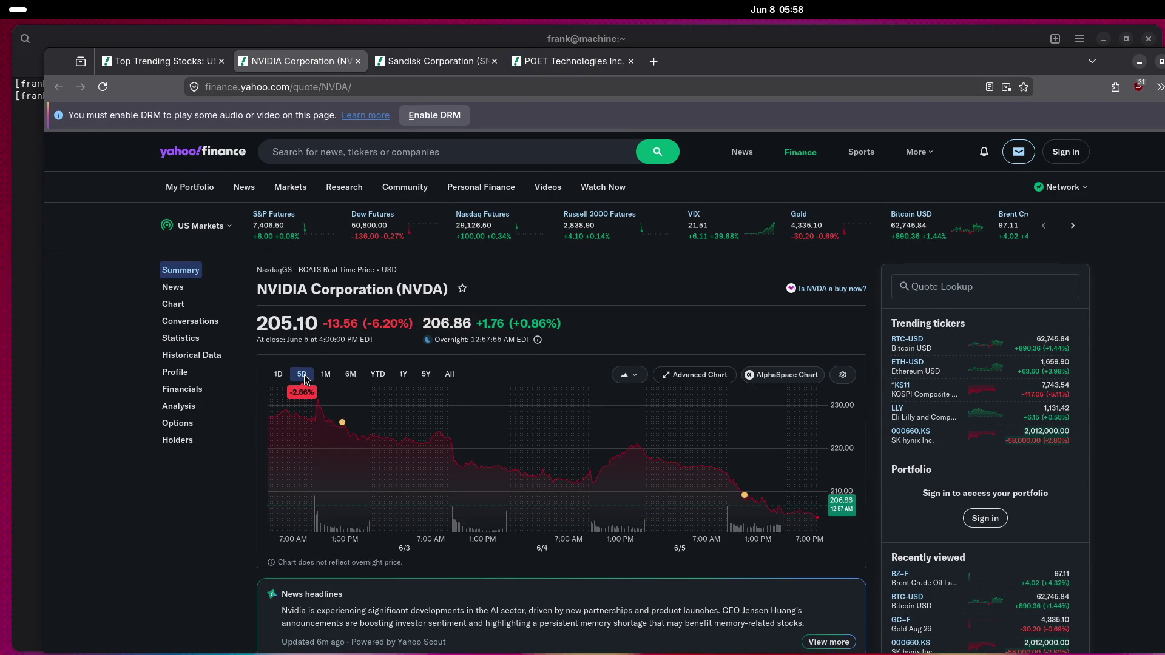
pyautogui.click(350, 373)
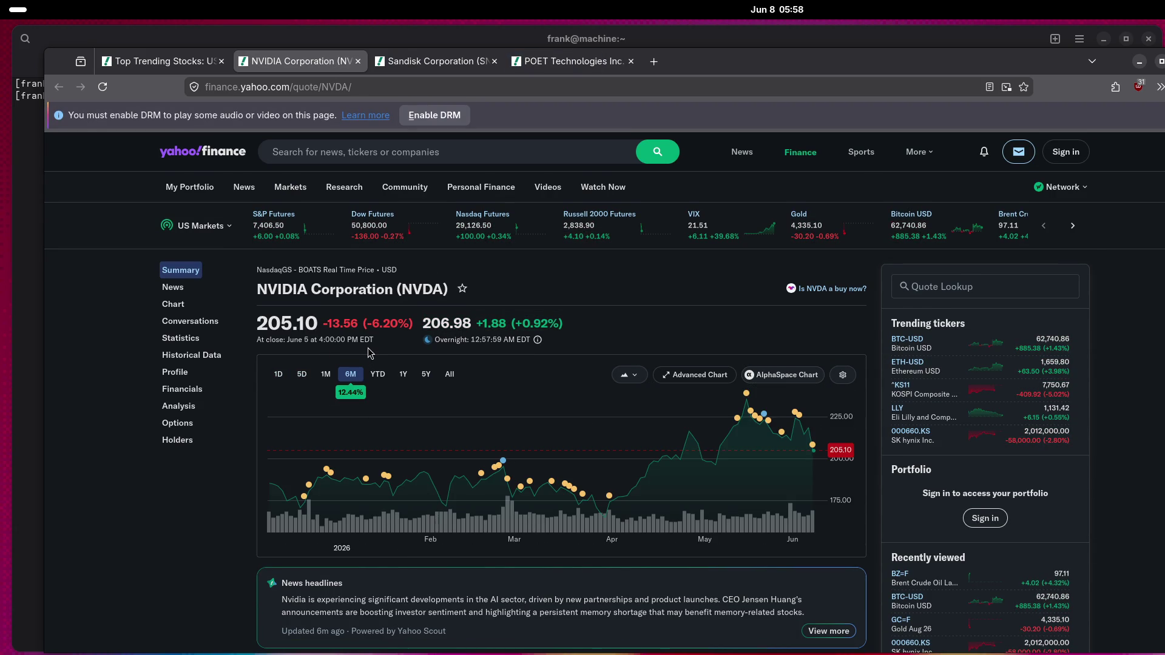
pyautogui.click(378, 374)
pyautogui.click(403, 374)
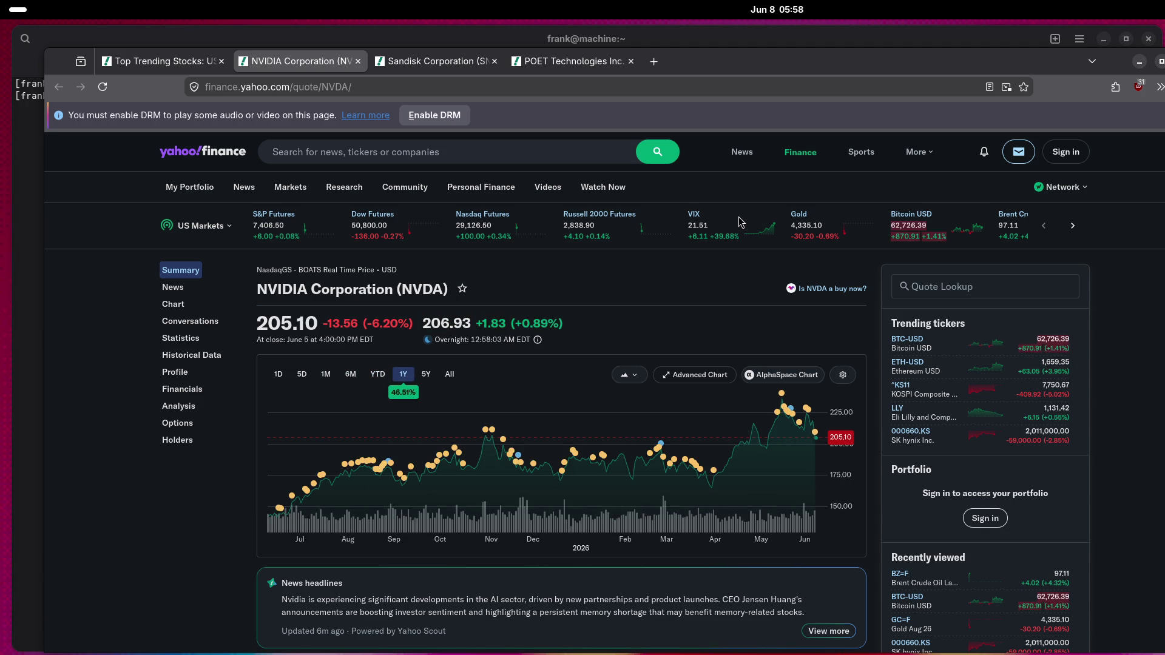
# Close NVIDIA's tab, view Sandisk's 1Y chart, then close Sandisk's tab
pyautogui.click(358, 61)
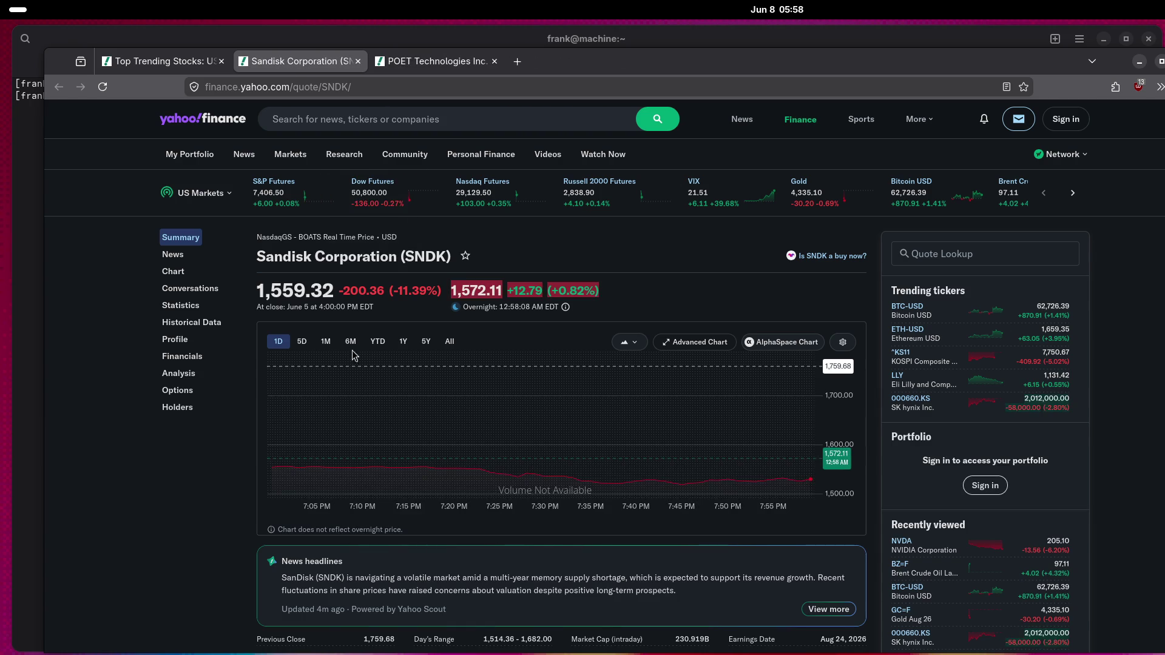
pyautogui.click(405, 342)
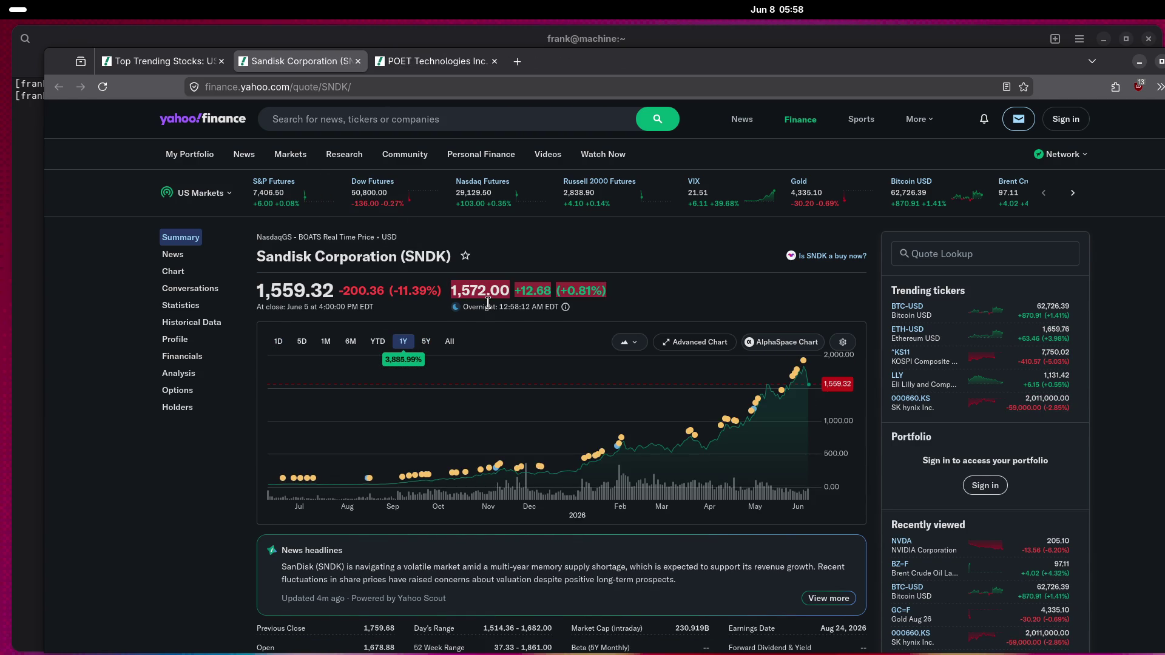
pyautogui.click(358, 62)
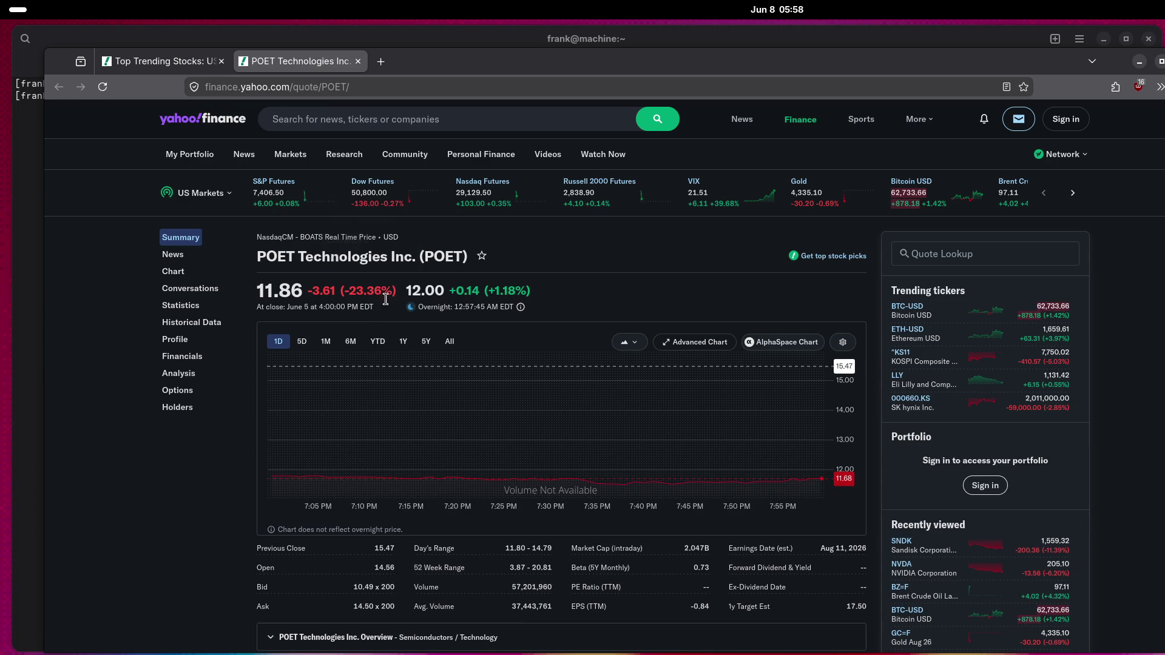
# View POET Technologies' 1Y chart and scroll through its Recent News
pyautogui.click(402, 341)
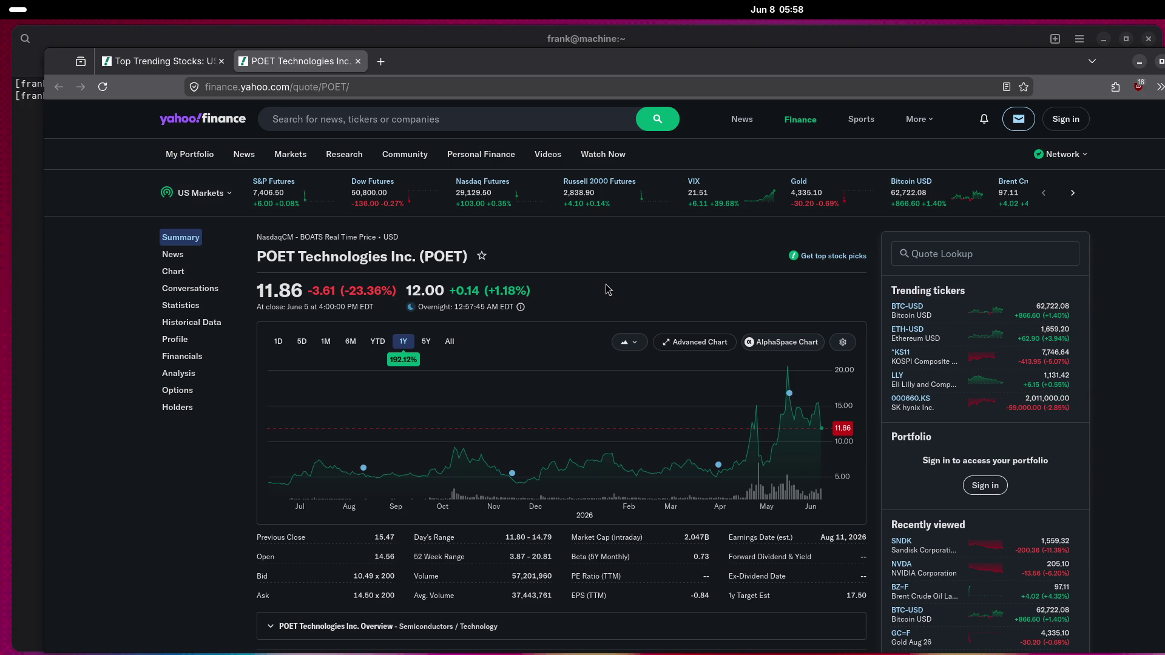
pyautogui.scroll(-5, 608, 289)
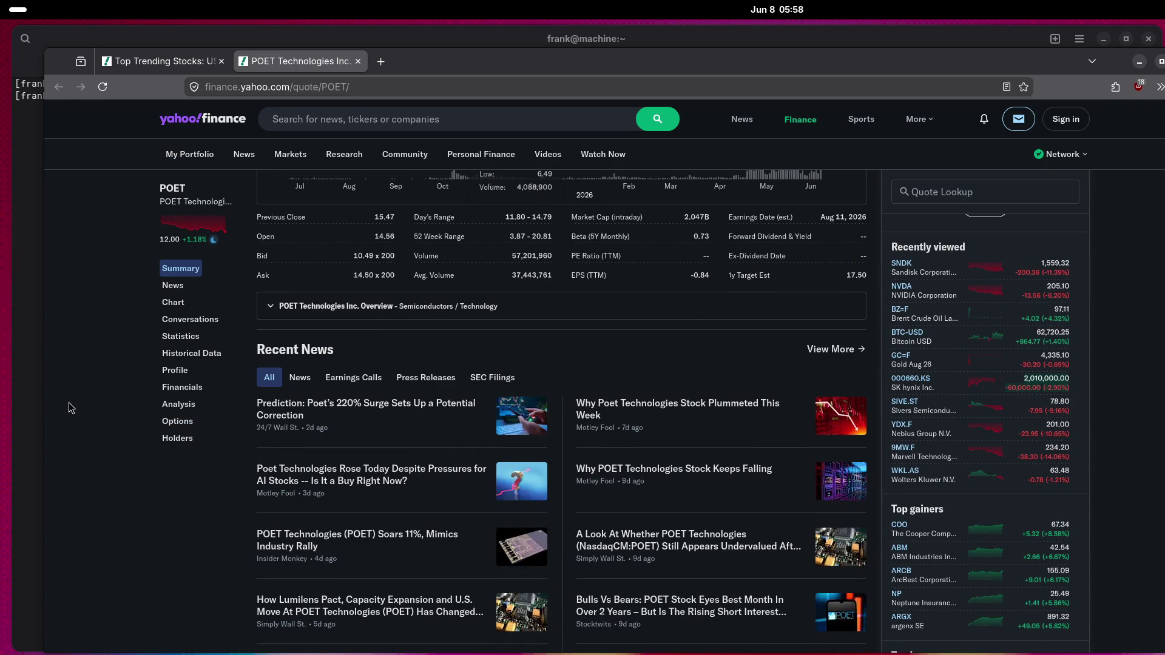
pyautogui.scroll(-4, 68, 402)
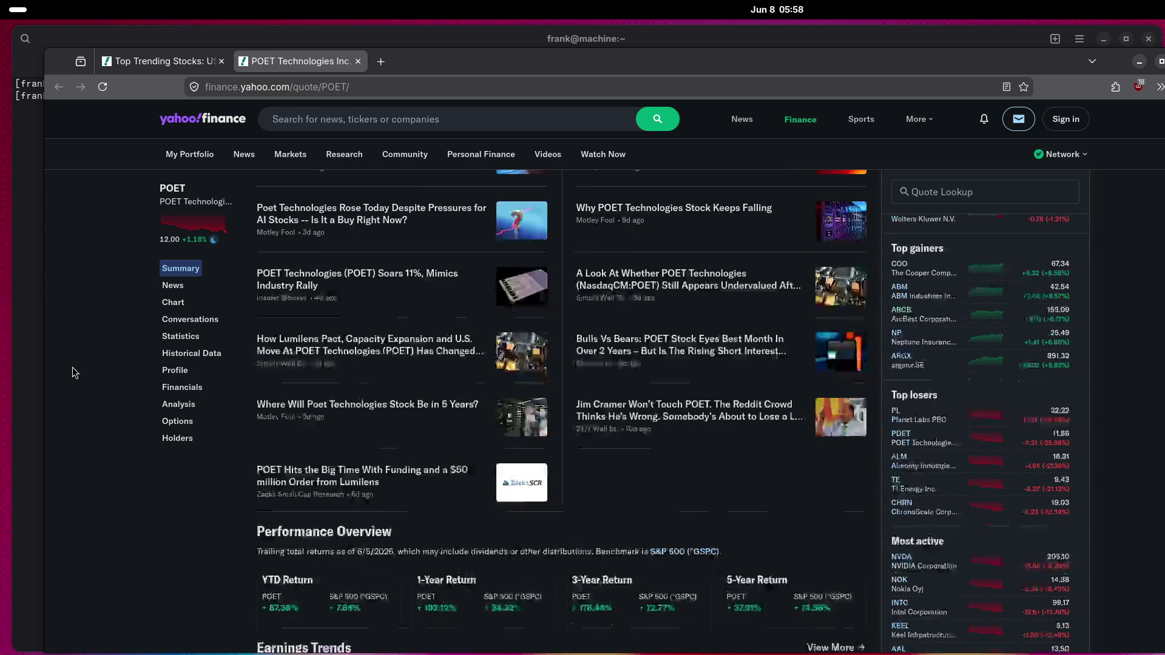
pyautogui.scroll(5, 73, 367)
pyautogui.click(481, 124)
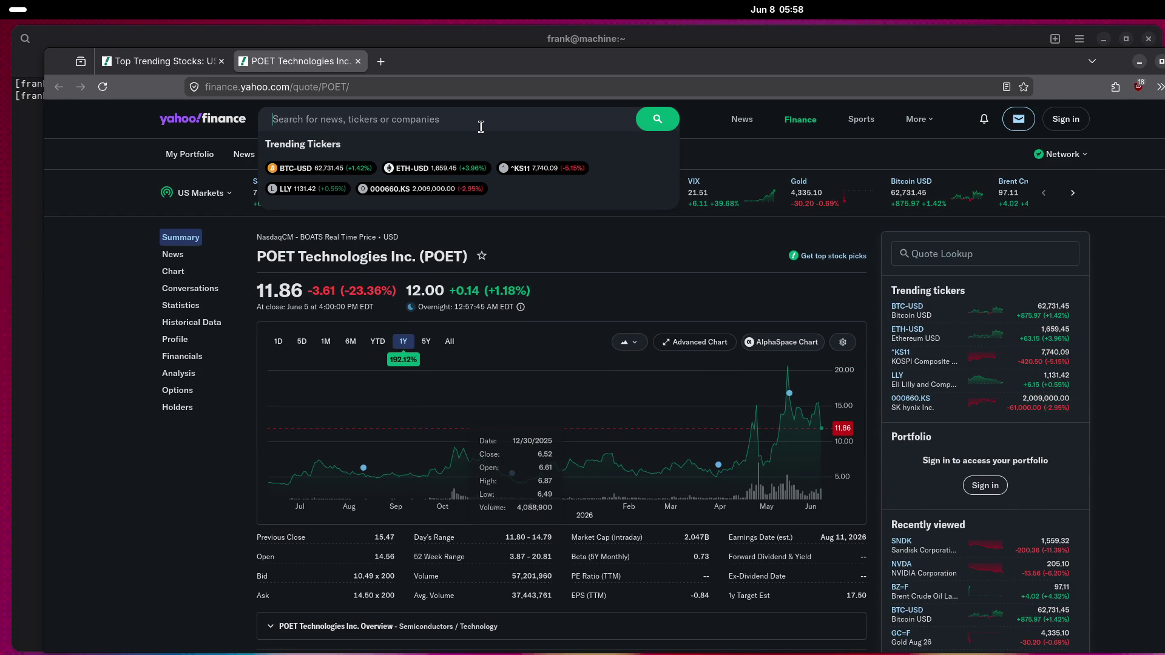
# Search 'rigetti', open Rigetti Computing (RGTI) and view its 1Y chart
pyautogui.write('rigetti')
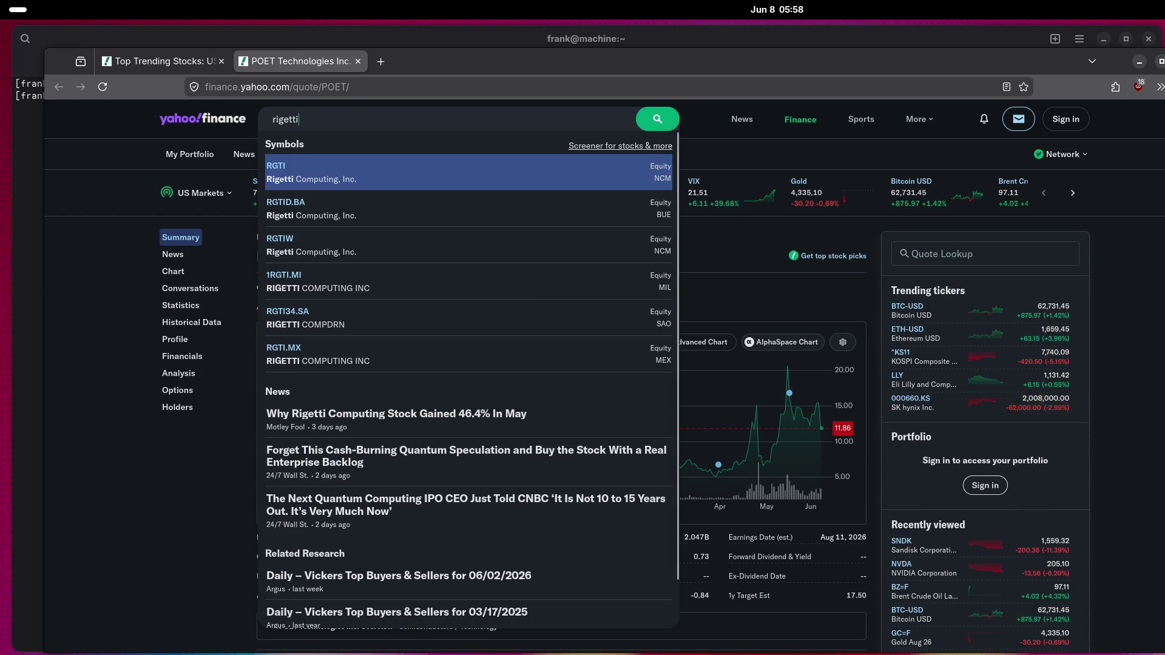
pyautogui.click(444, 178)
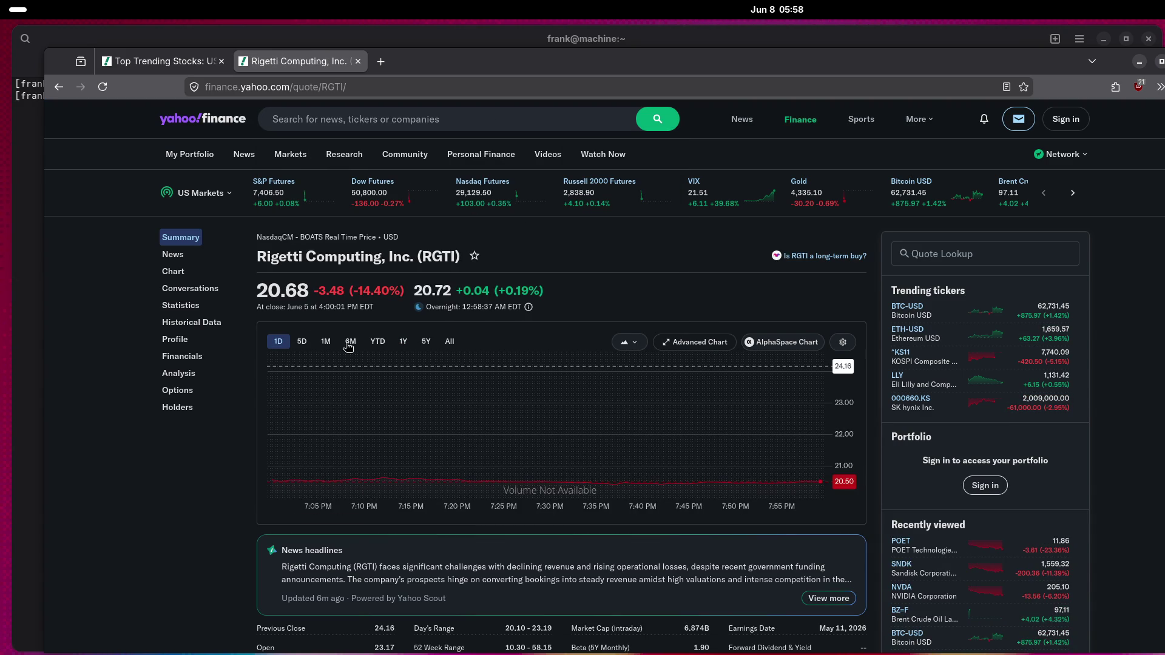
pyautogui.click(402, 341)
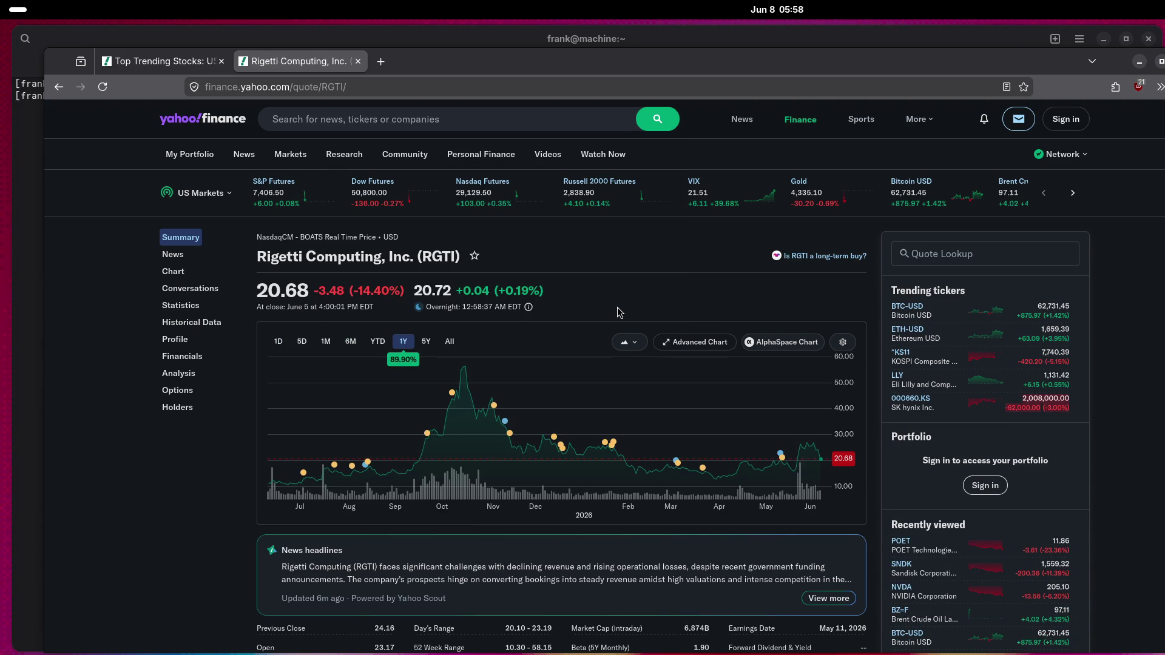
# Search 'arista', view Arista Networks' 1Y and 5Y charts, then close its tab
pyautogui.click(477, 120)
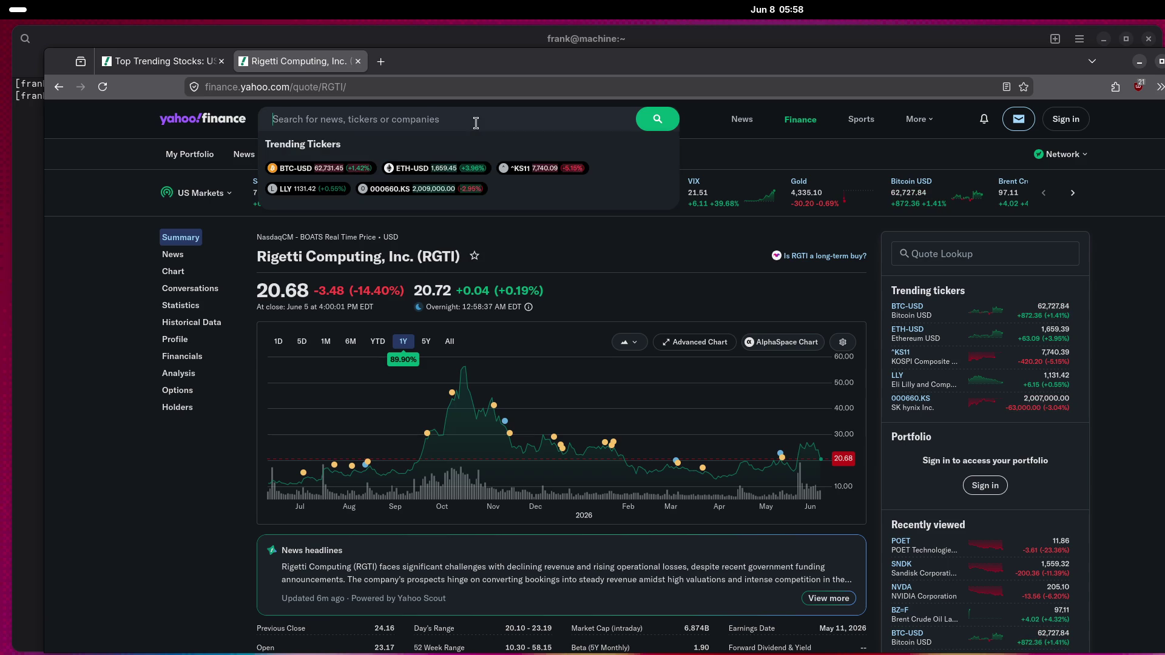
pyautogui.write('arista')
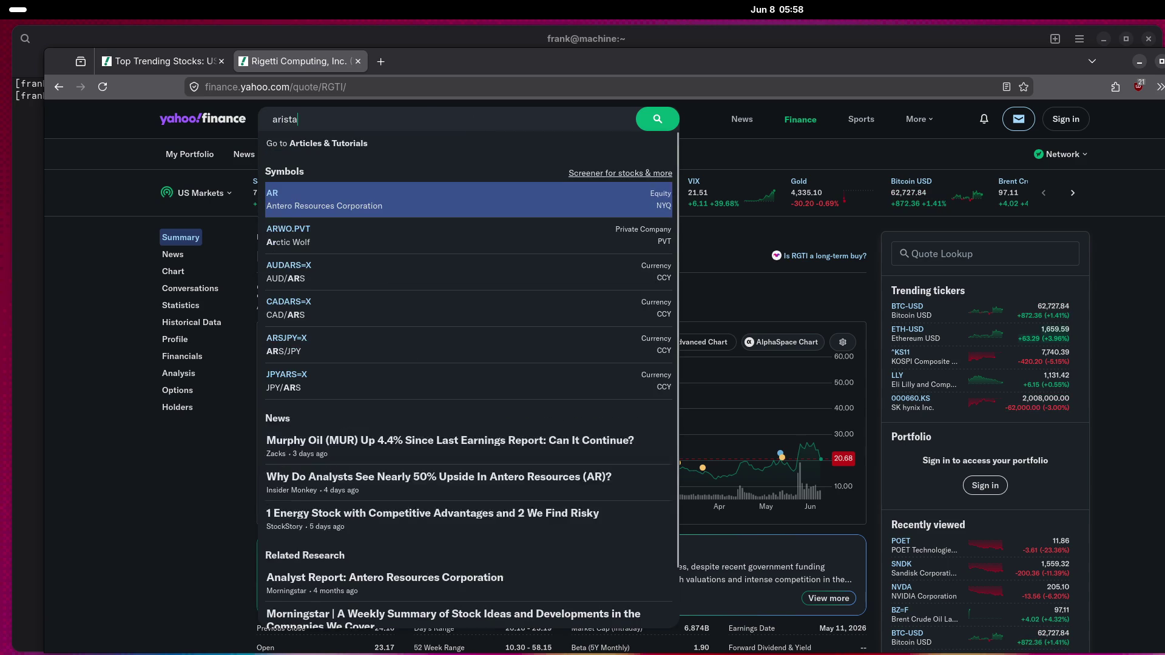
pyautogui.press('Return')
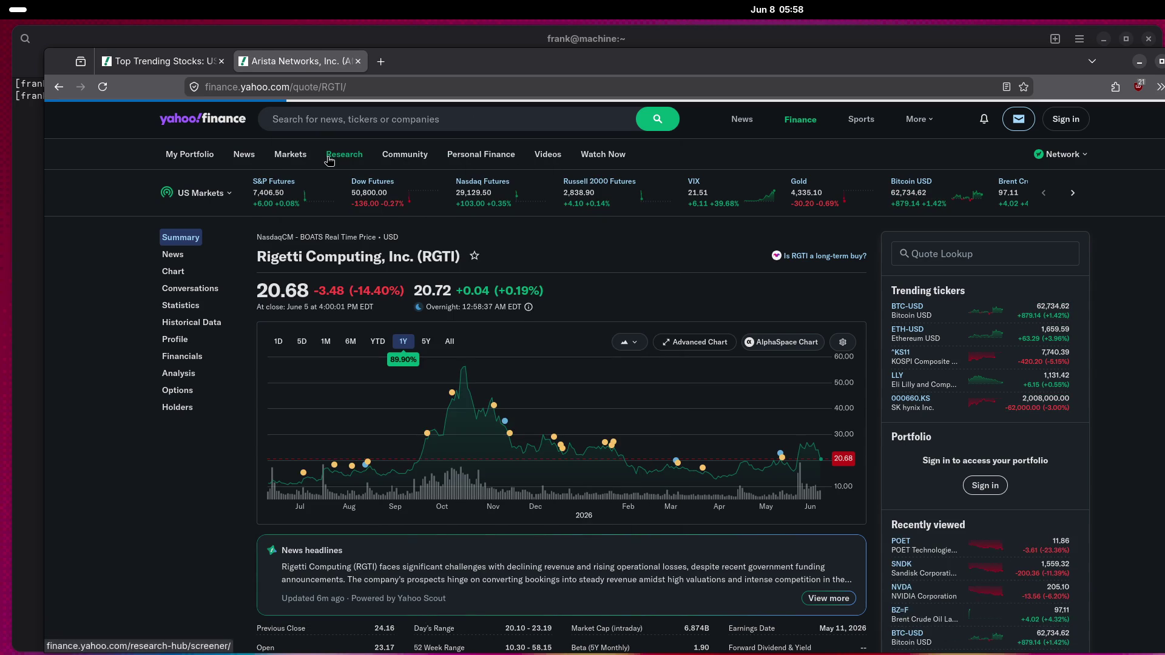
pyautogui.click(404, 341)
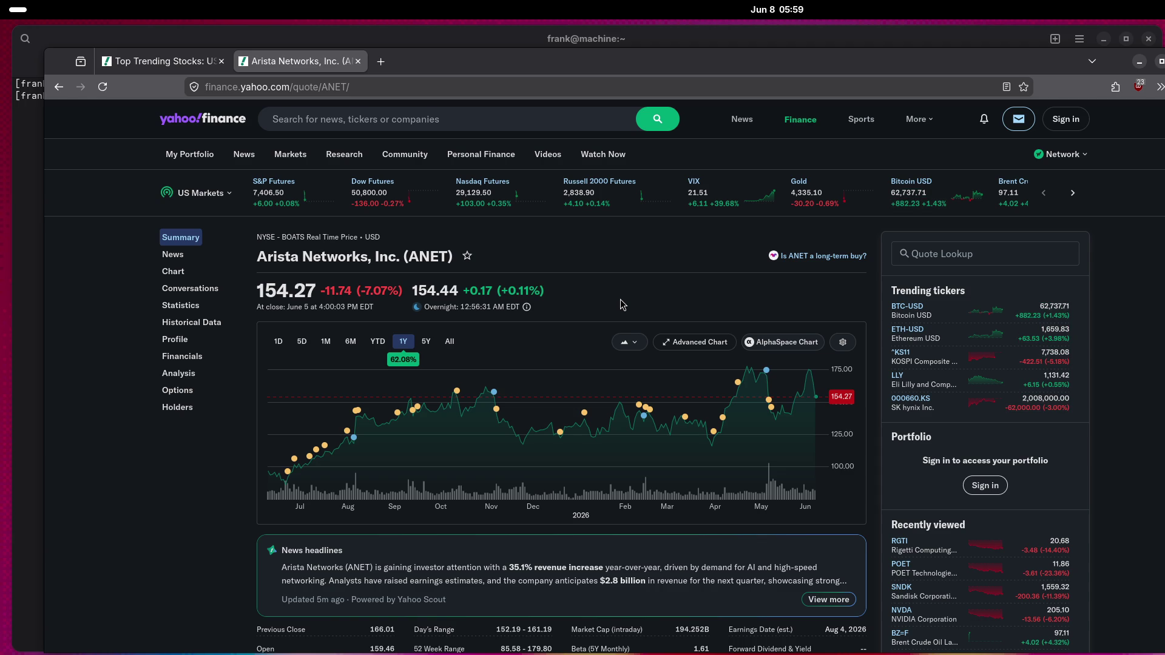
pyautogui.click(426, 341)
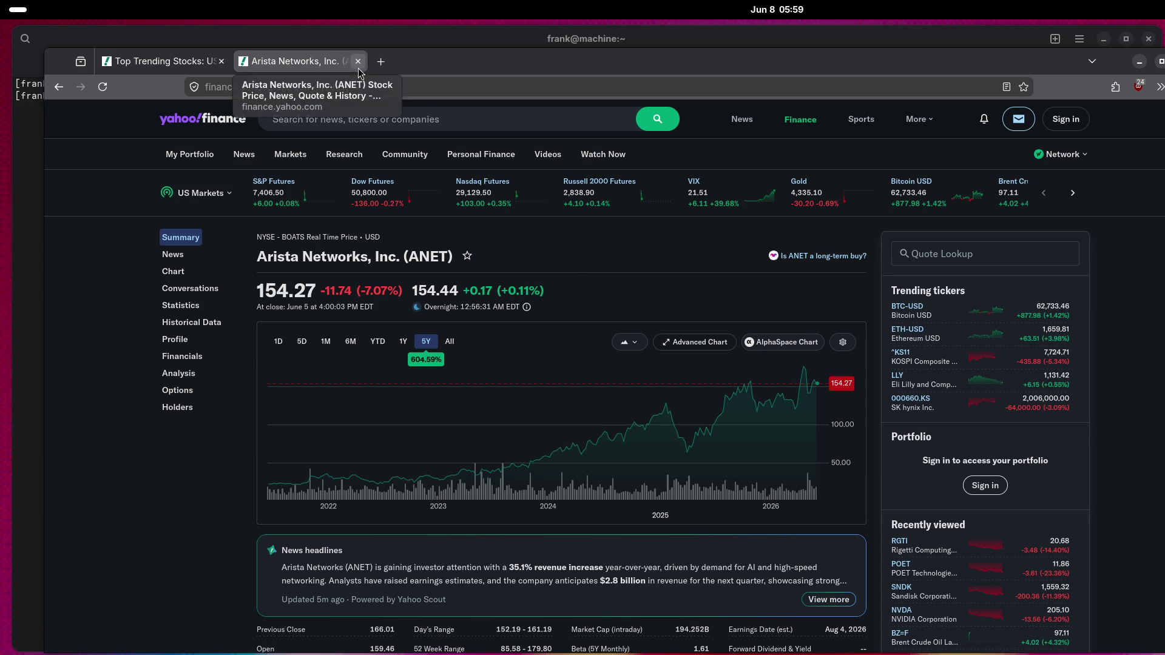
pyautogui.scroll(-5, 674, 310)
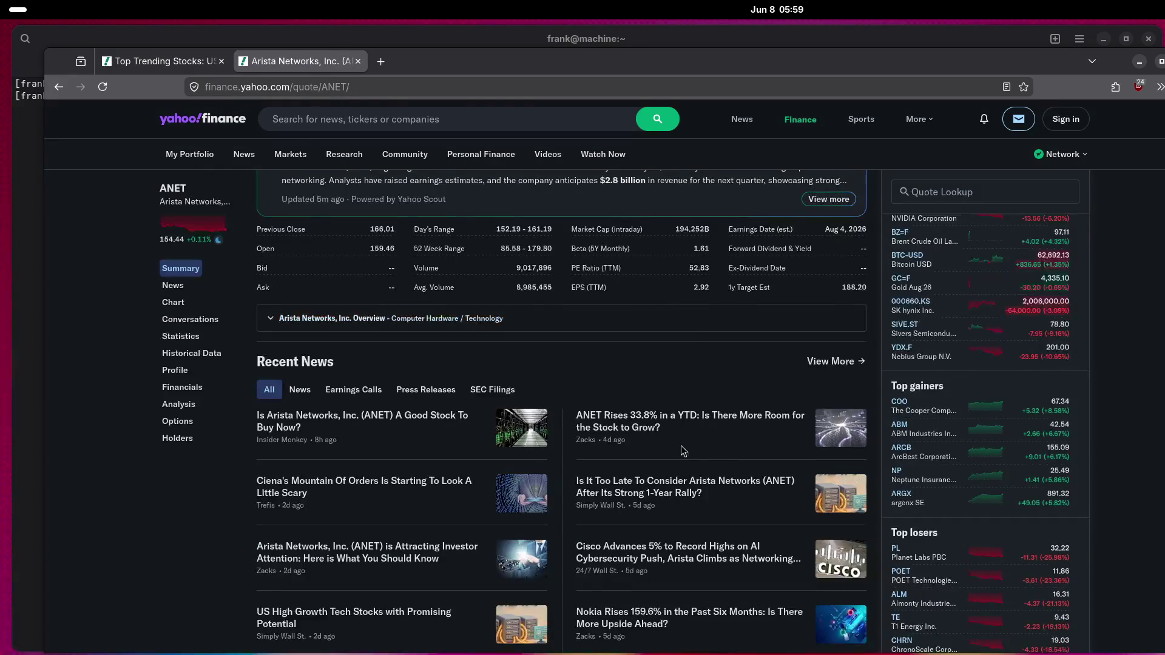
pyautogui.click(358, 61)
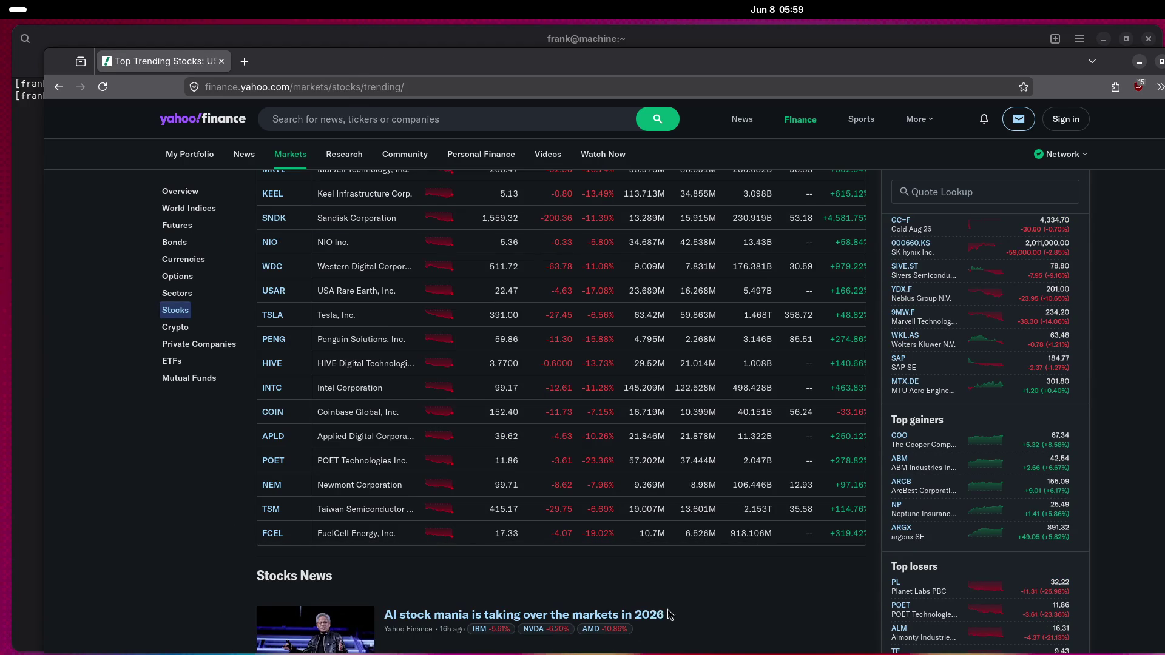
# Search 'Hens', open Hensoldt (1HENS.MI) and view its 1Y and 5Y charts
pyautogui.scroll(7, 677, 603)
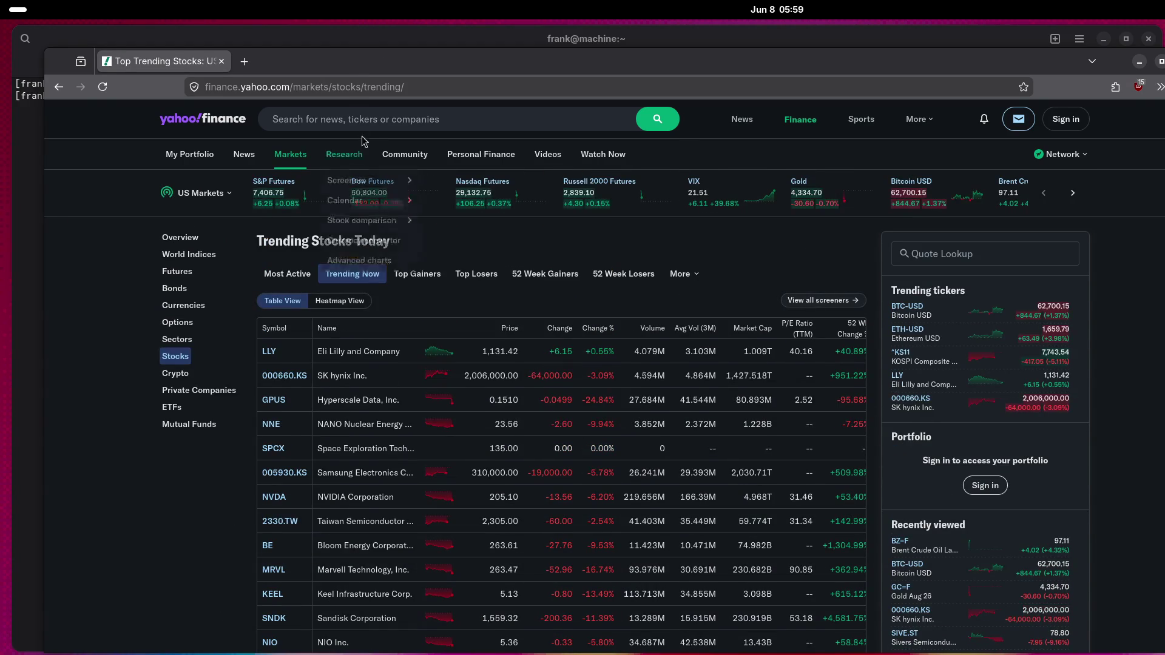
pyautogui.click(373, 120)
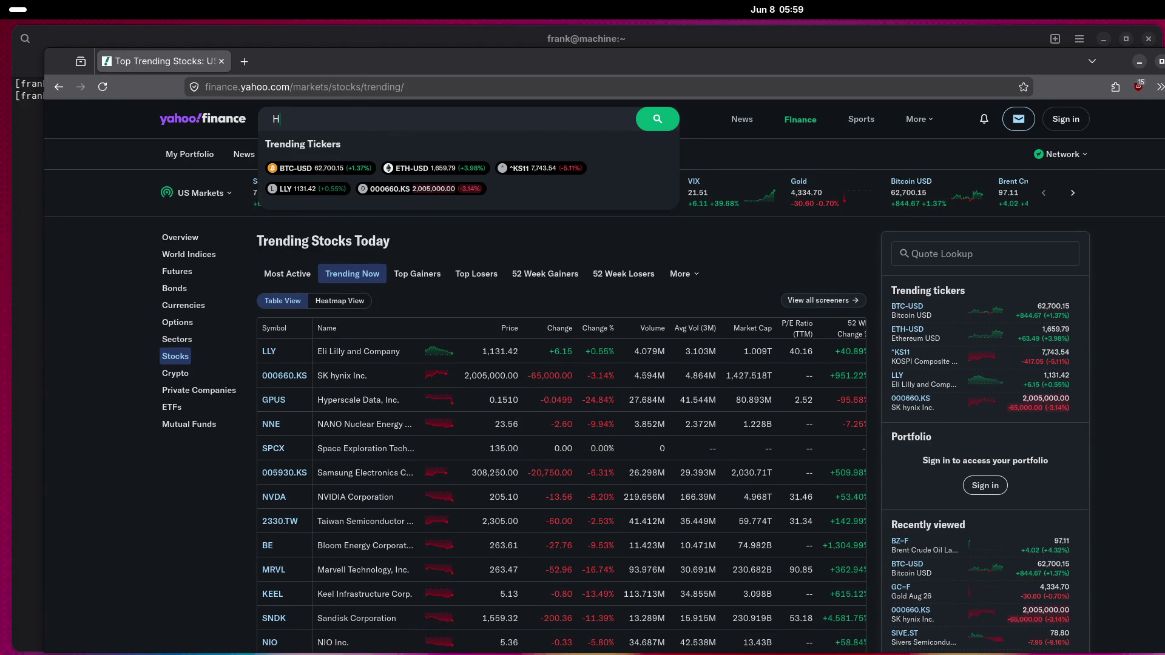
pyautogui.write('Hens')
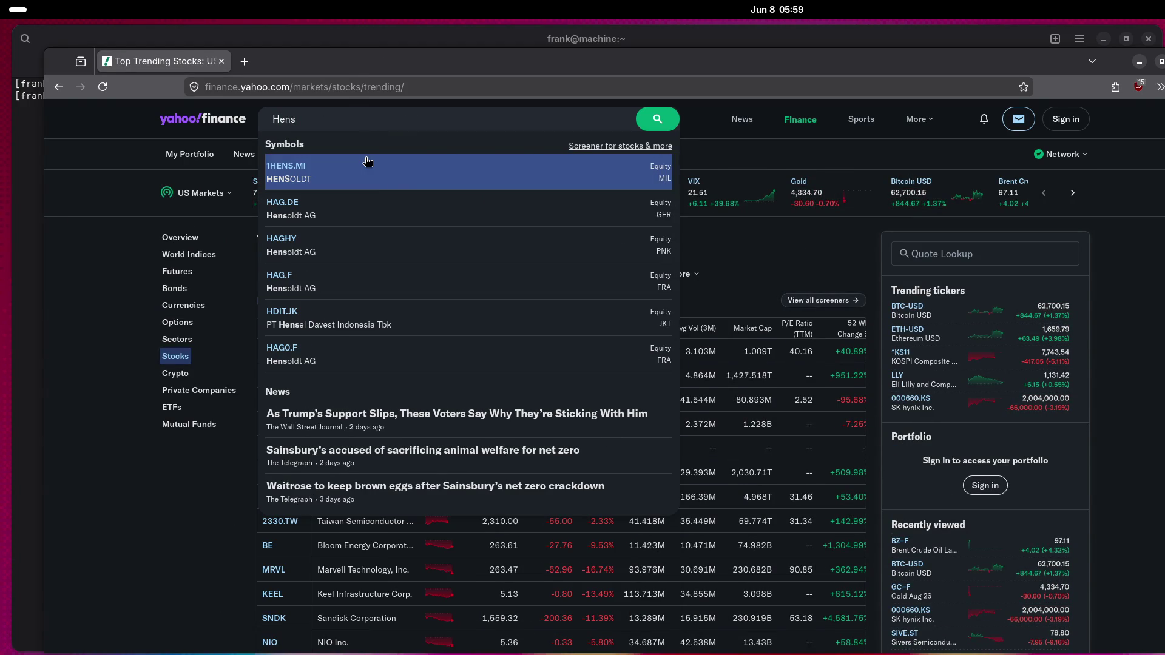
pyautogui.click(368, 162)
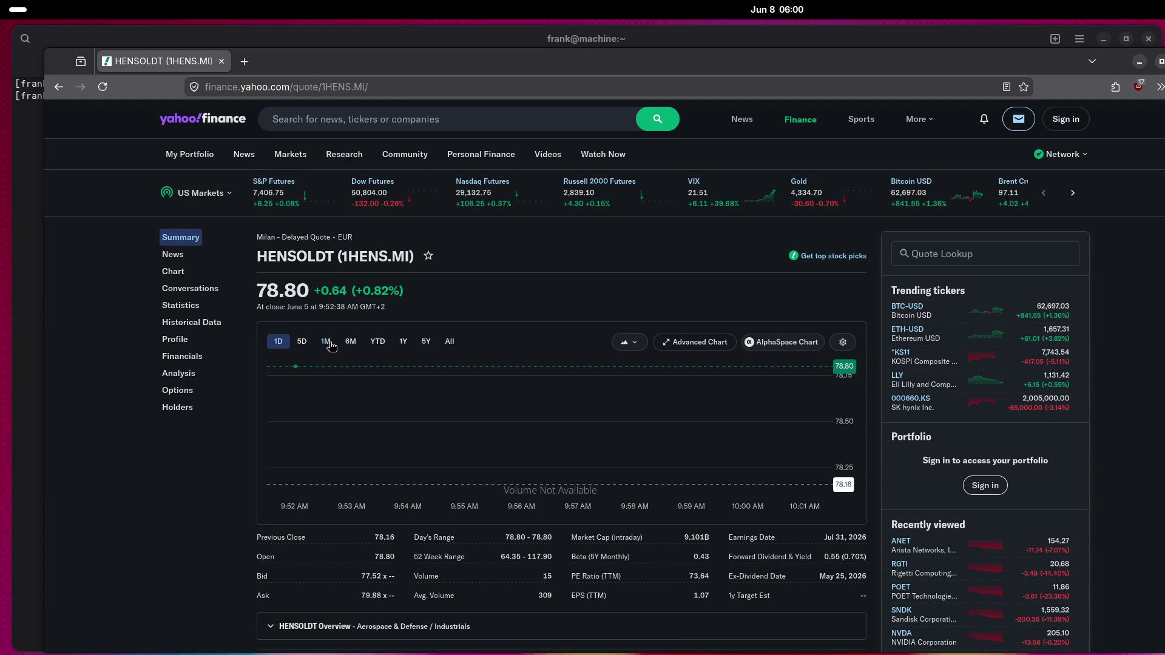
pyautogui.click(403, 342)
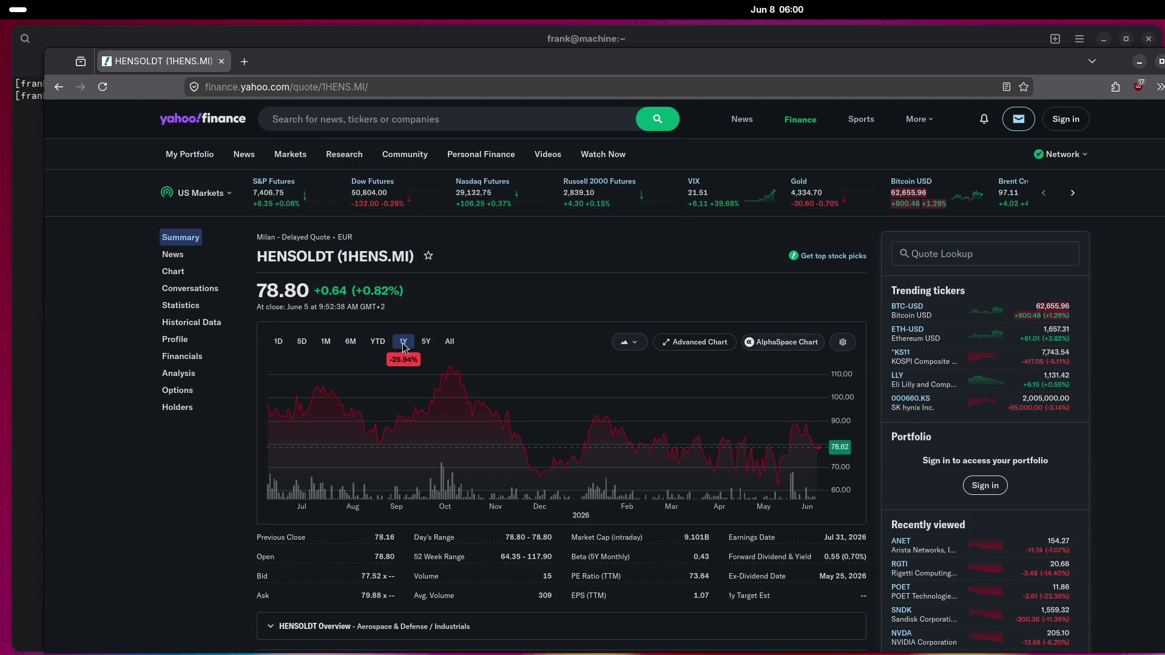
pyautogui.click(425, 344)
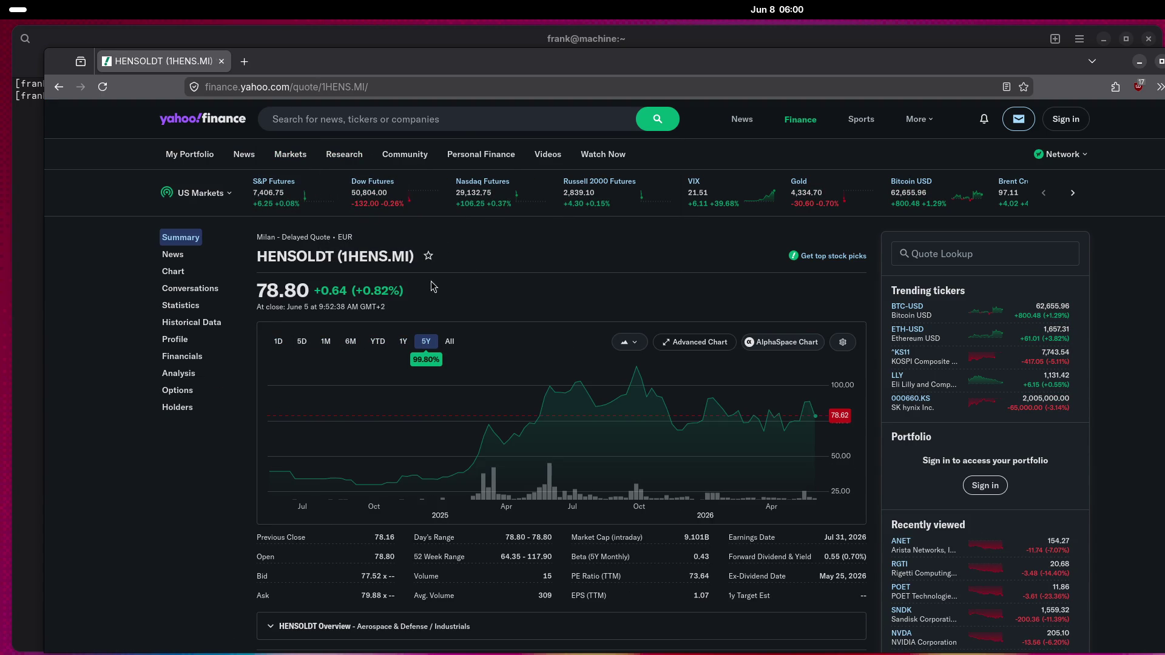
# Search 'Rheinm', open Rheinmetall AG (RHM.DE) and view its 5Y chart
pyautogui.click(457, 121)
pyautogui.write('Rheinm')
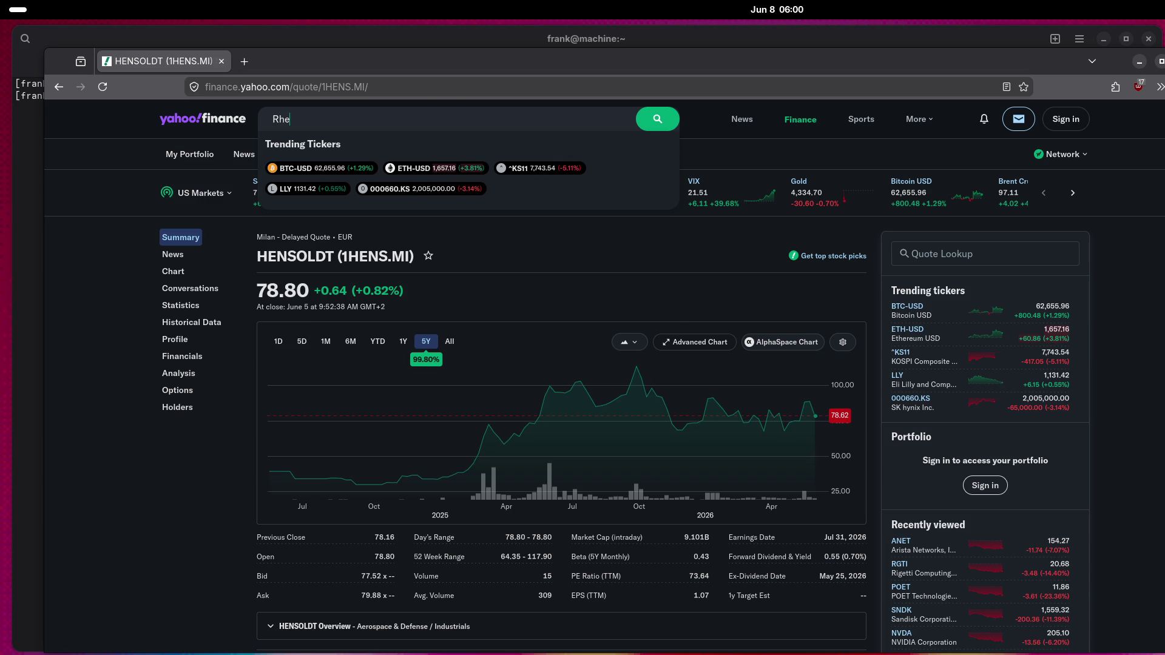
pyautogui.click(395, 167)
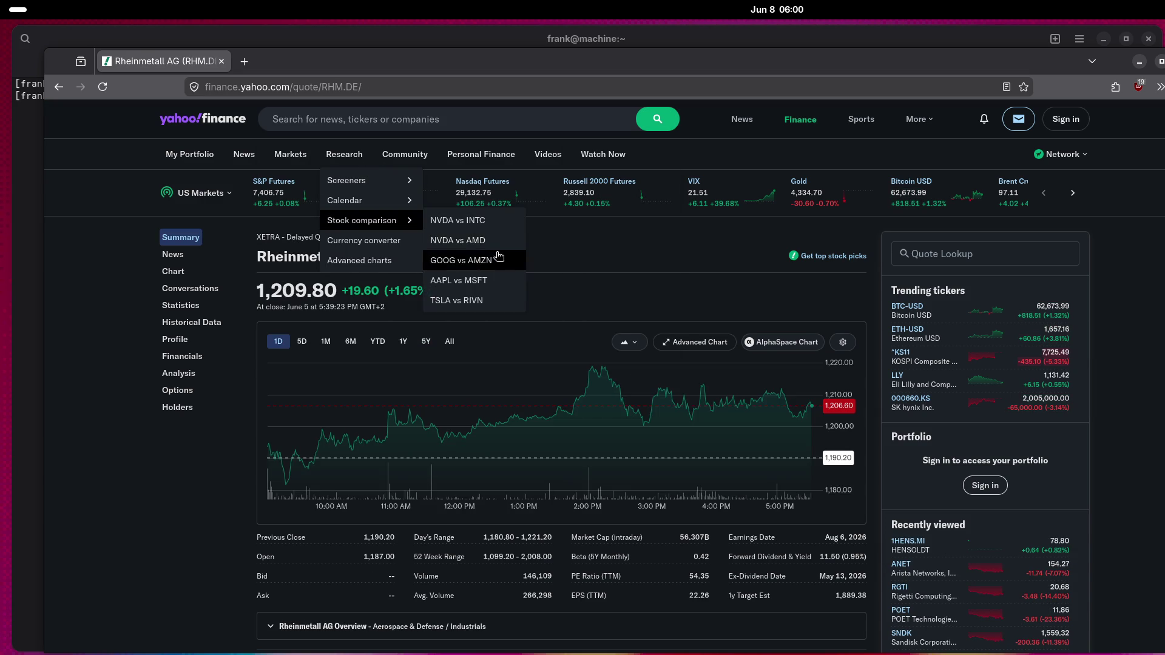
pyautogui.click(426, 342)
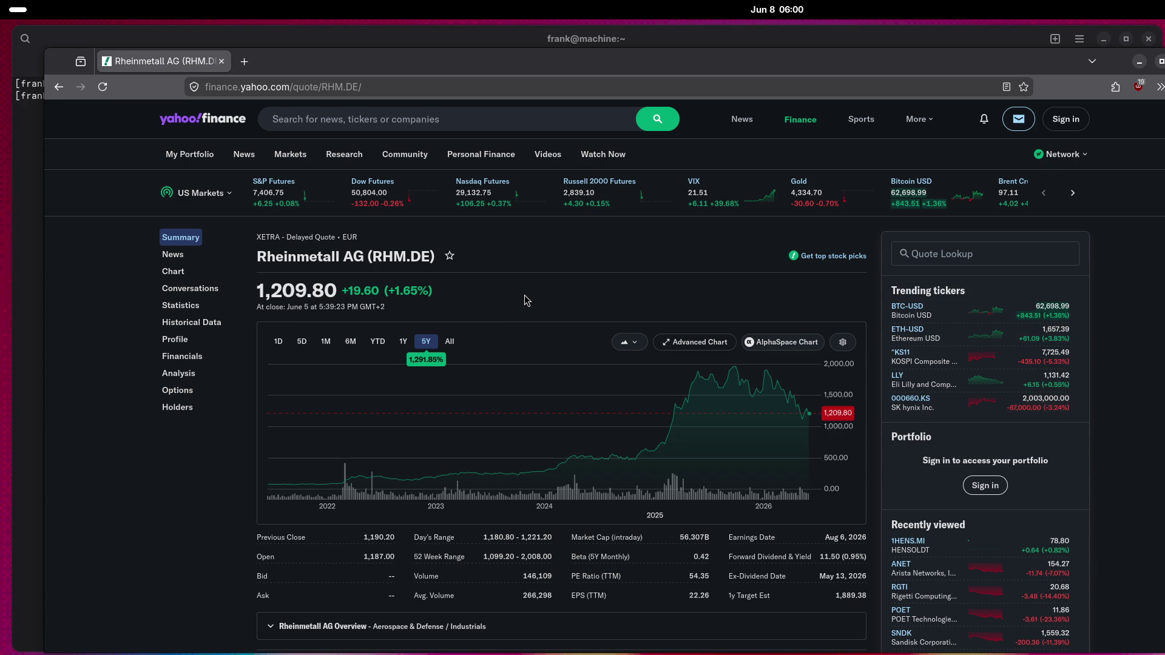
# Search 'Cisco', open Cisco Systems (CSCO), view its 5Y chart, then narrow it to 5D
pyautogui.click(372, 121)
pyautogui.write('Cisco')
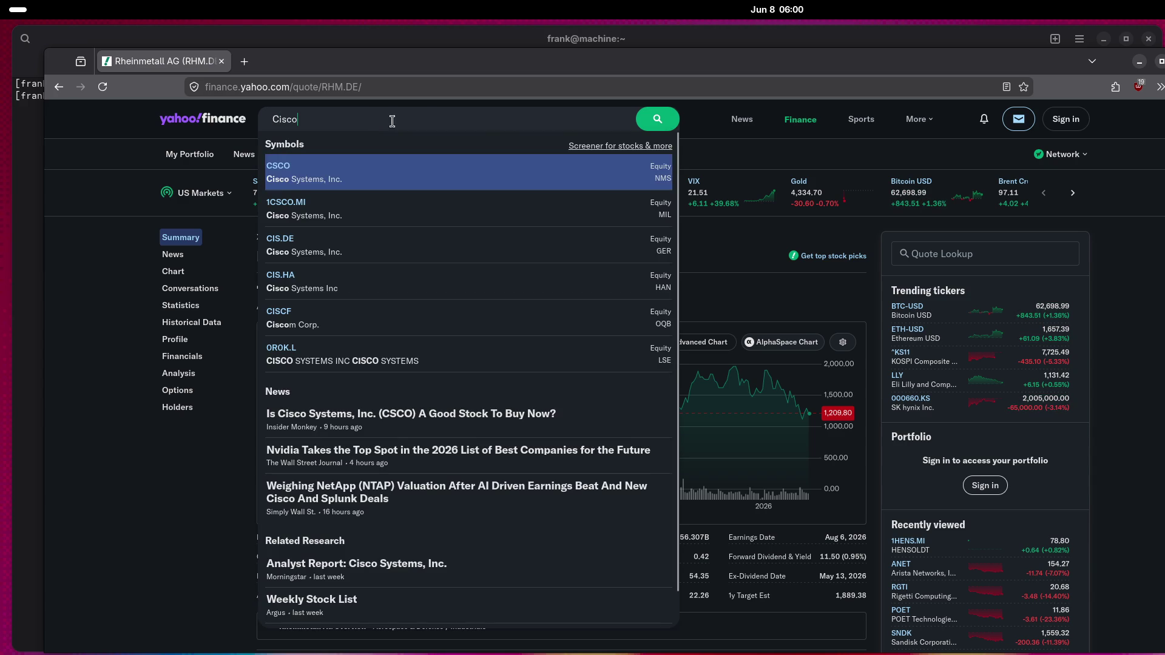
pyautogui.click(338, 165)
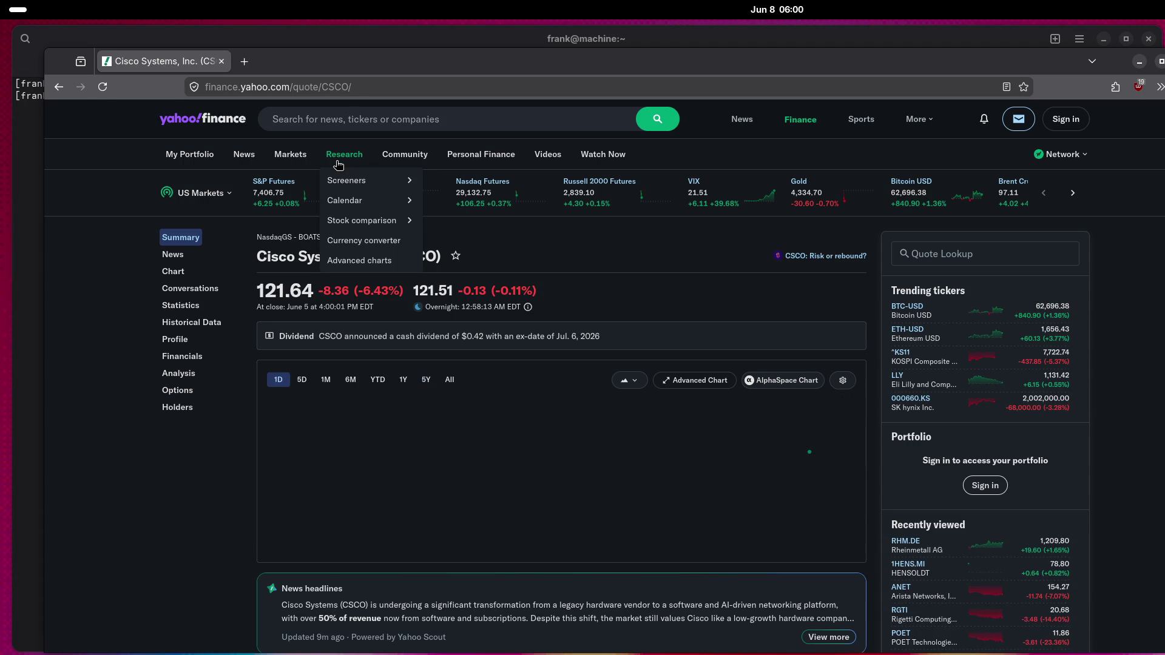
pyautogui.click(426, 412)
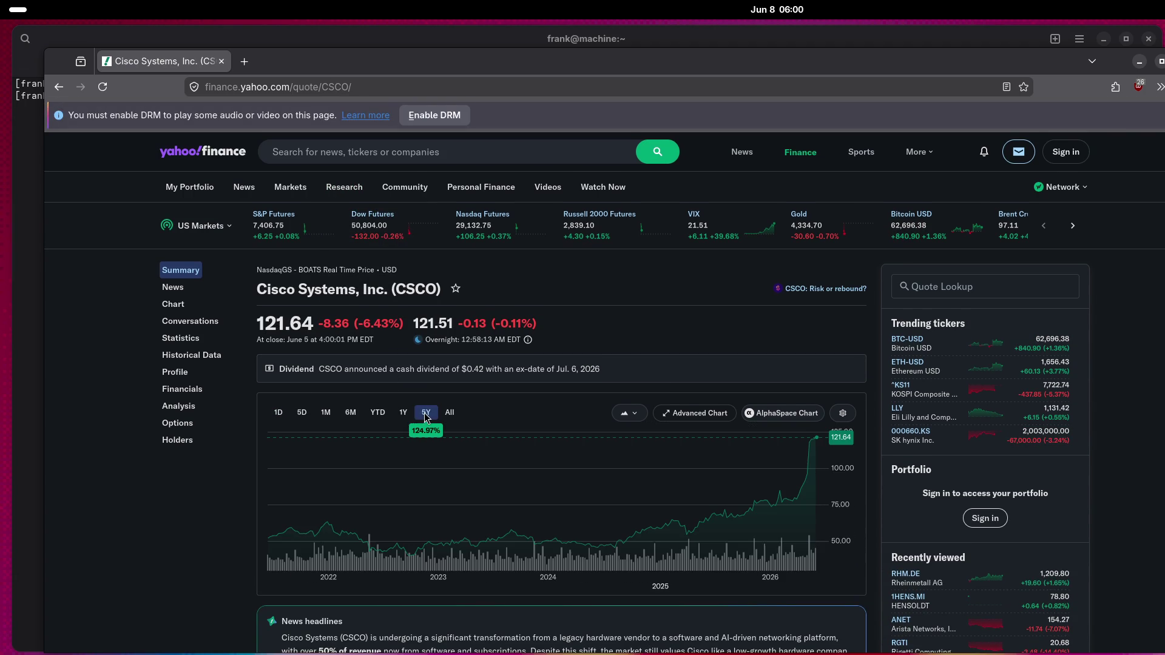
pyautogui.click(304, 415)
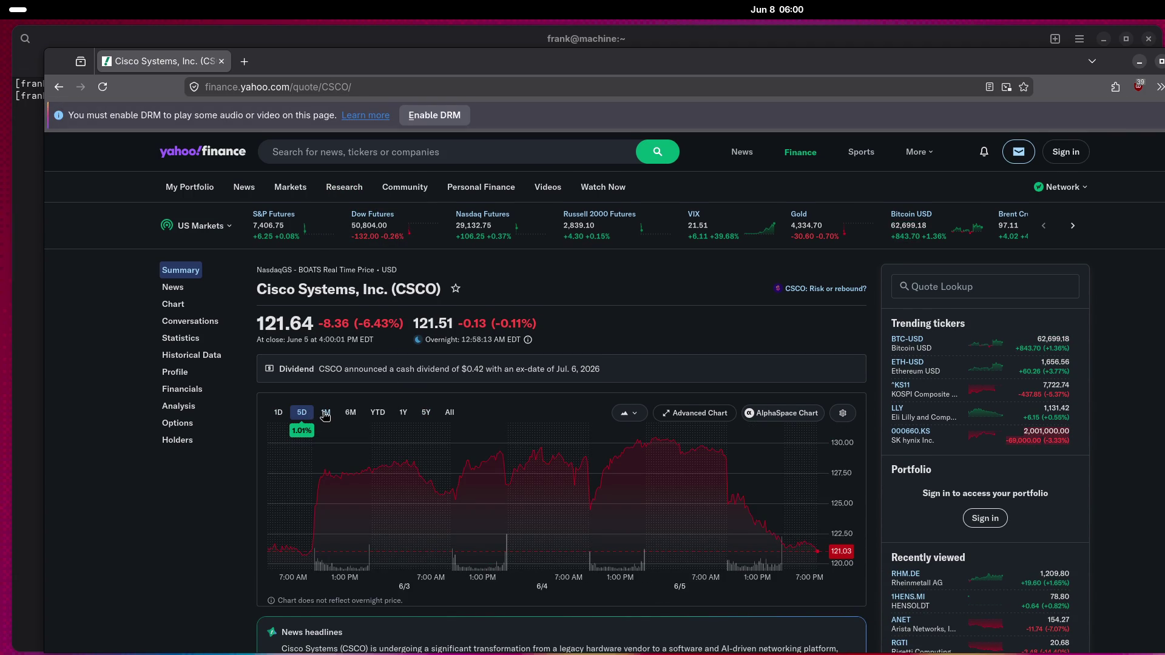
# Compare Cisco's 1M and 6M charts, return to 5D, then open the VIX quote page
pyautogui.click(326, 416)
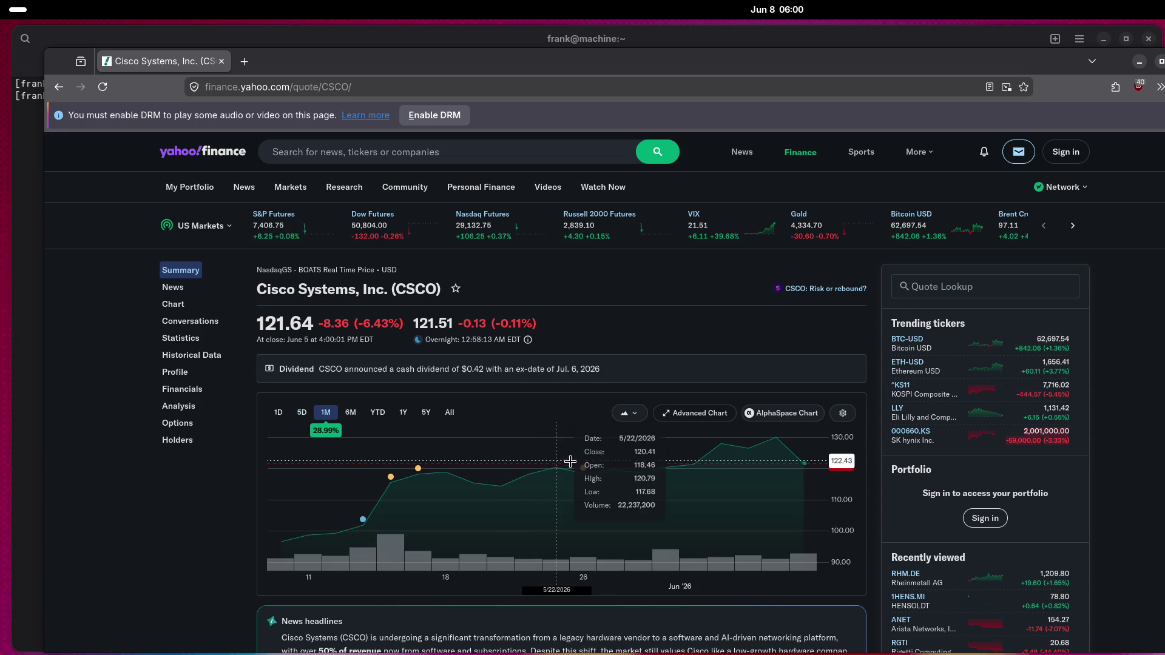
pyautogui.moveTo(585, 472)
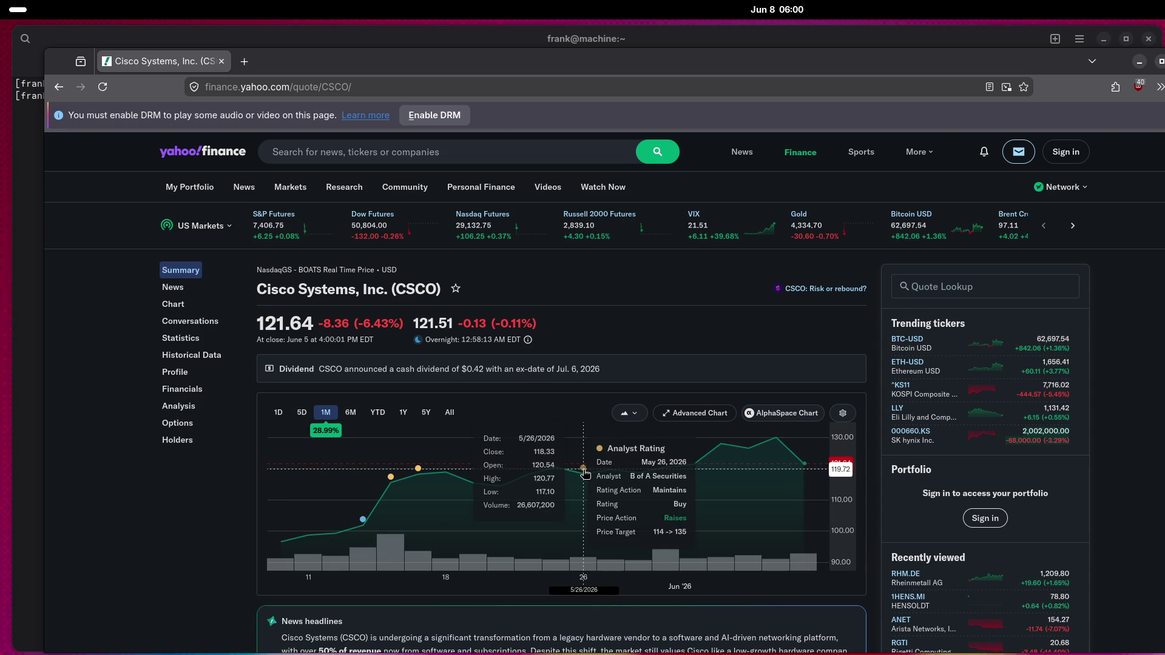
pyautogui.click(352, 414)
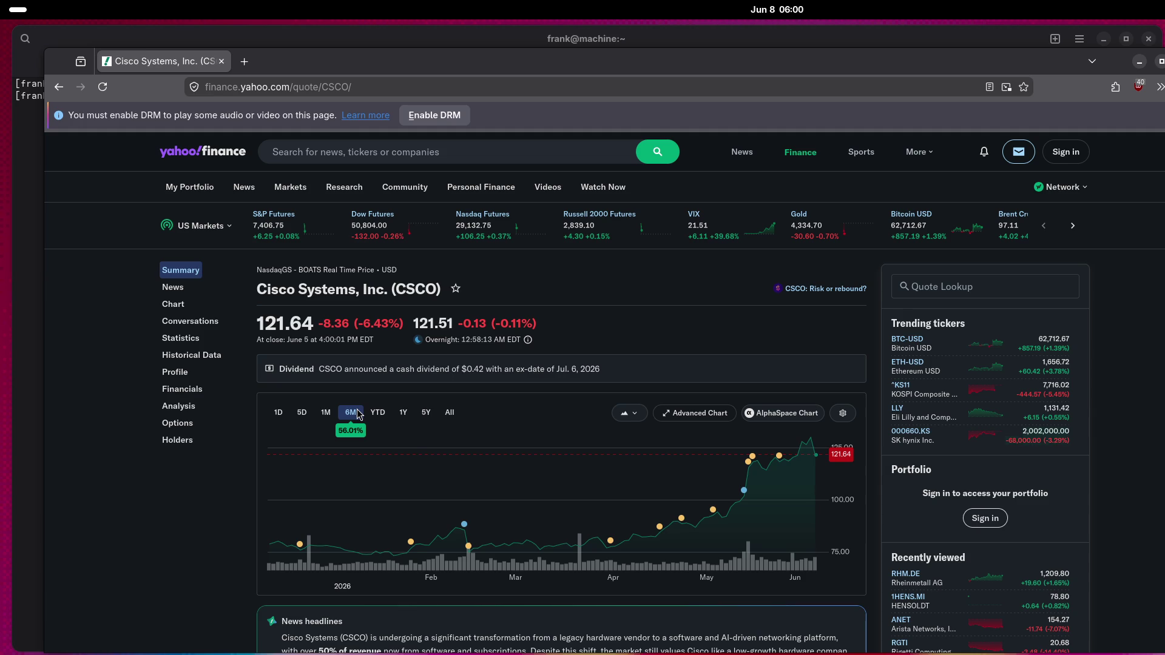
pyautogui.click(324, 414)
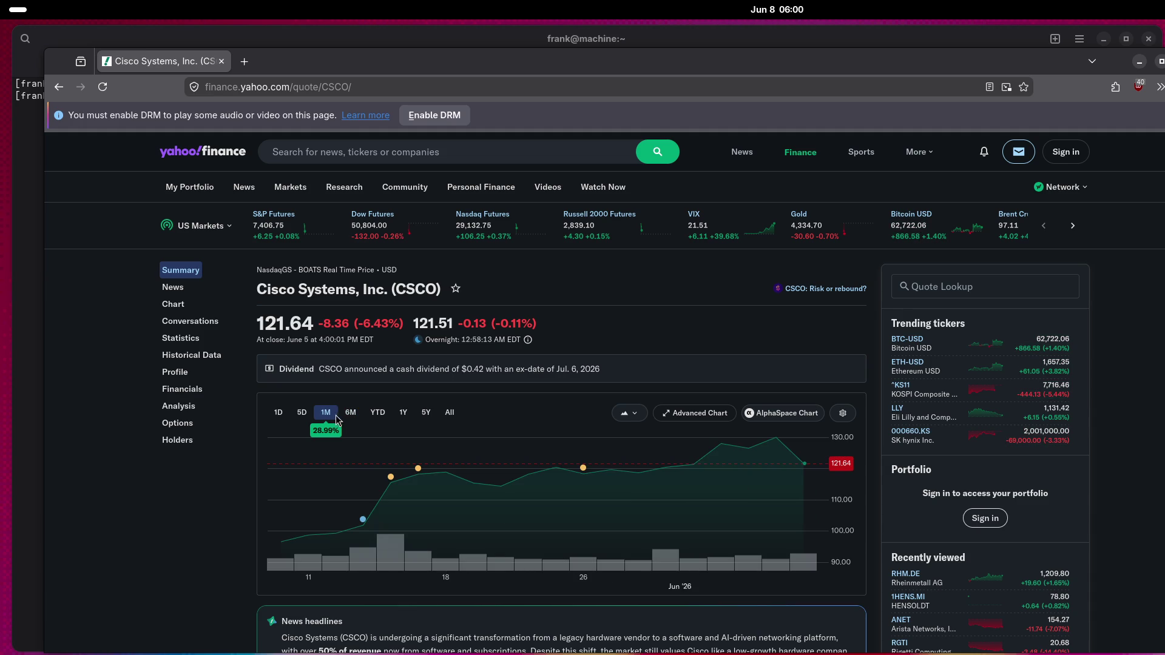
pyautogui.click(301, 414)
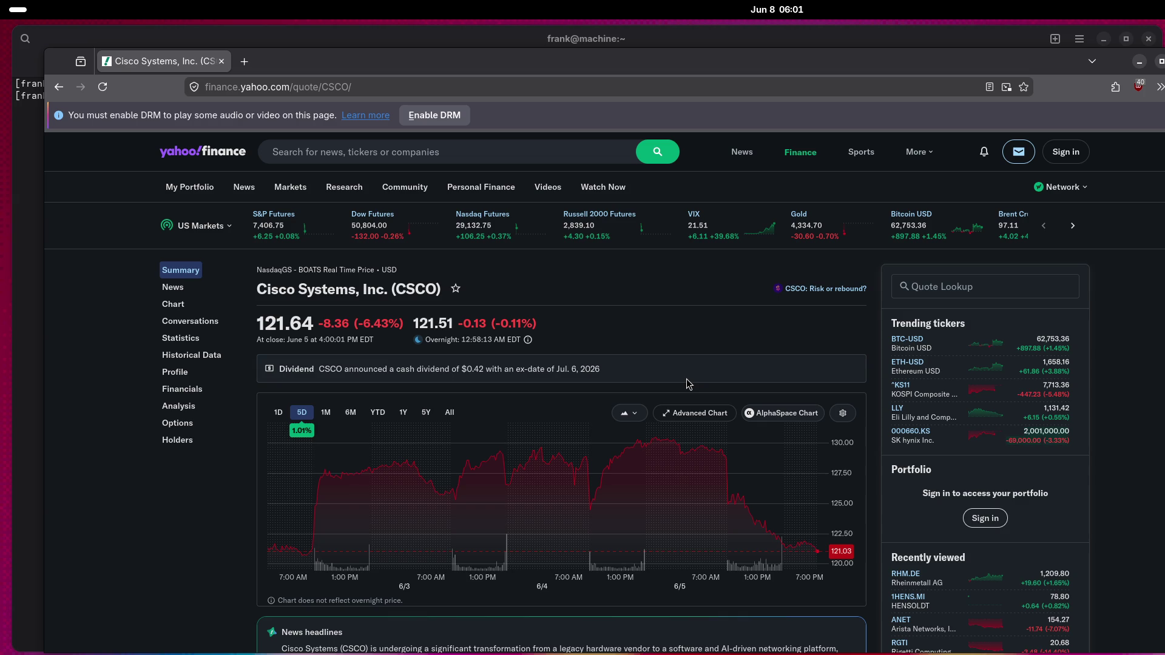
pyautogui.click(695, 217)
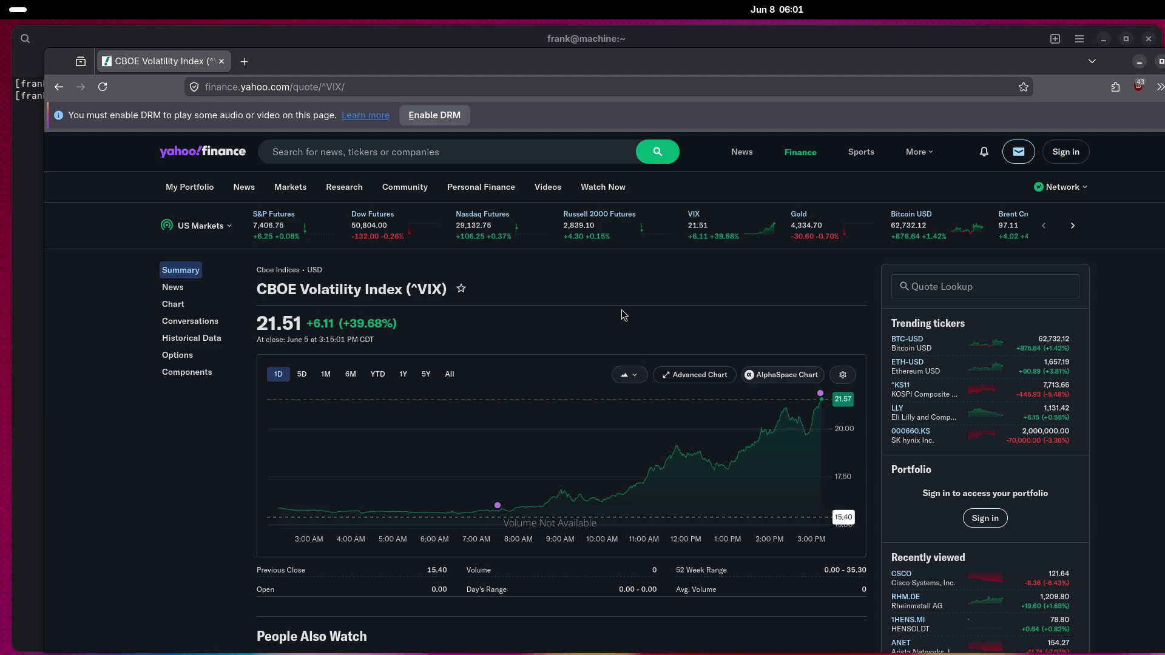
# Switch the VIX chart to the YTD range, showing a 43.88% gain
pyautogui.moveTo(824, 395)
pyautogui.click(337, 383)
pyautogui.click(377, 380)
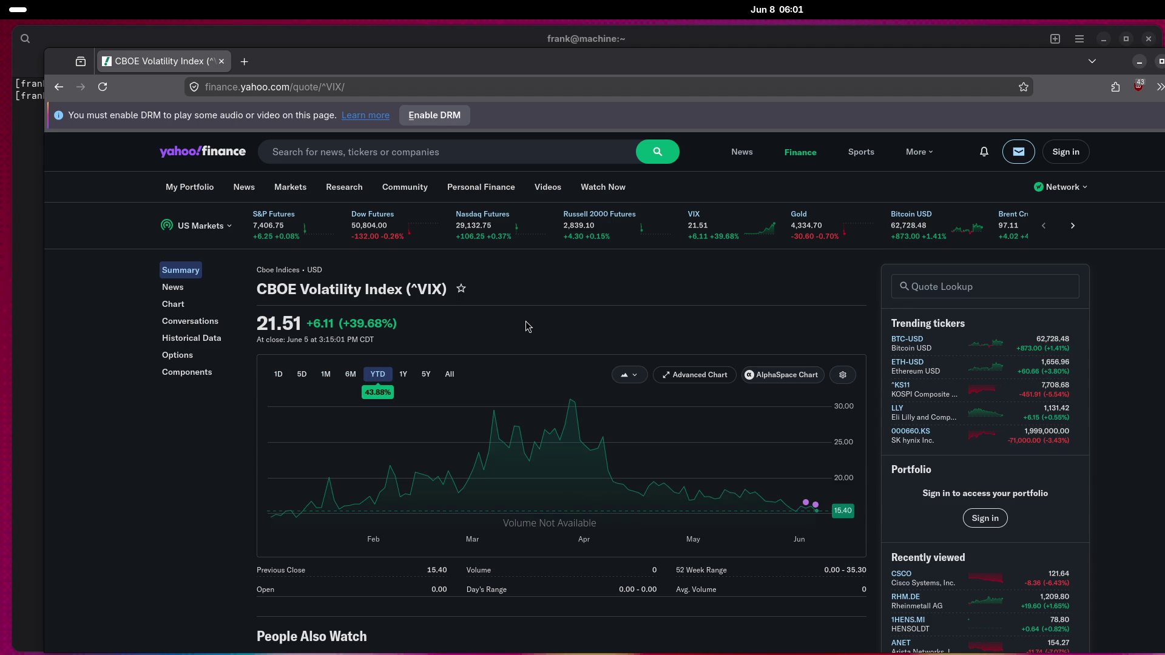
# Try Europe and Asia Markets in the region dropdown, settling on Europe Markets (FTSE 100, CAC 40, DAX P)
pyautogui.click(205, 227)
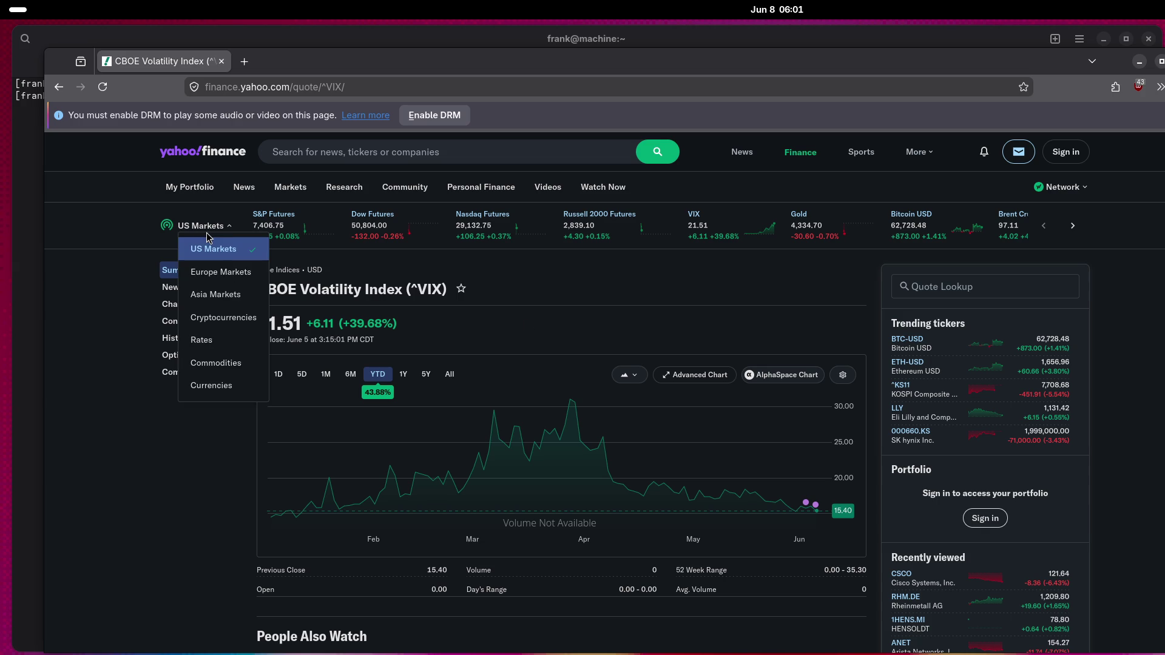
pyautogui.click(214, 271)
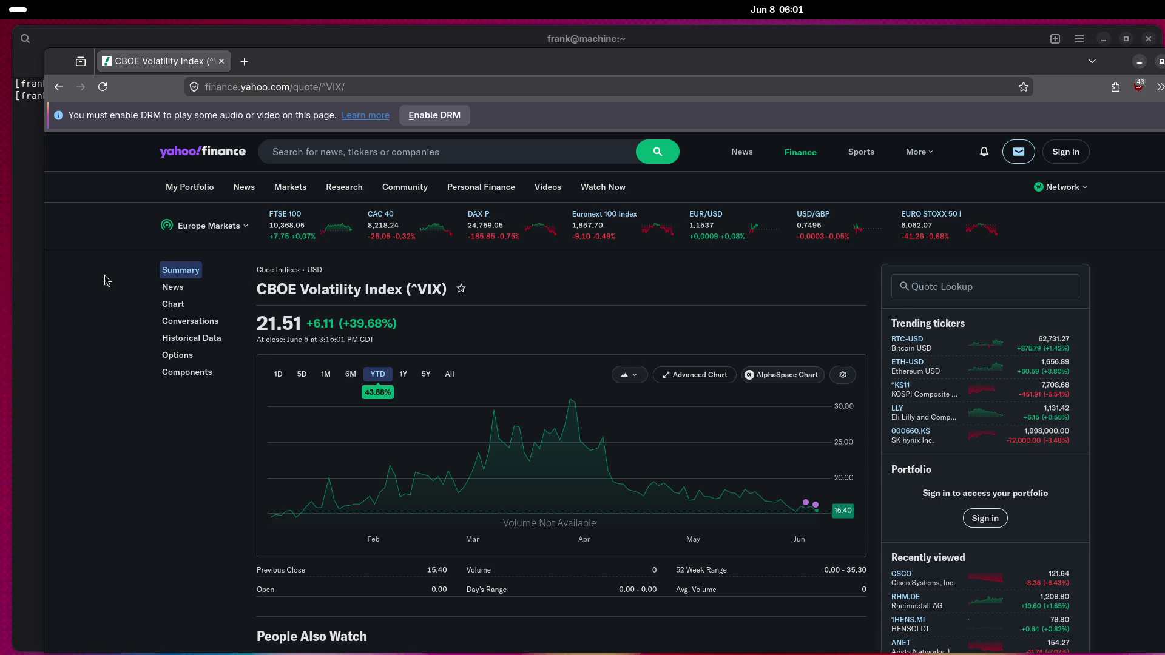
pyautogui.click(200, 224)
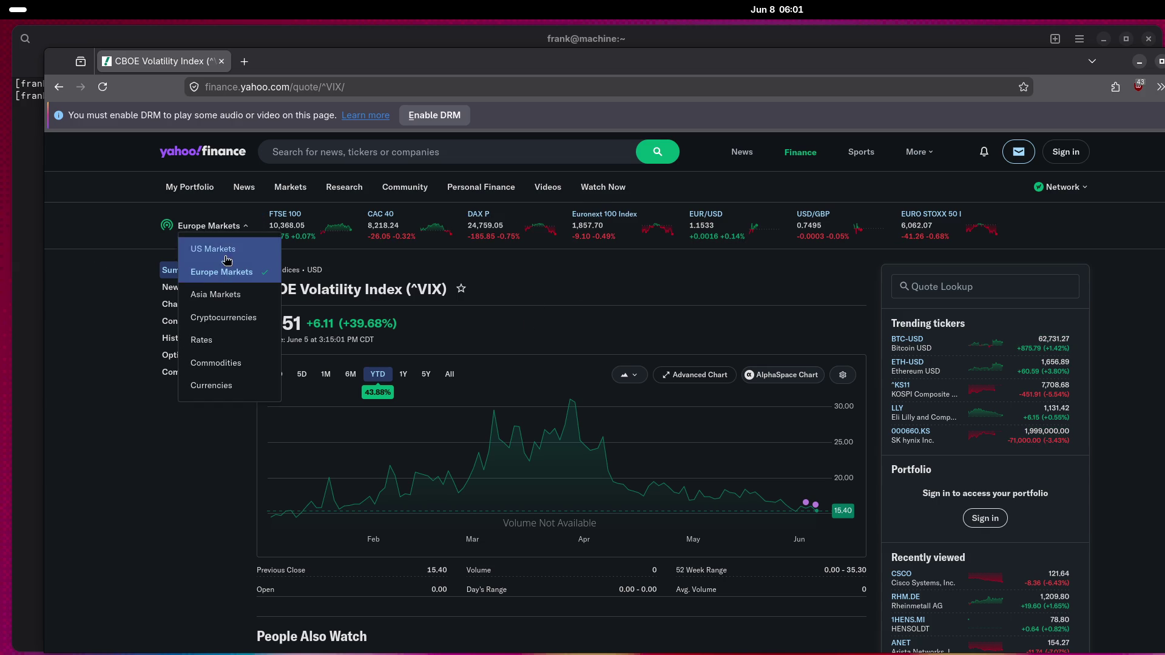
pyautogui.click(233, 295)
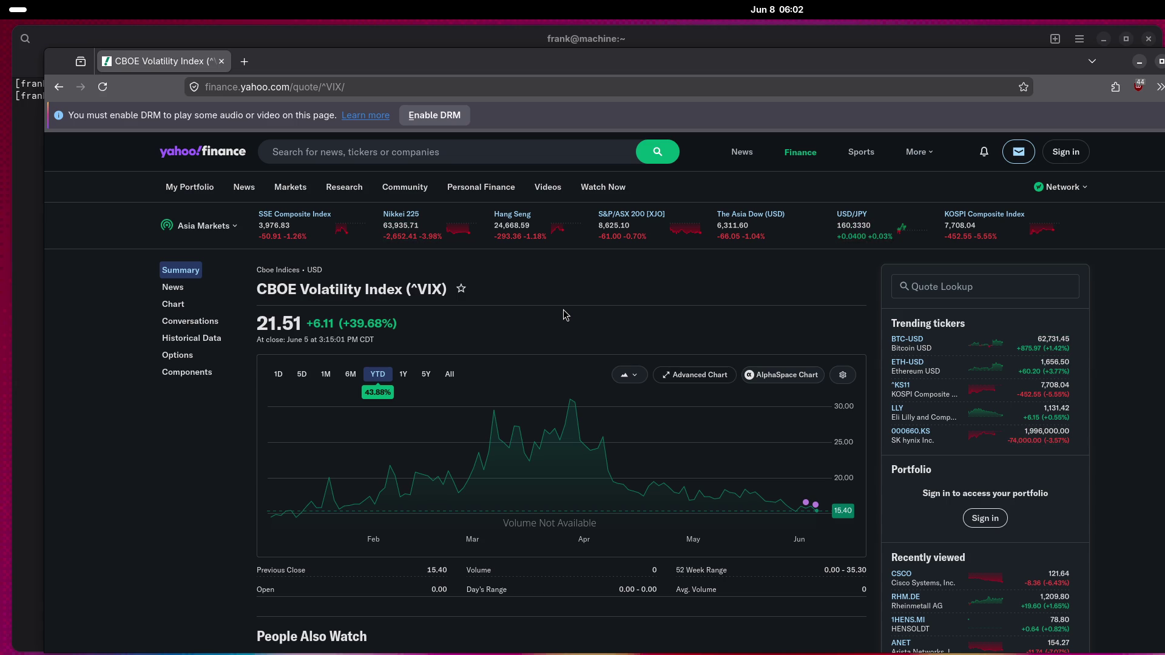
pyautogui.click(201, 225)
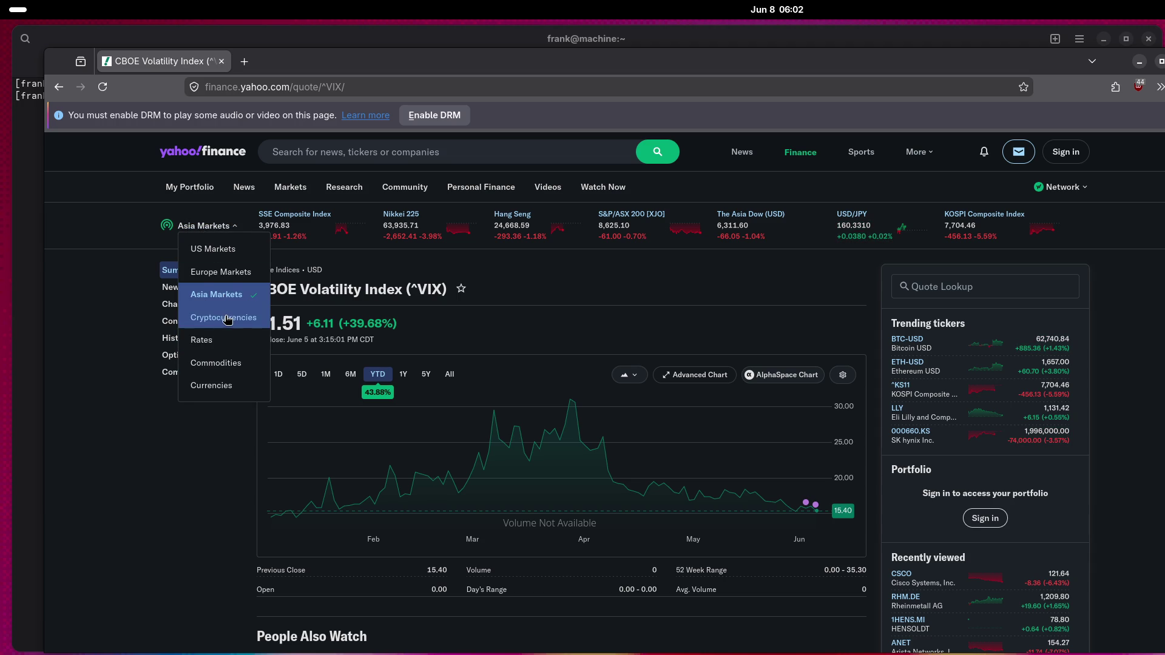
pyautogui.click(224, 272)
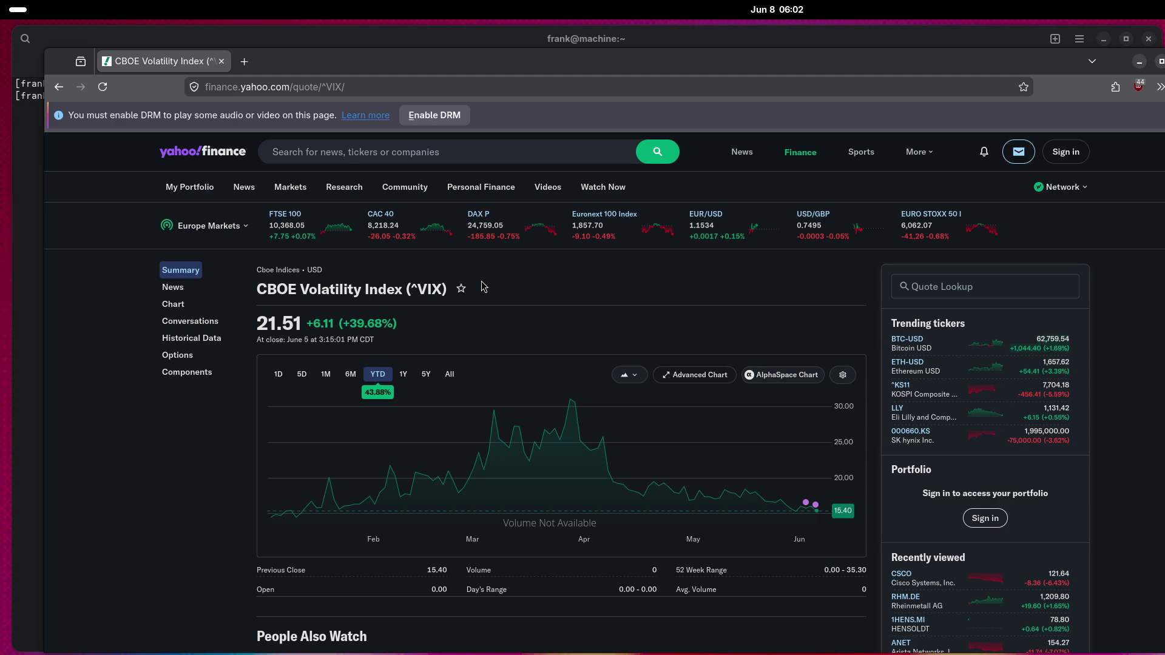
# Open DAX P (^GDAXI), view its 6M chart, and open its Top 30 Components list
pyautogui.click(480, 218)
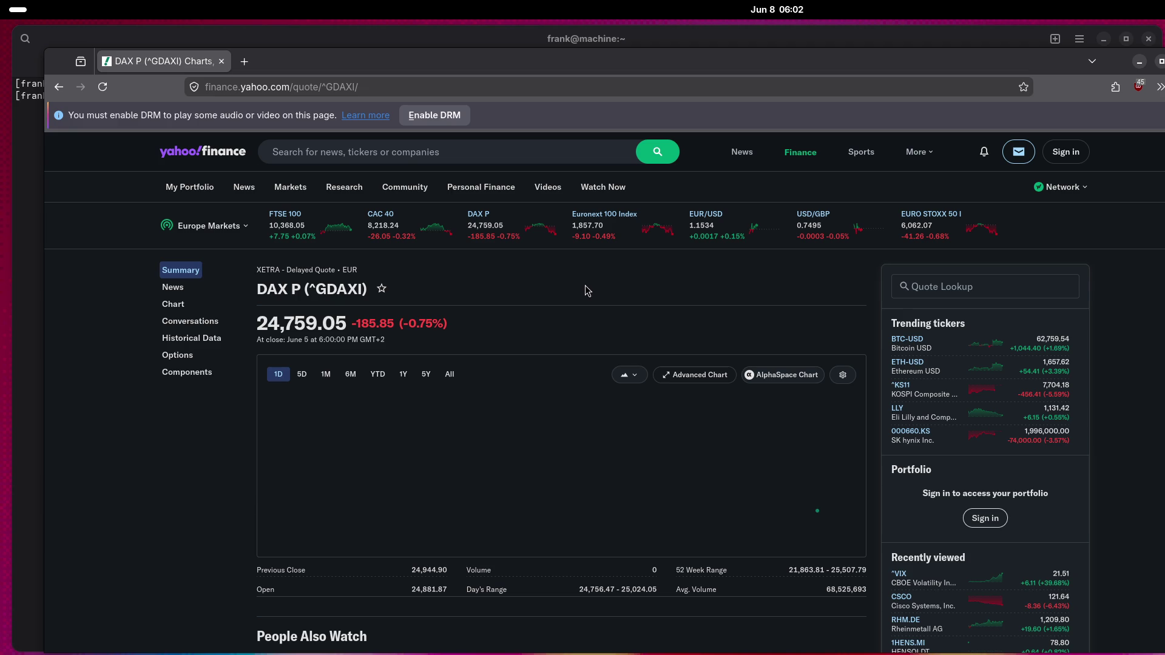
pyautogui.scroll(-1, 646, 262)
pyautogui.scroll(-5, 646, 262)
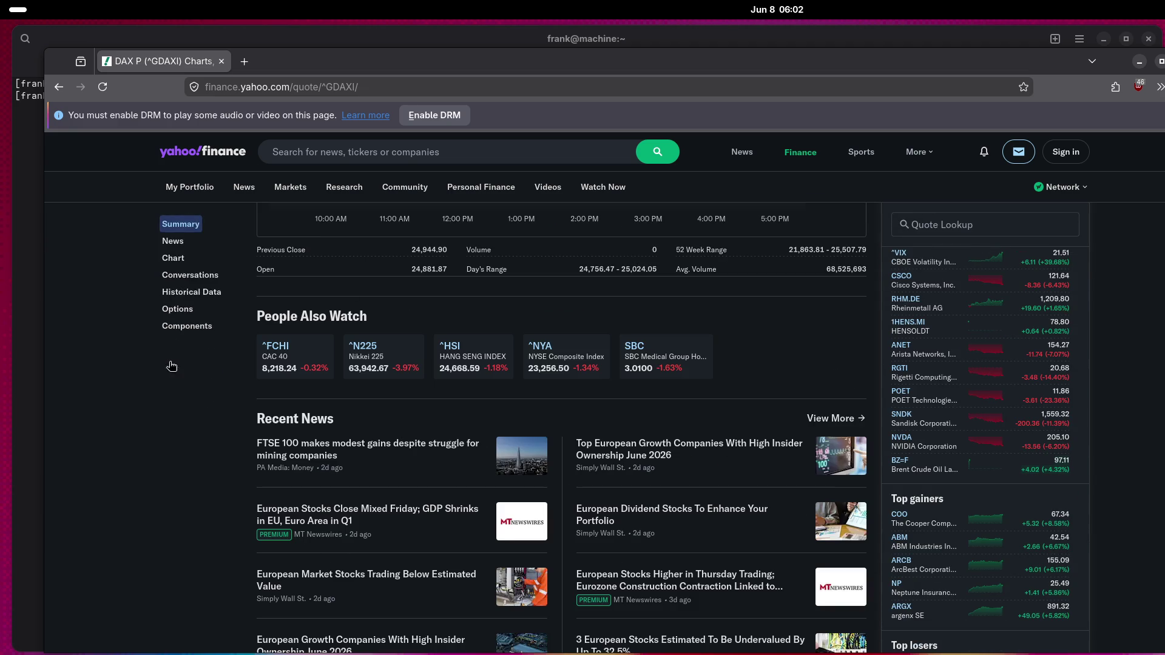
pyautogui.scroll(-4, 68, 330)
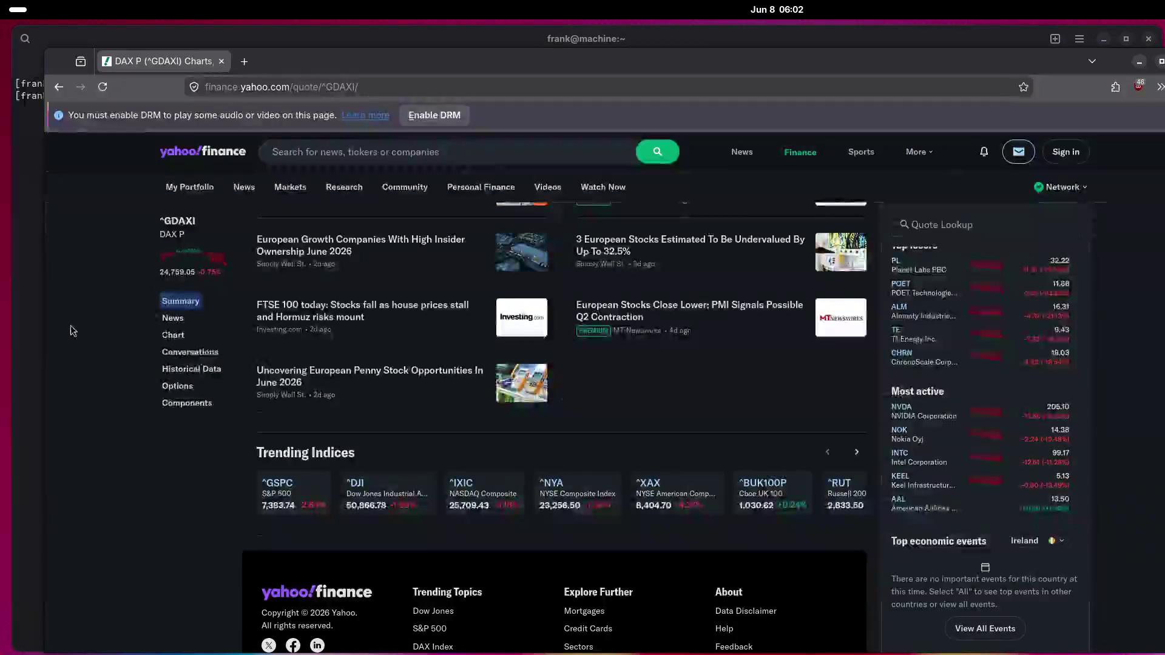
pyautogui.scroll(-2, 71, 326)
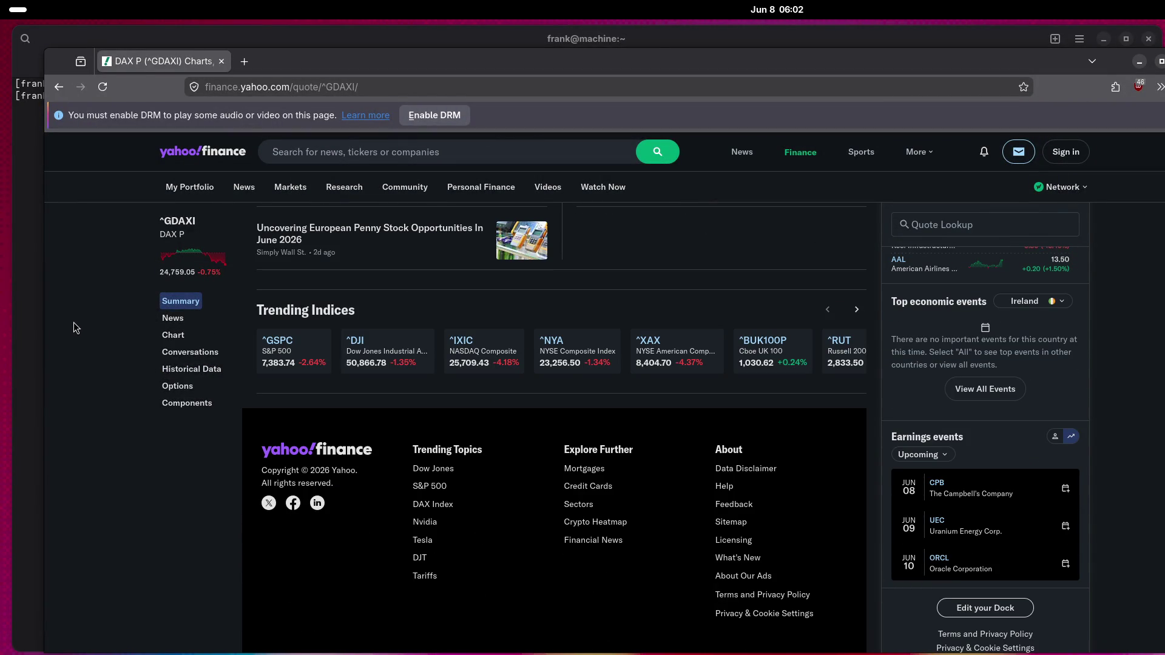
pyautogui.scroll(10, 74, 328)
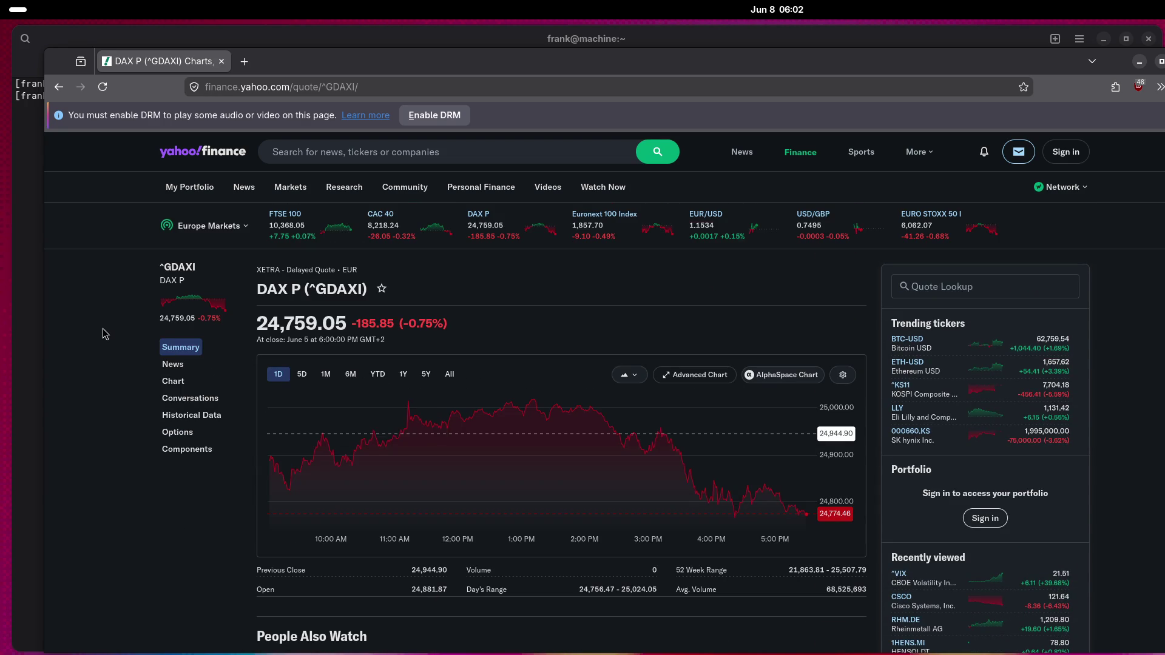
pyautogui.click(349, 377)
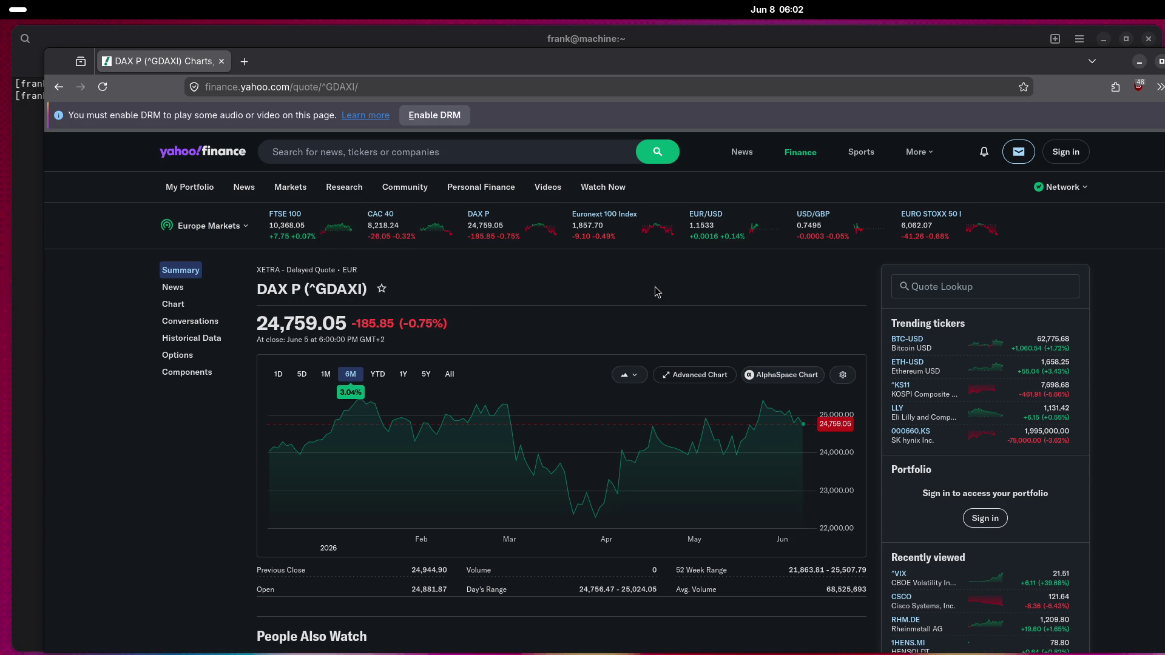
pyautogui.click(182, 372)
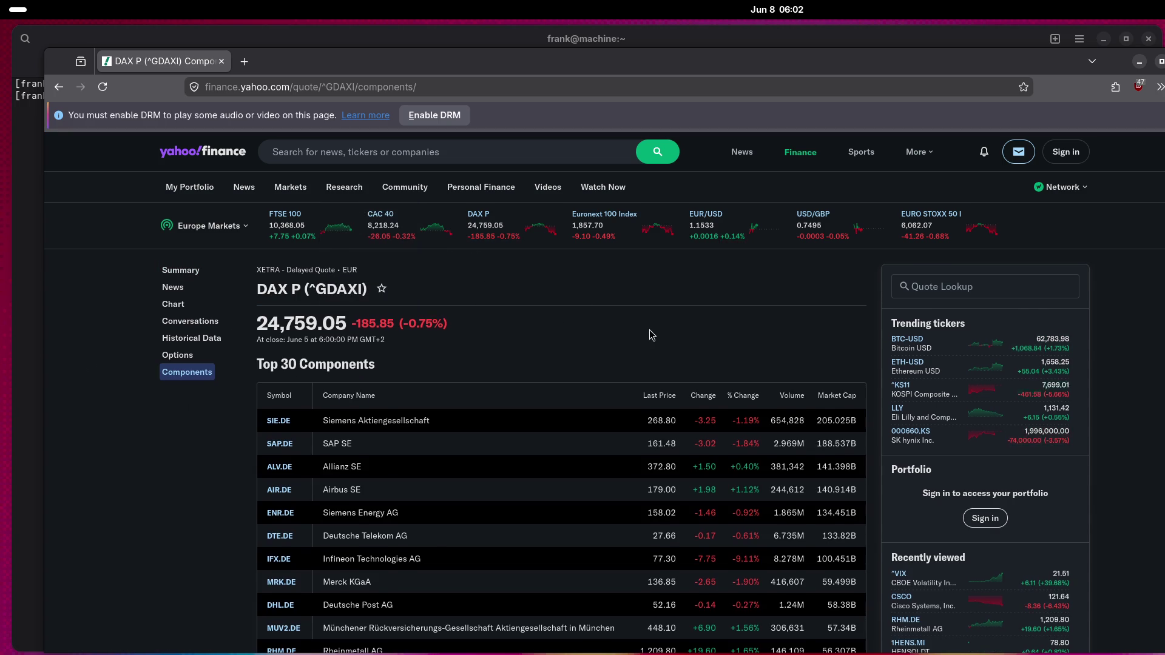
# Sort the DAX components by % Change, biggest losers first, and open Infineon (IFX.DE) in a background tab
pyautogui.scroll(-2, 648, 326)
pyautogui.scroll(2, 596, 322)
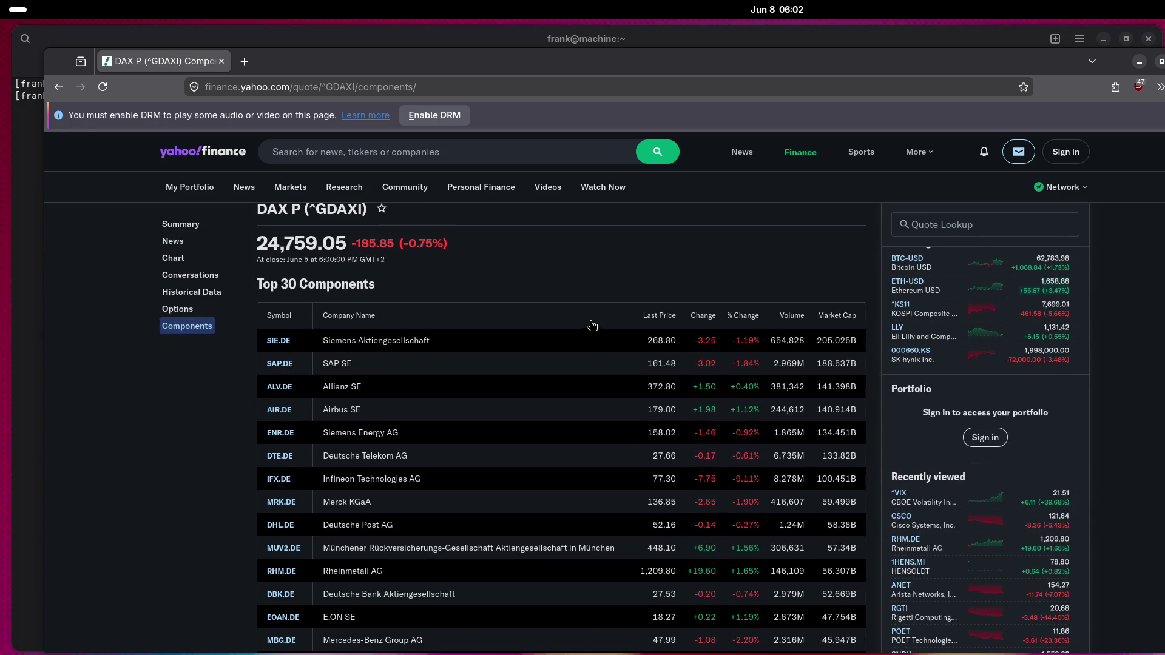
pyautogui.click(744, 319)
pyautogui.click(744, 319)
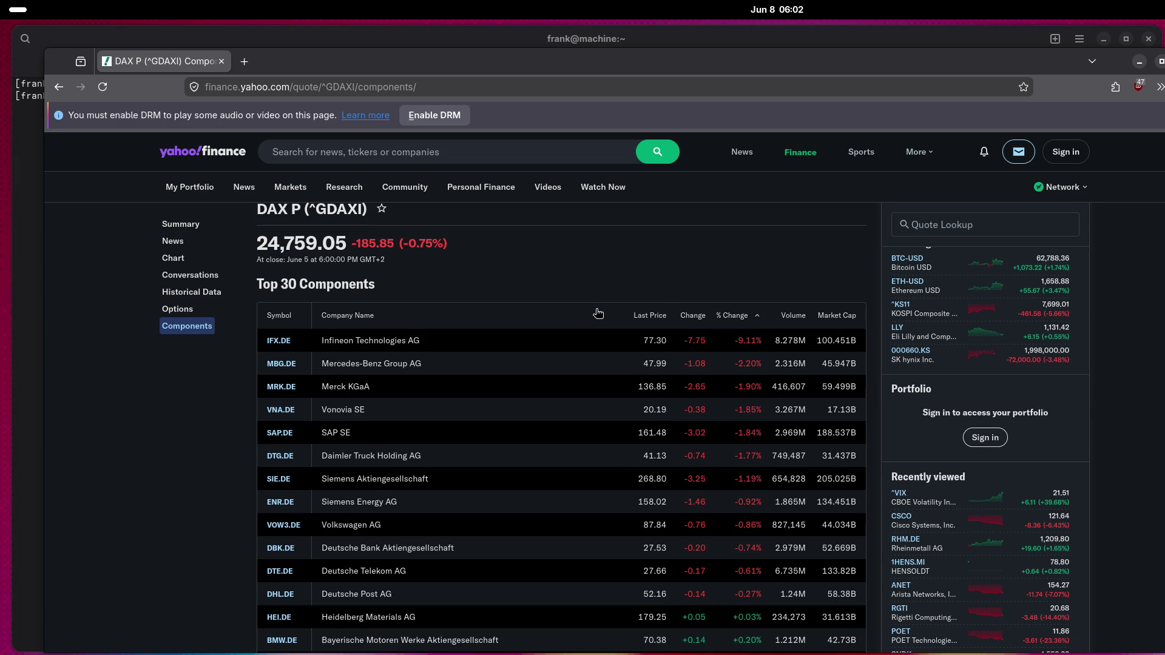
pyautogui.scroll(-2, 597, 313)
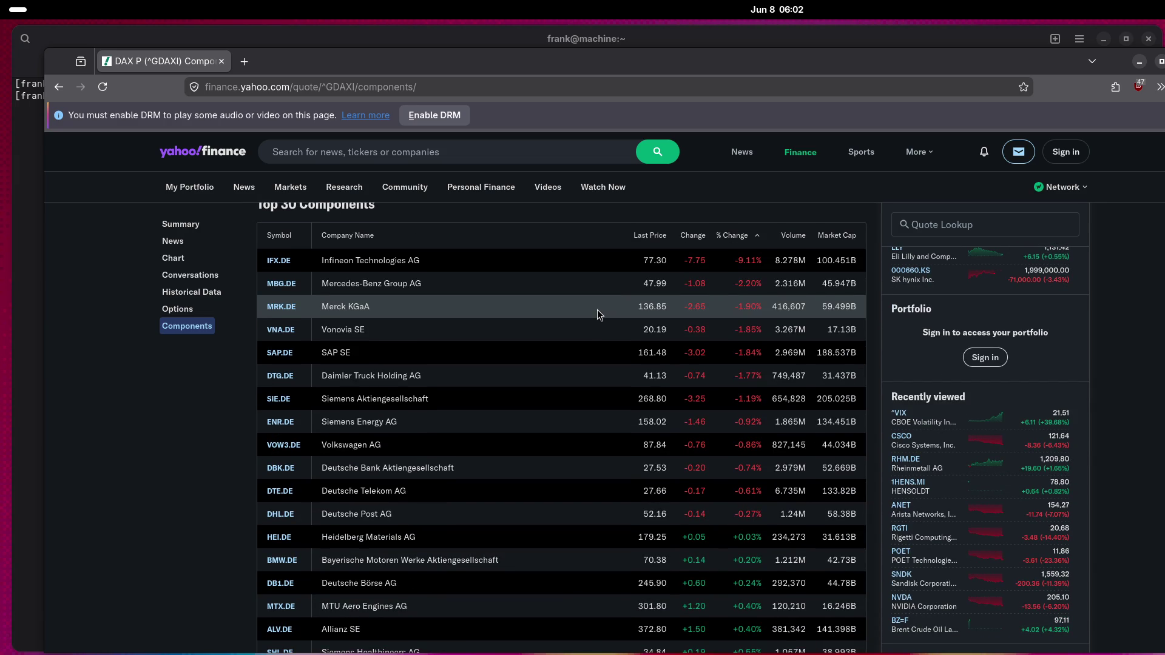
pyautogui.middleClick(279, 260)
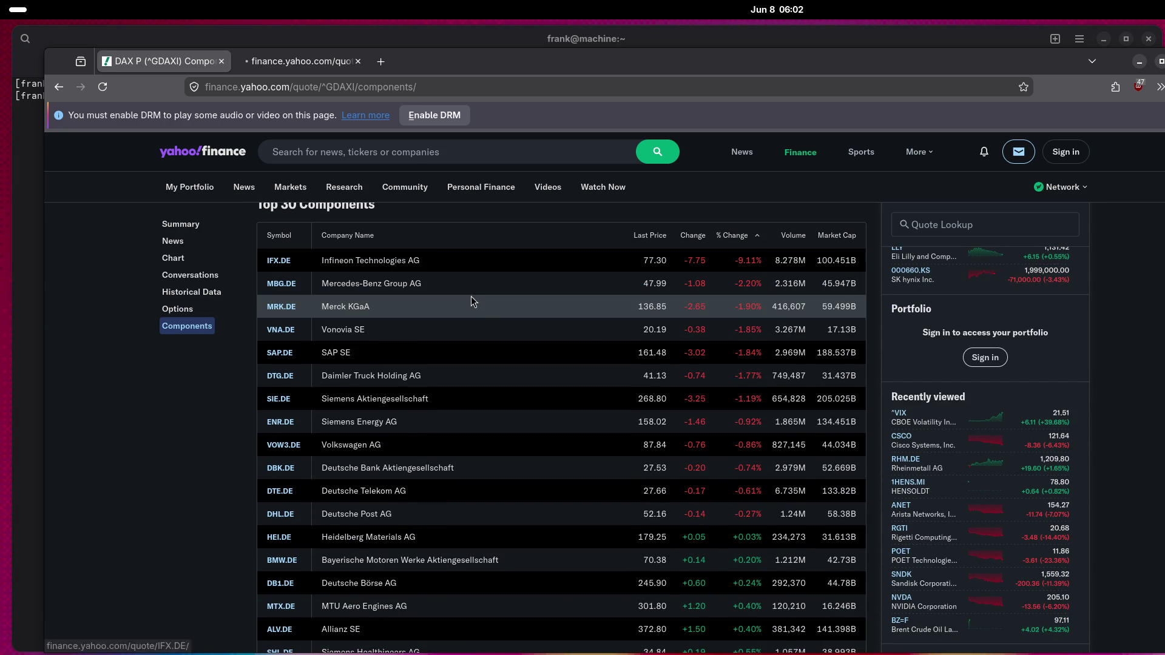
# Scroll through the sorted components table, clearing an accidental text selection
pyautogui.scroll(-2, 613, 355)
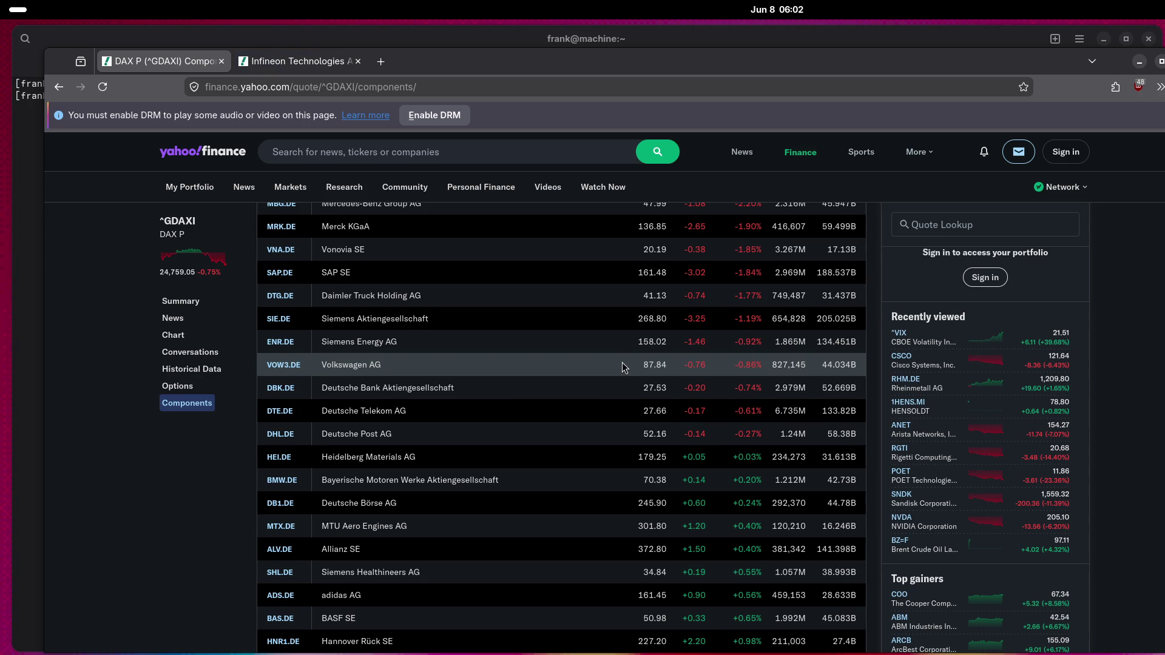
pyautogui.scroll(-2, 622, 363)
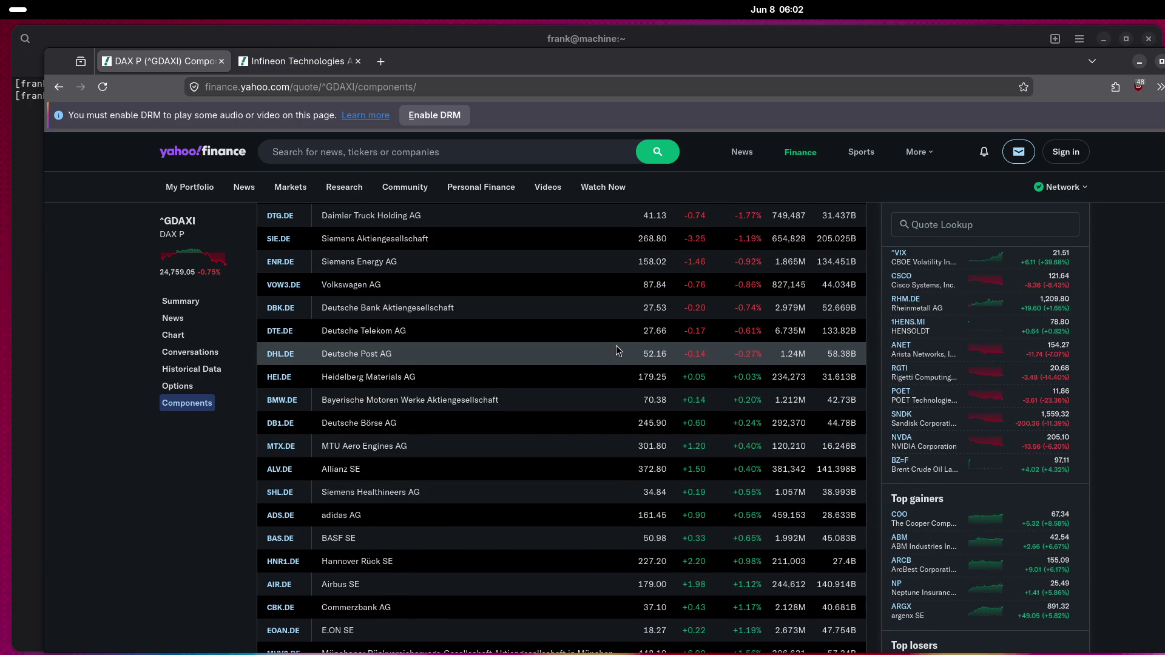
pyautogui.scroll(-2, 617, 350)
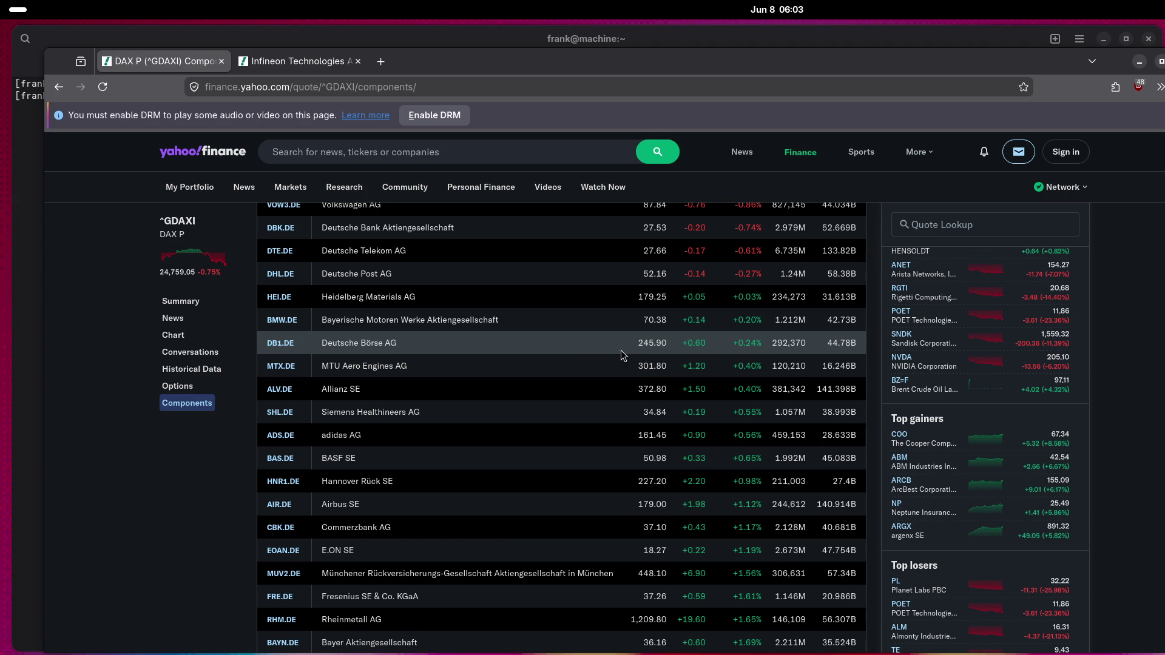
pyautogui.moveTo(270, 325)
pyautogui.mouseDown()
pyautogui.moveTo(293, 329)
pyautogui.moveTo(267, 320)
pyautogui.mouseUp()
pyautogui.scroll(-2, 498, 320)
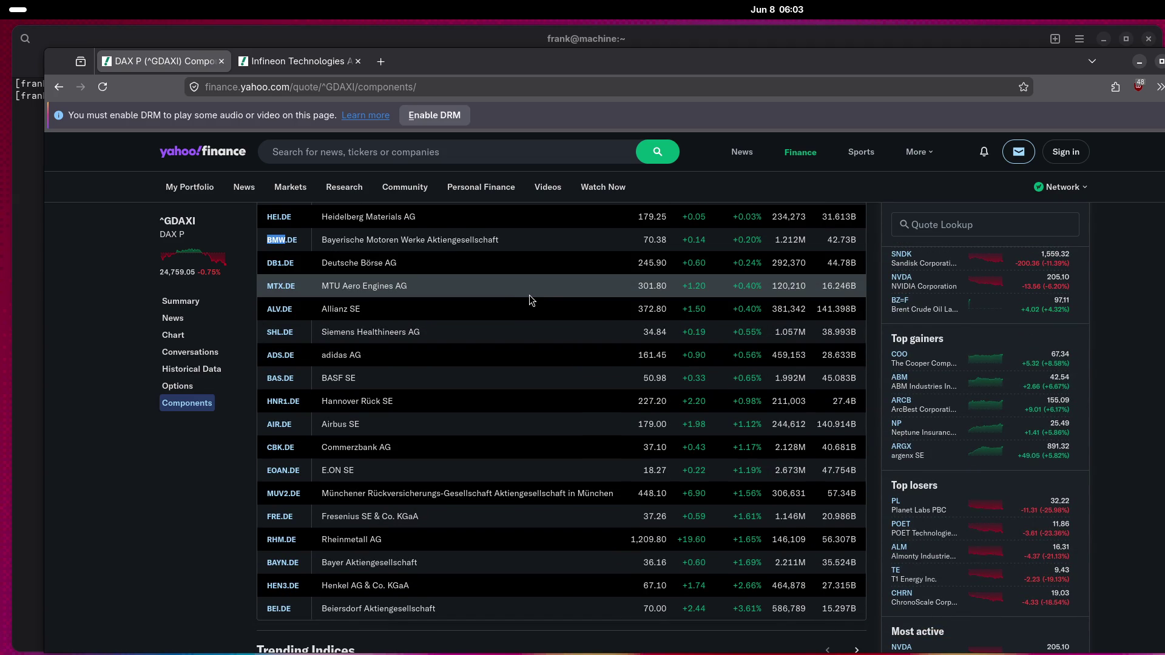
pyautogui.click(530, 296)
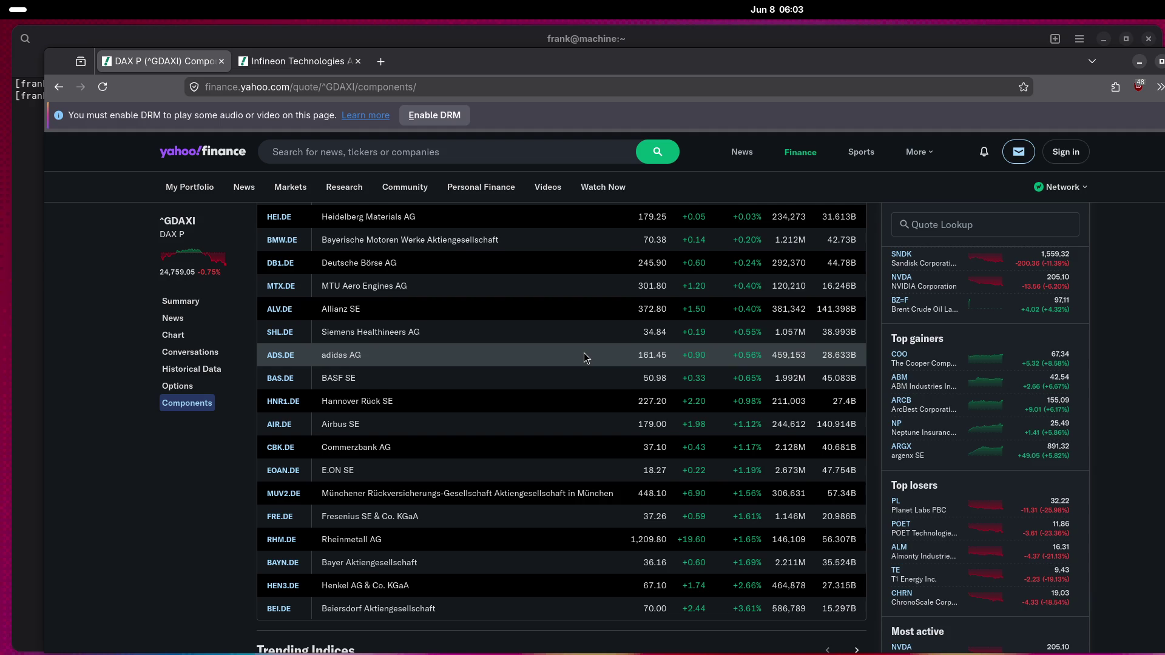
pyautogui.scroll(4, 584, 351)
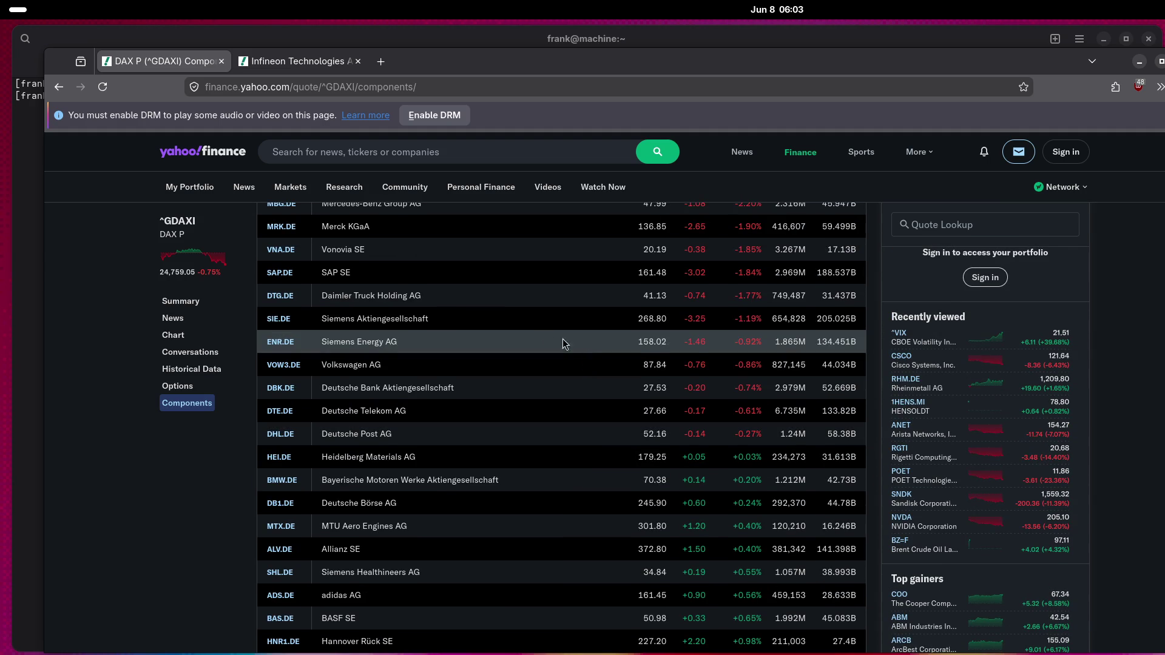
# Highlight the Siemens names (Siemens Energy AG, Siemens AG, Siemens Healthineers) and scan the remaining components
pyautogui.moveTo(398, 343); pyautogui.dragTo(352, 338)
pyautogui.doubleClick(342, 341)
pyautogui.doubleClick(339, 321)
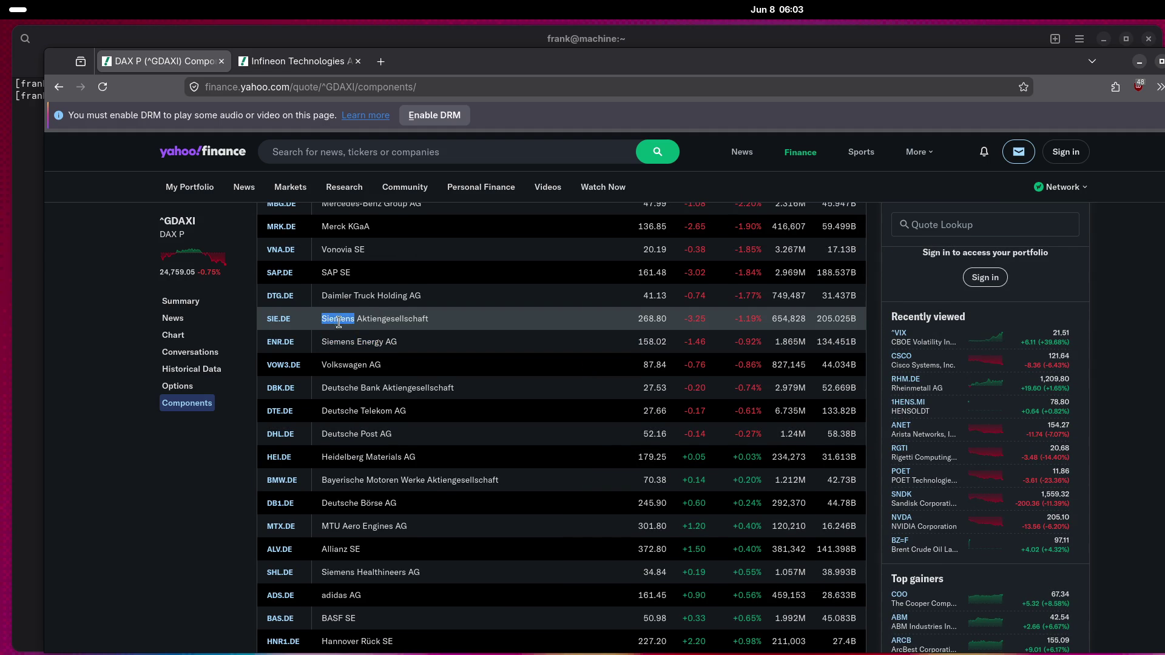
pyautogui.scroll(-1, 339, 323)
pyautogui.doubleClick(337, 492)
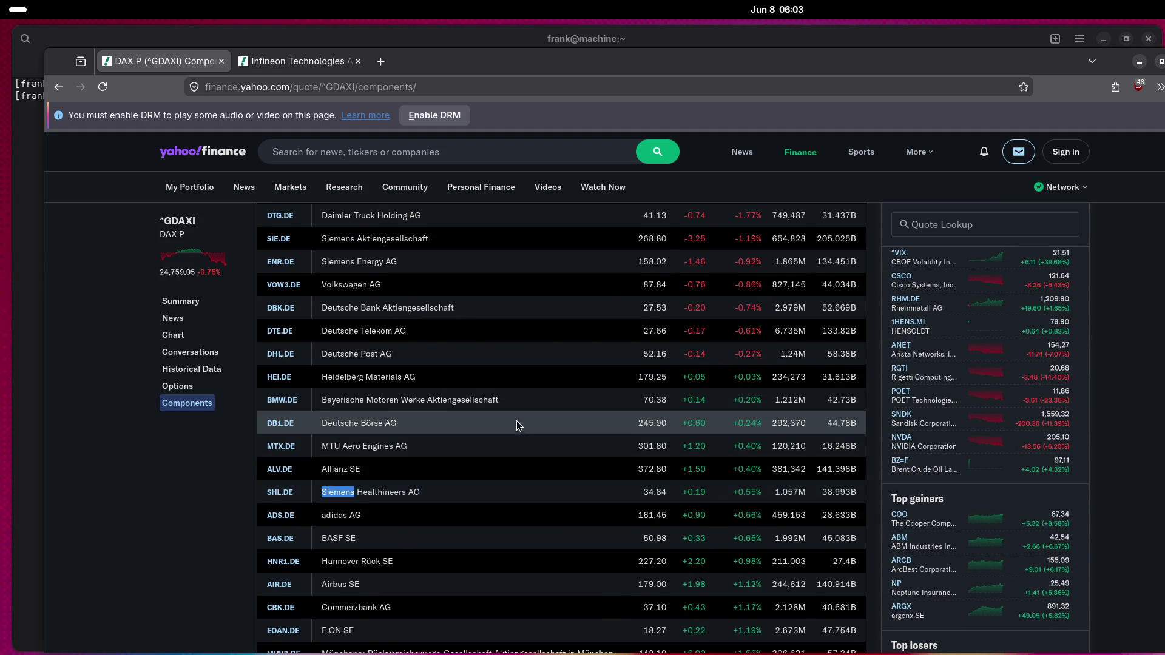
pyautogui.scroll(-2, 516, 421)
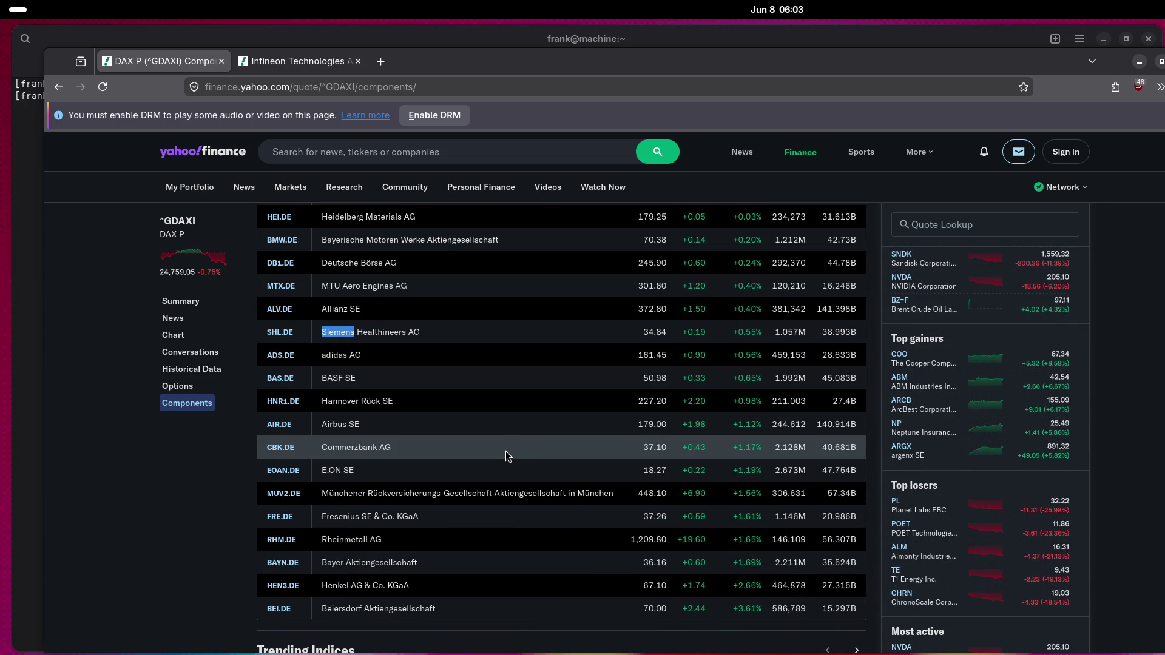
pyautogui.scroll(-1, 503, 450)
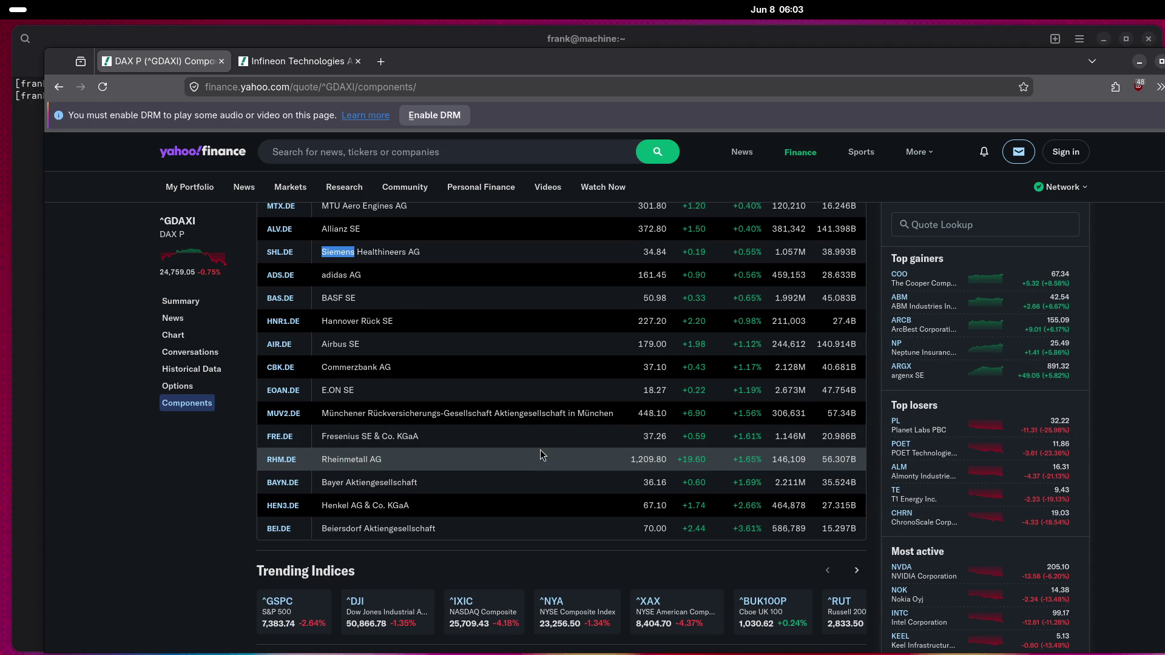
pyautogui.scroll(-2, 540, 454)
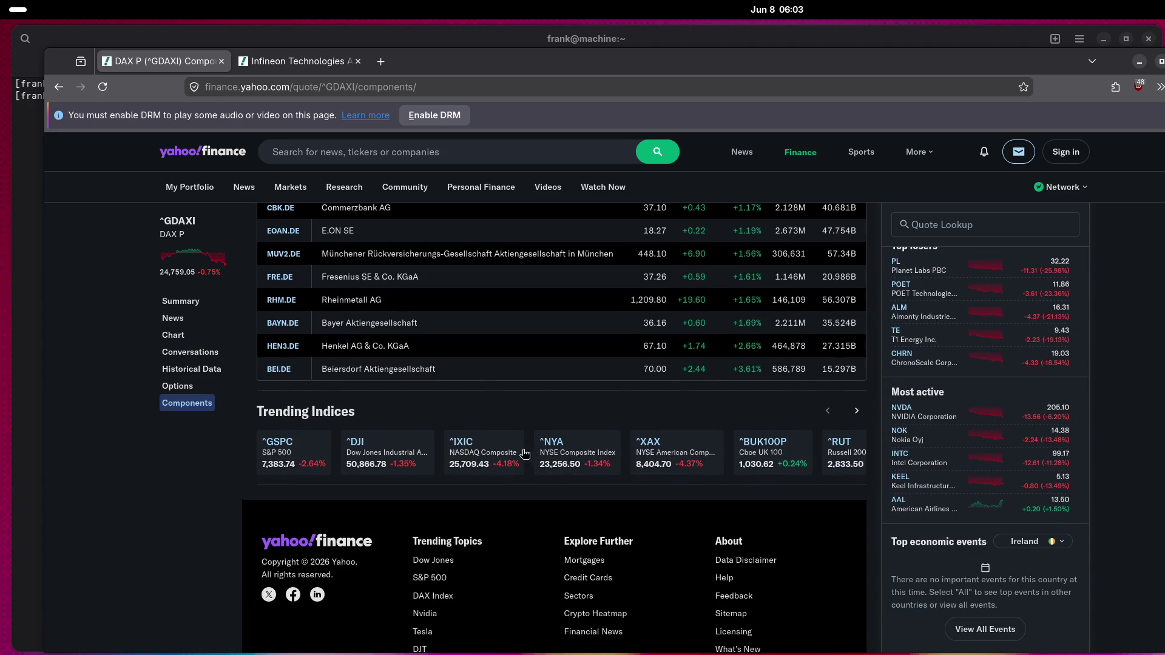
pyautogui.scroll(10, 536, 452)
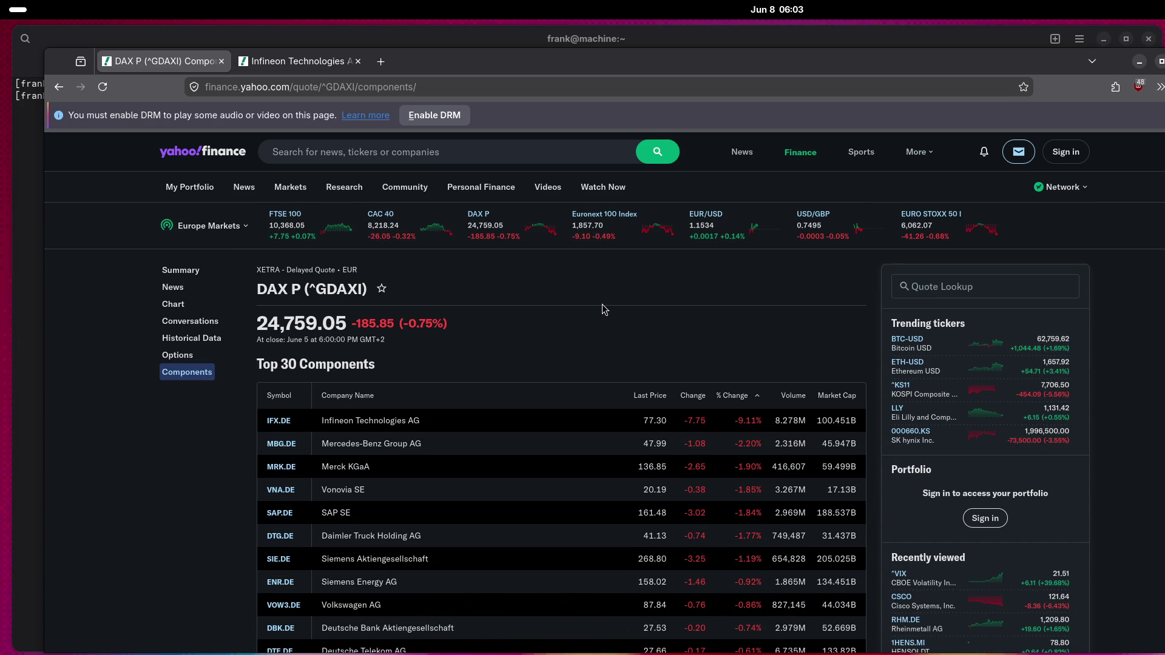
# Open the EUR/USD quote, view its 1M, 6M and YTD charts, then close it
pyautogui.click(705, 216)
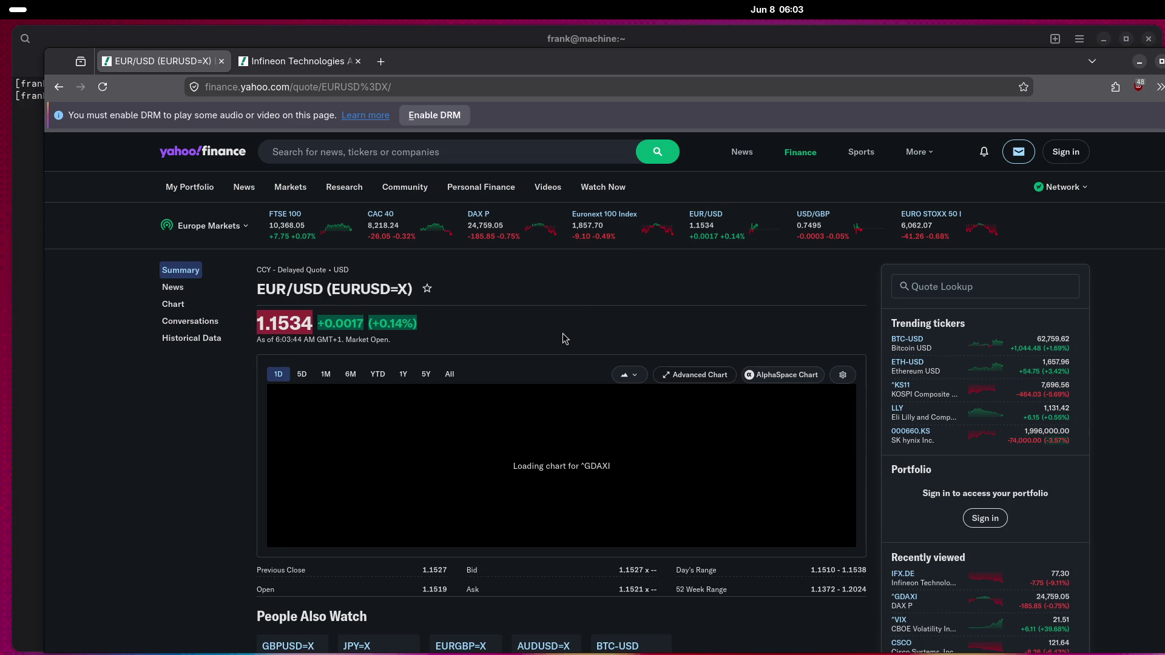
pyautogui.click(325, 376)
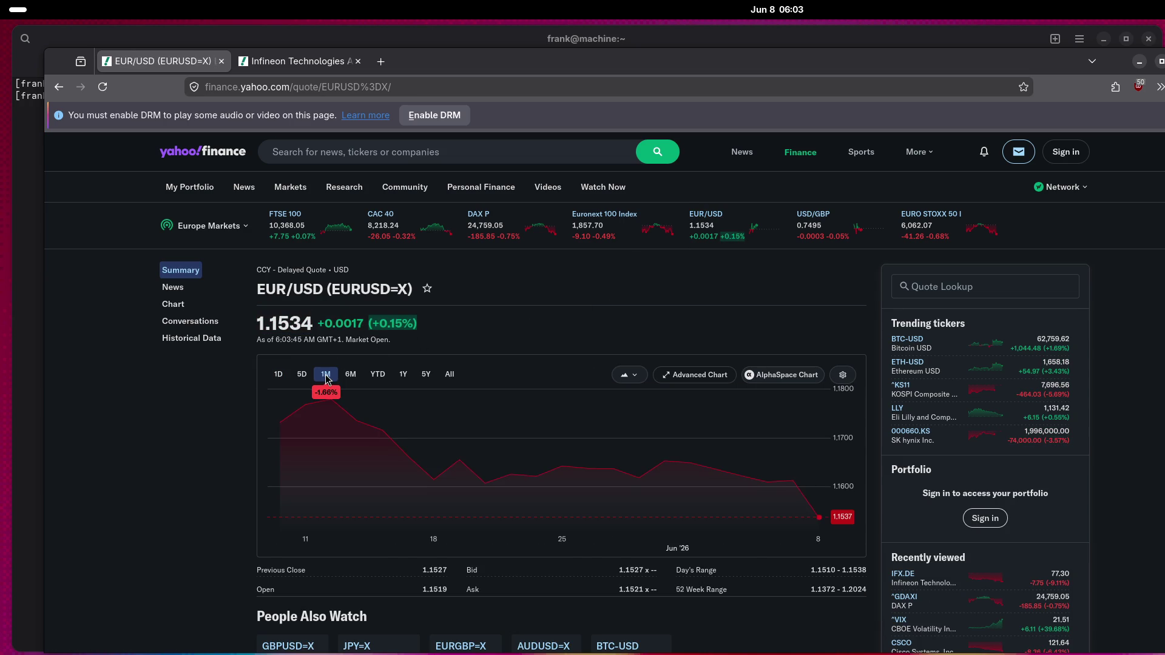
pyautogui.click(351, 375)
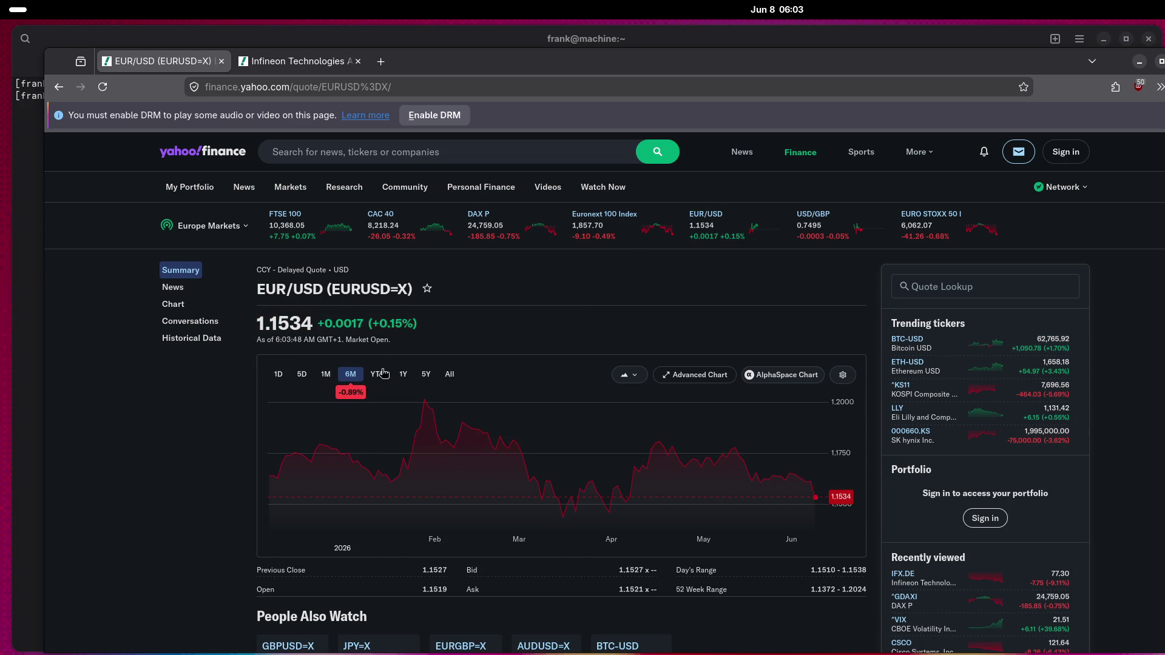
pyautogui.click(379, 375)
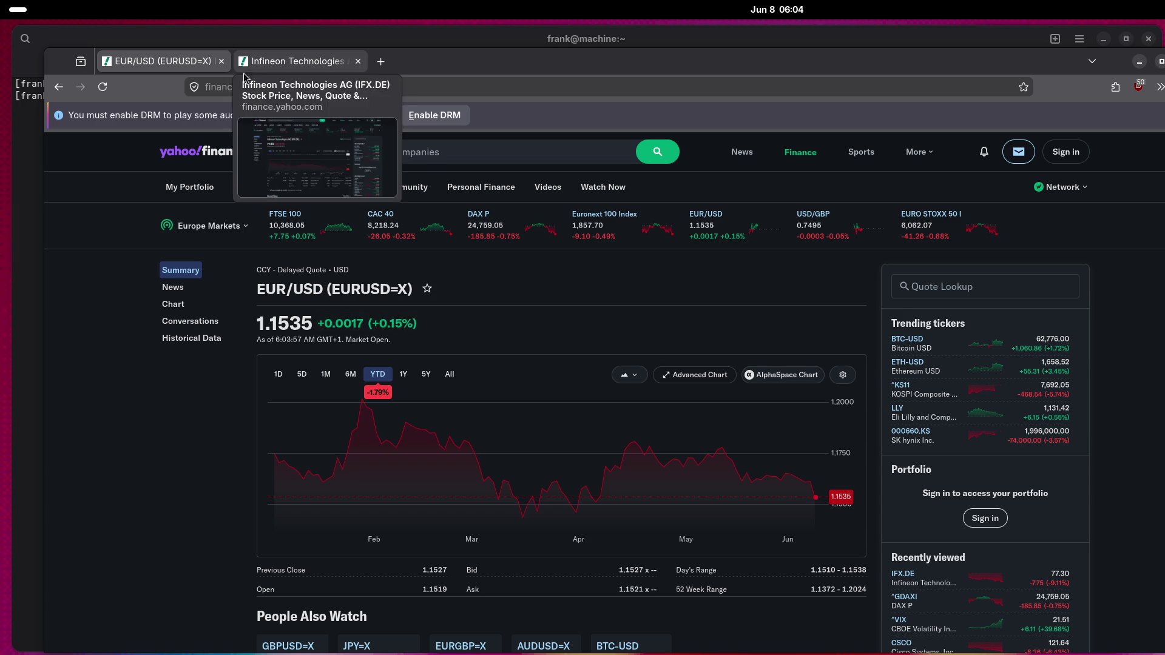
pyautogui.click(222, 62)
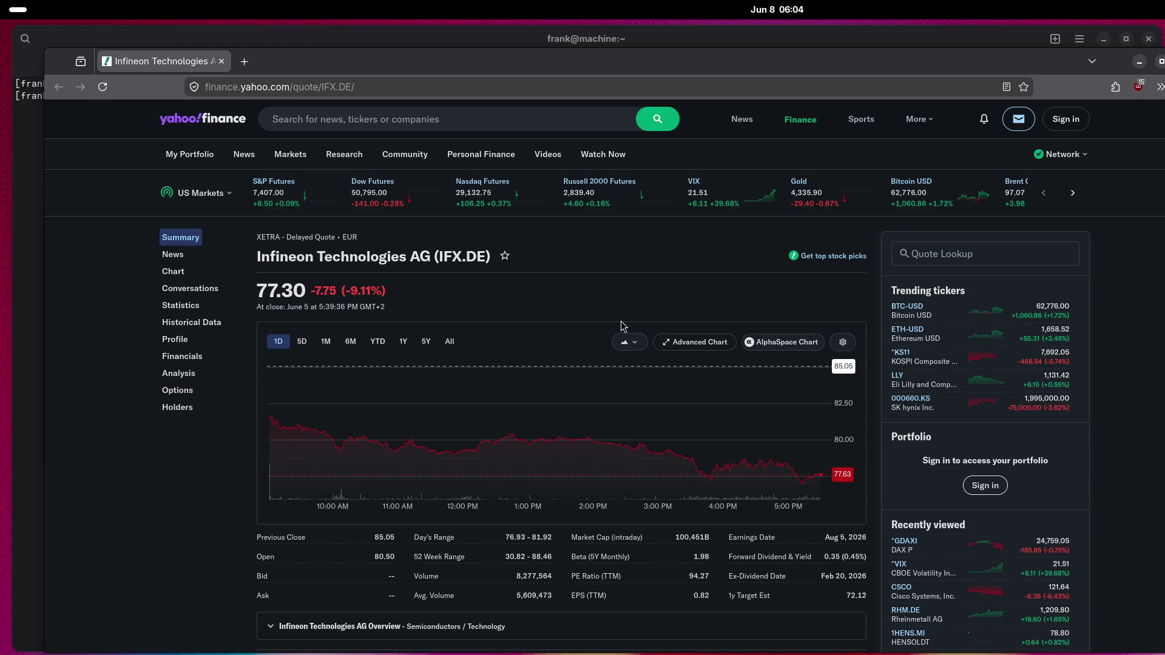
# Switch Infineon's (IFX.DE) chart to 1M, then 6M, and scroll down to its news
pyautogui.click(323, 343)
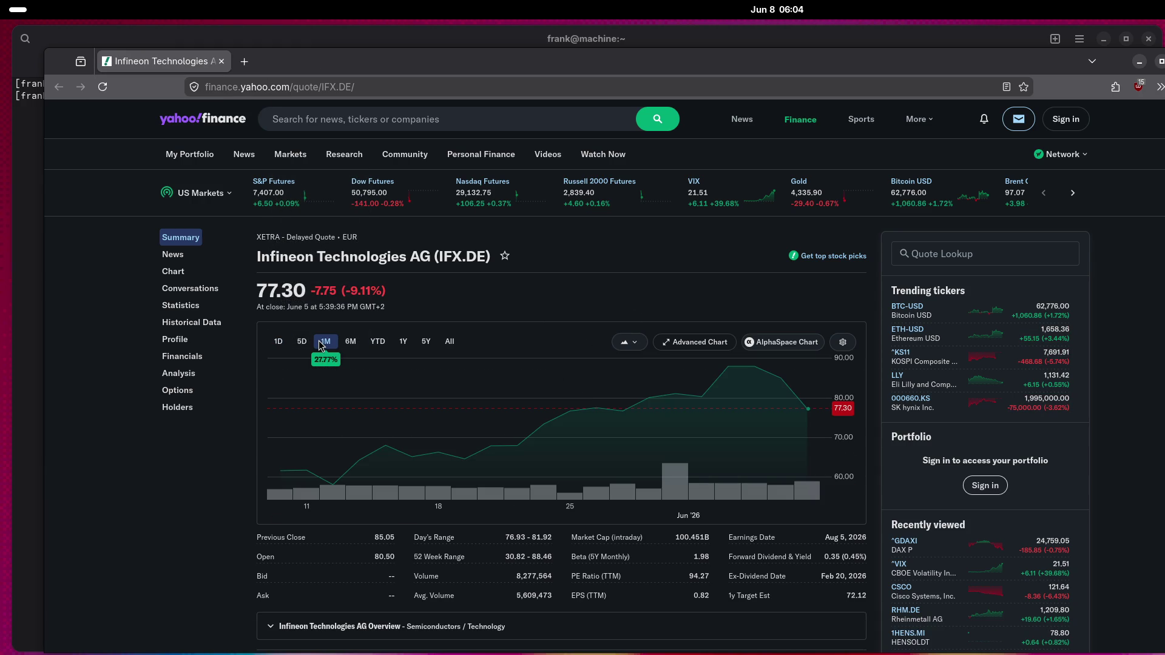
pyautogui.click(351, 341)
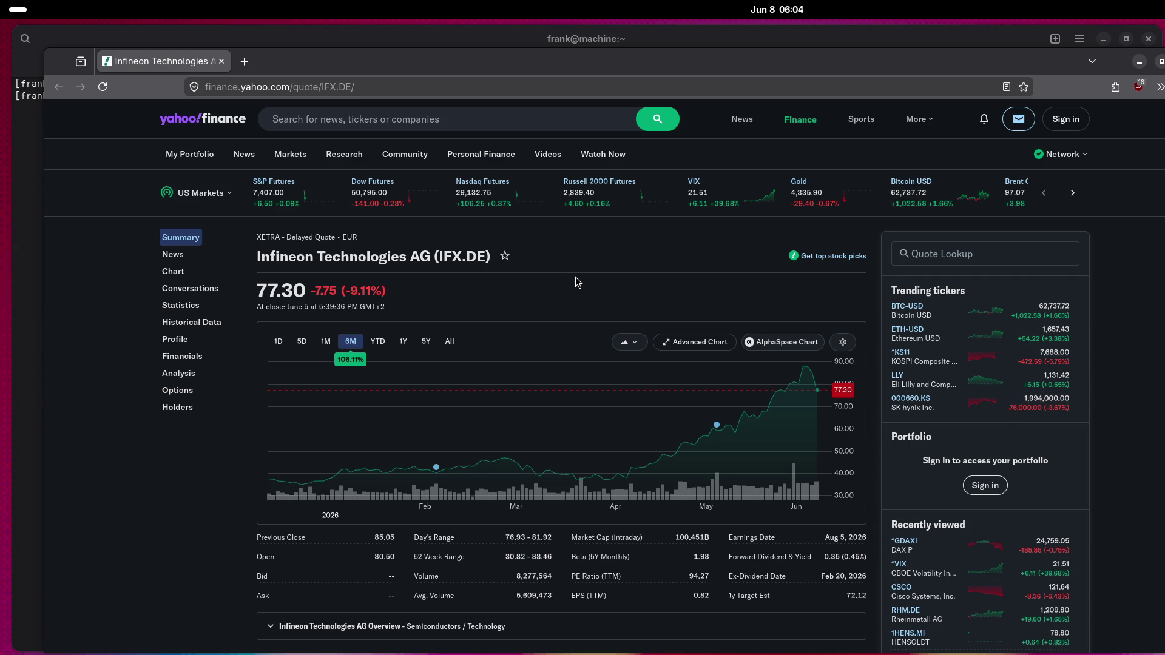
pyautogui.scroll(-4, 577, 280)
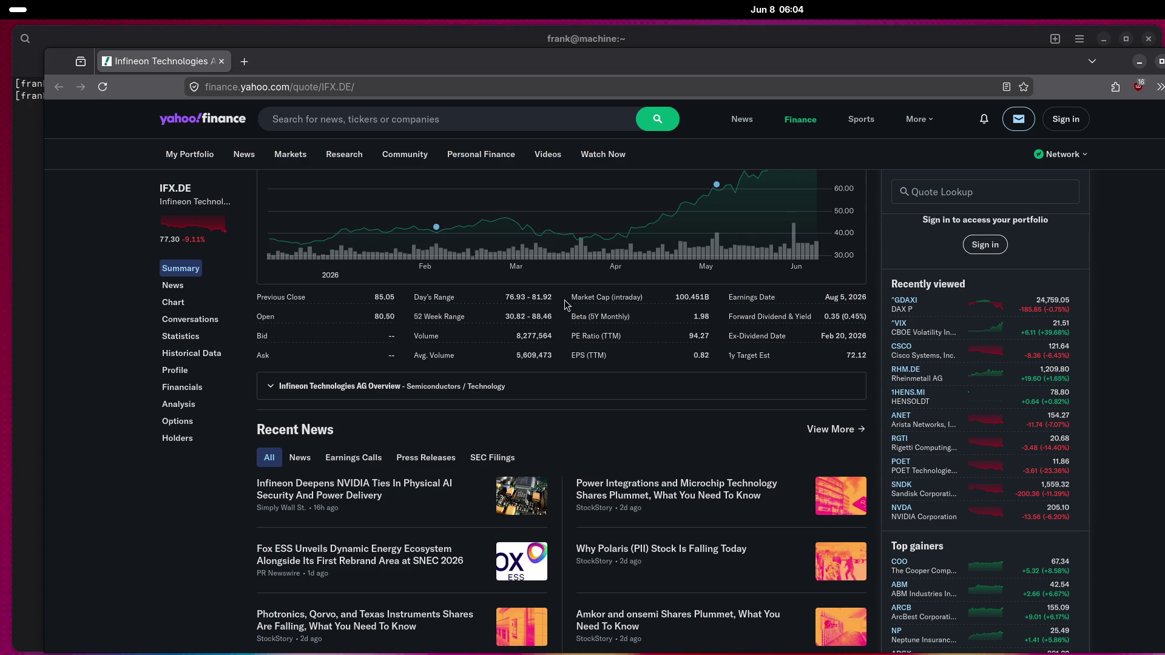
# Glance over the Cisco (CSCO) quote, then open and skim the Arista Networks (ANET) quote
pyautogui.click(903, 347)
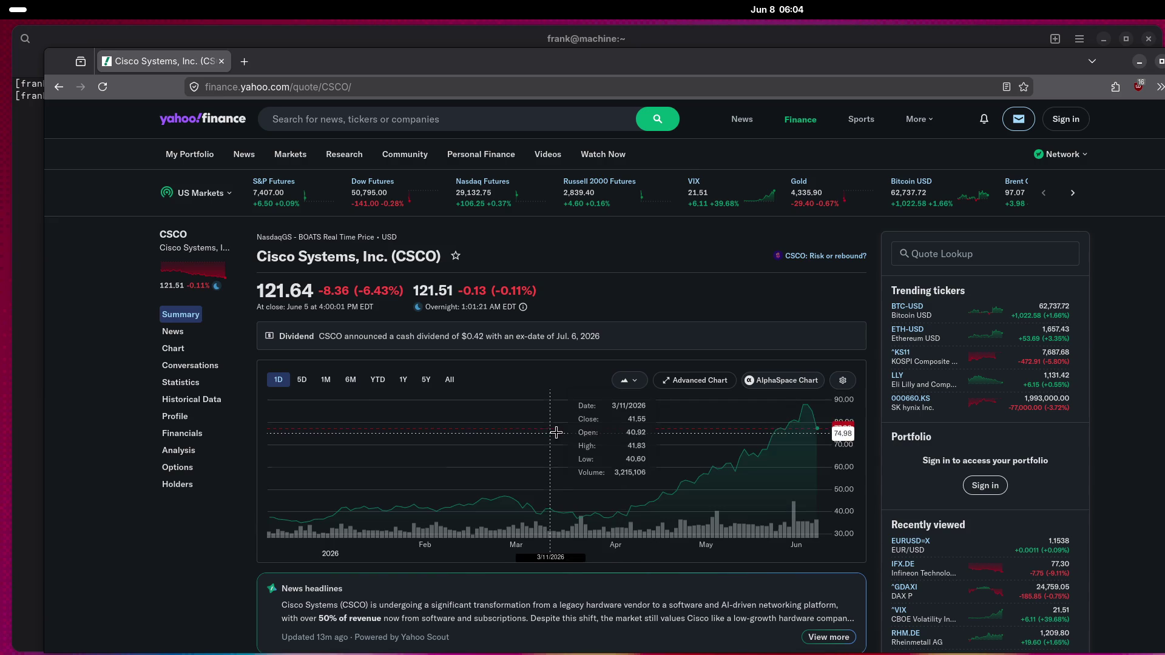
pyautogui.scroll(-5, 570, 401)
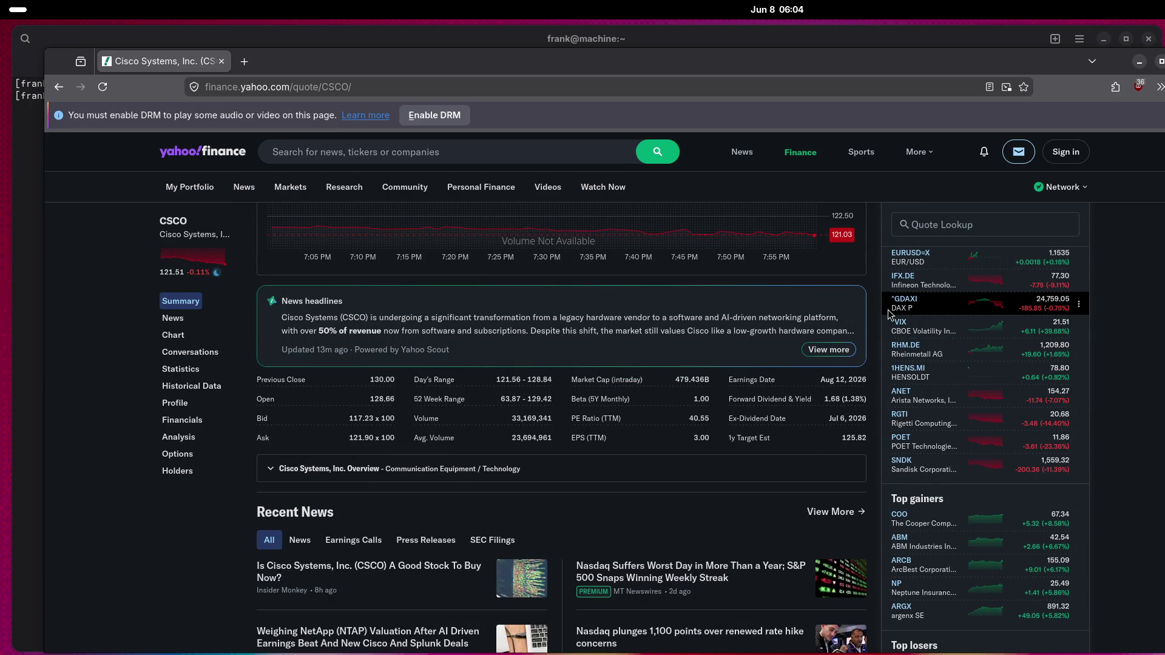
pyautogui.click(901, 396)
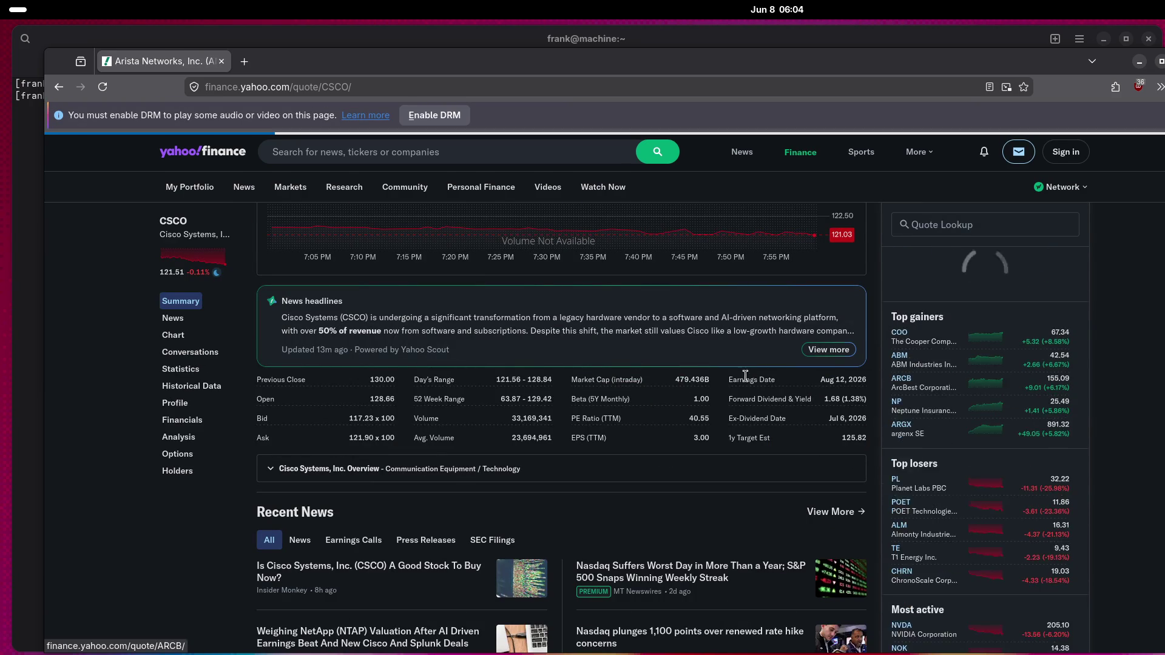
pyautogui.scroll(-5, 554, 333)
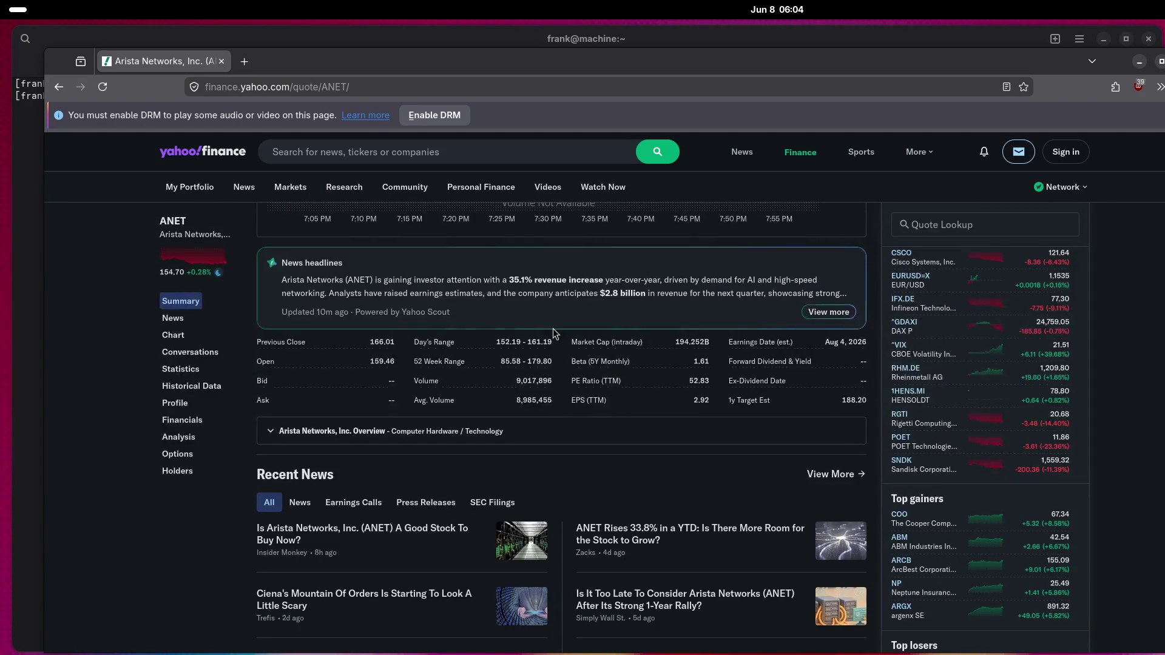
pyautogui.scroll(5, 553, 333)
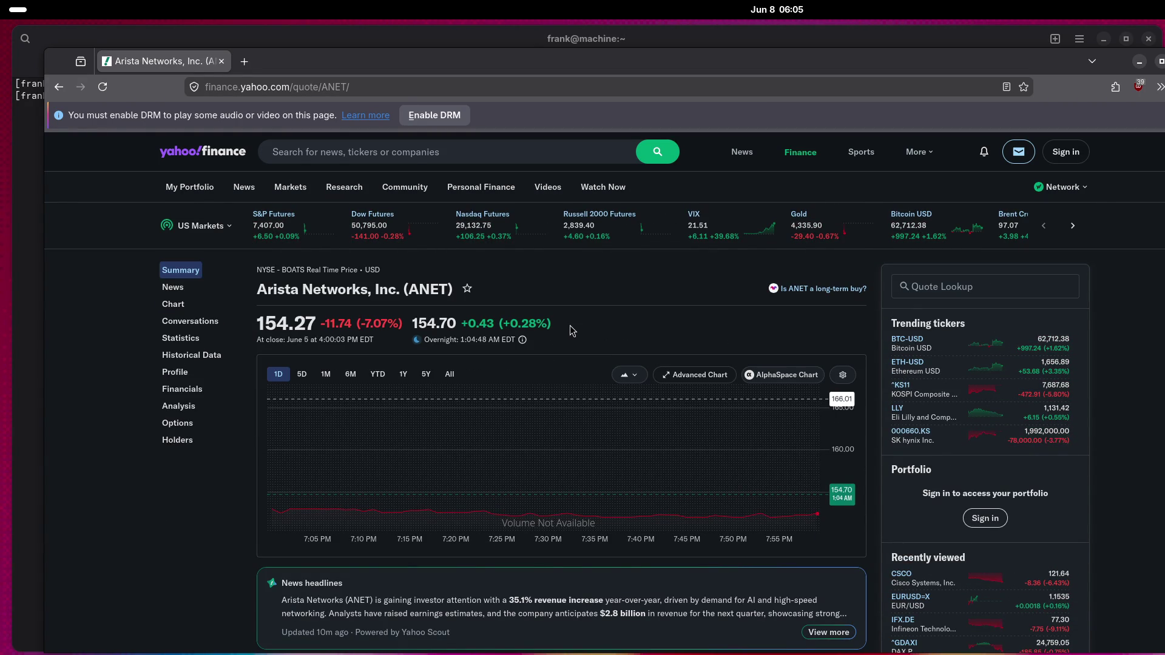
# Open the Yahoo Finance Live video page and scroll down to the streaming schedule
pyautogui.click(603, 187)
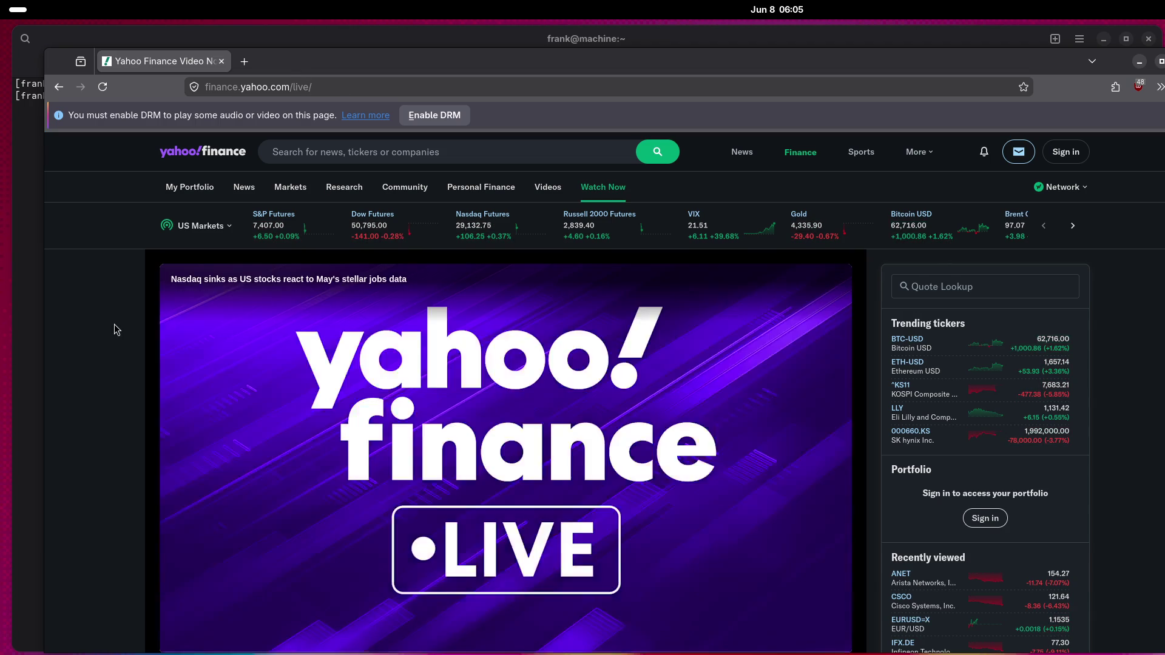
pyautogui.scroll(-3, 117, 322)
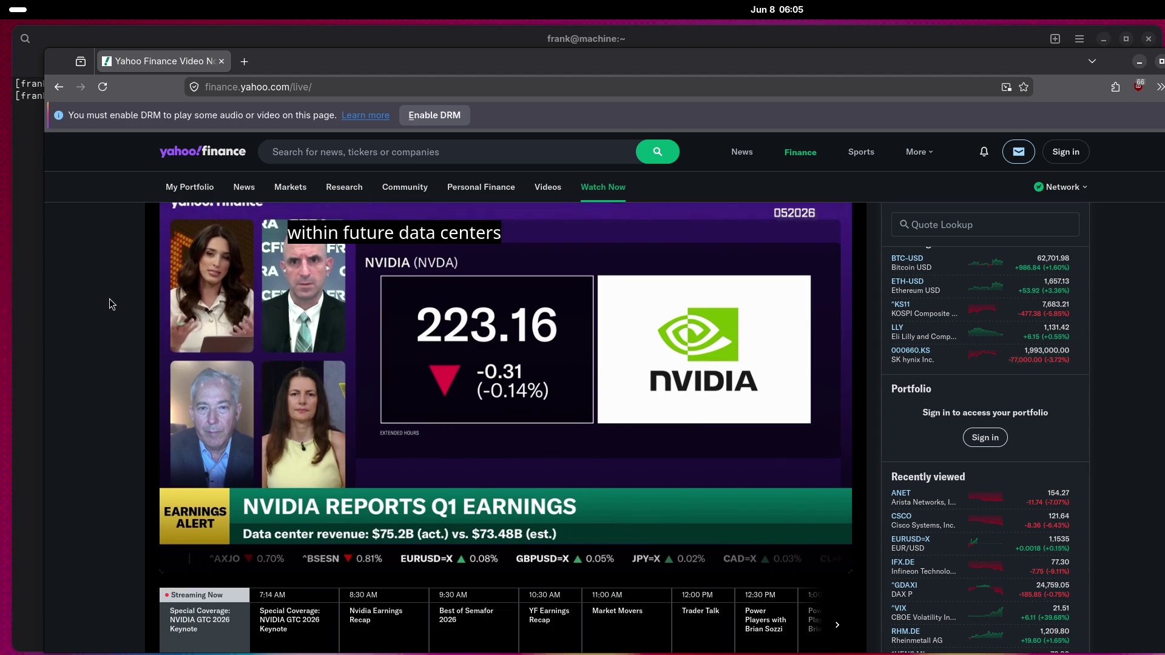
pyautogui.scroll(-3, 112, 302)
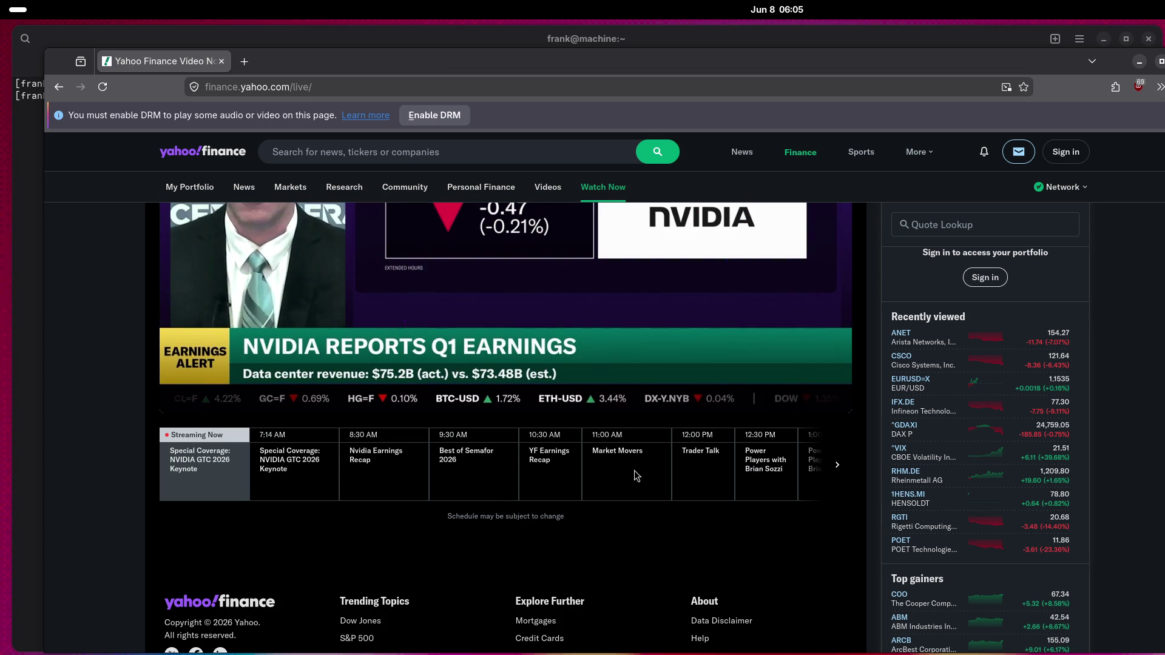
# Advance the streaming schedule three times to see the evening shows, then return to the player
pyautogui.click(836, 466)
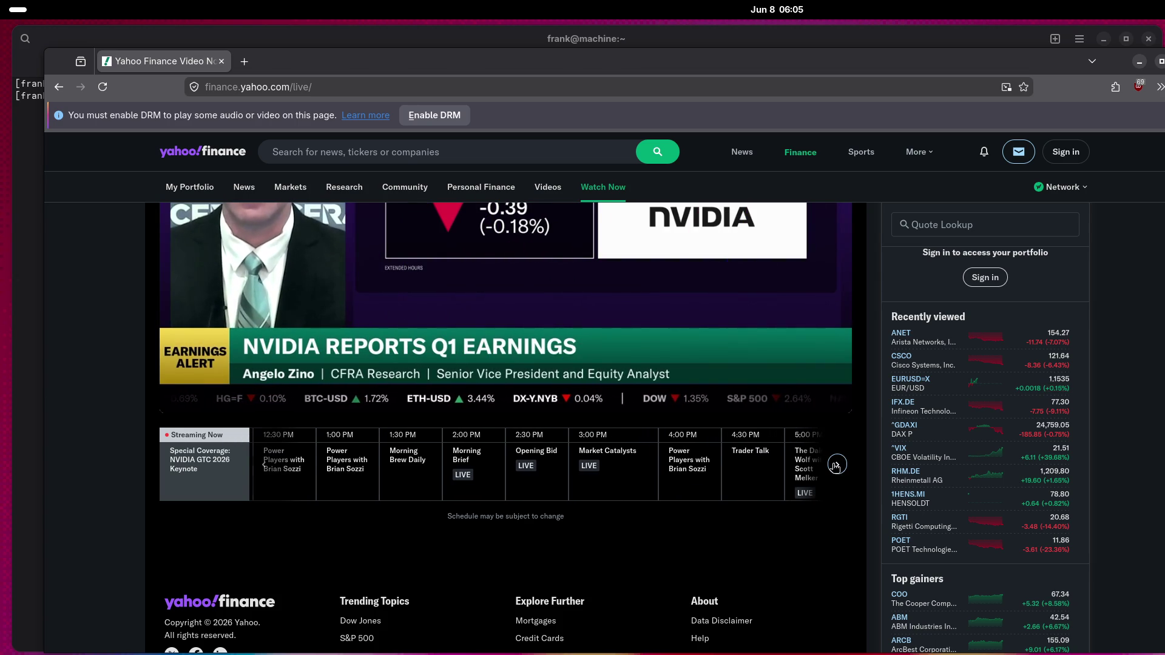
pyautogui.click(837, 465)
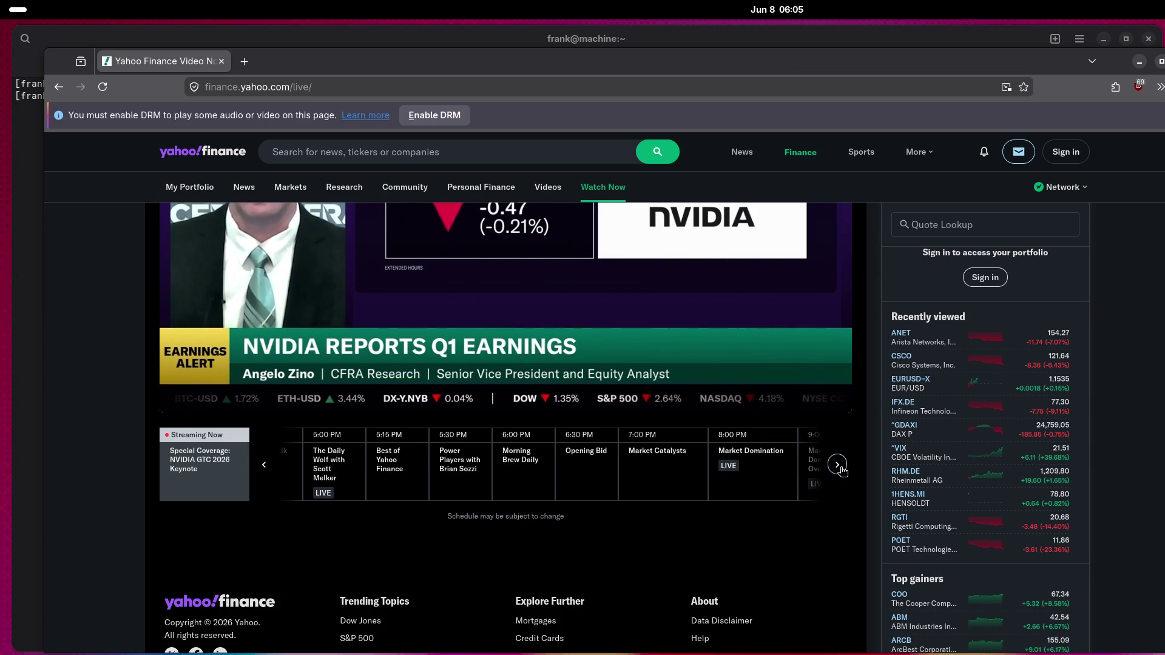
pyautogui.click(838, 466)
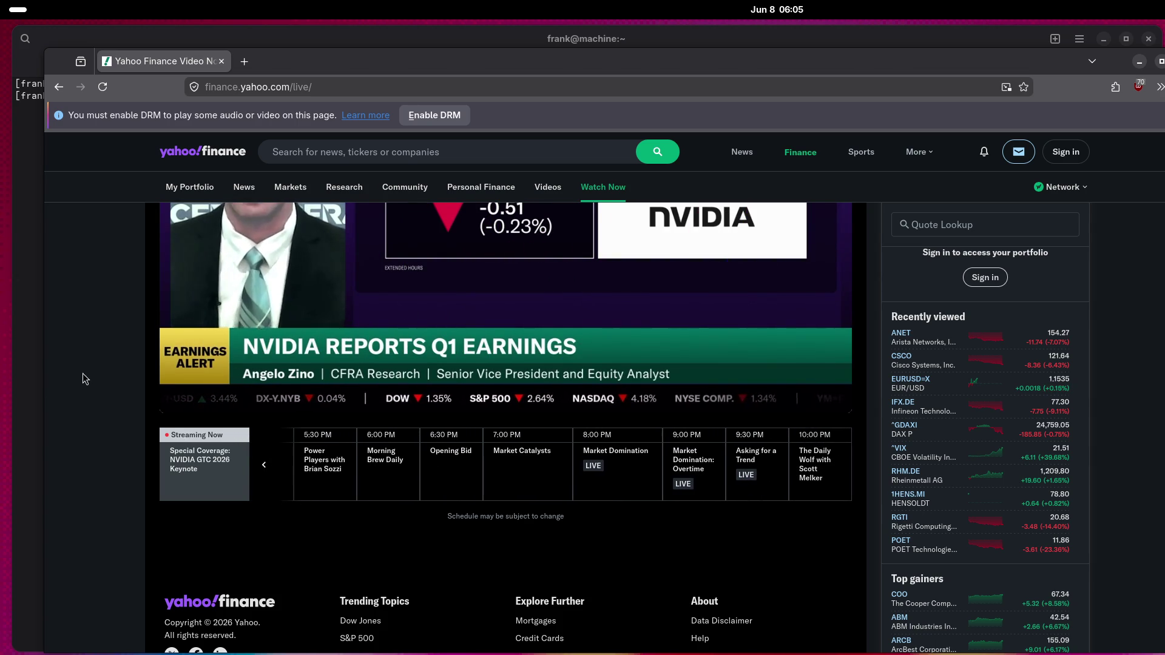
pyautogui.scroll(2, 91, 367)
pyautogui.scroll(3, 93, 366)
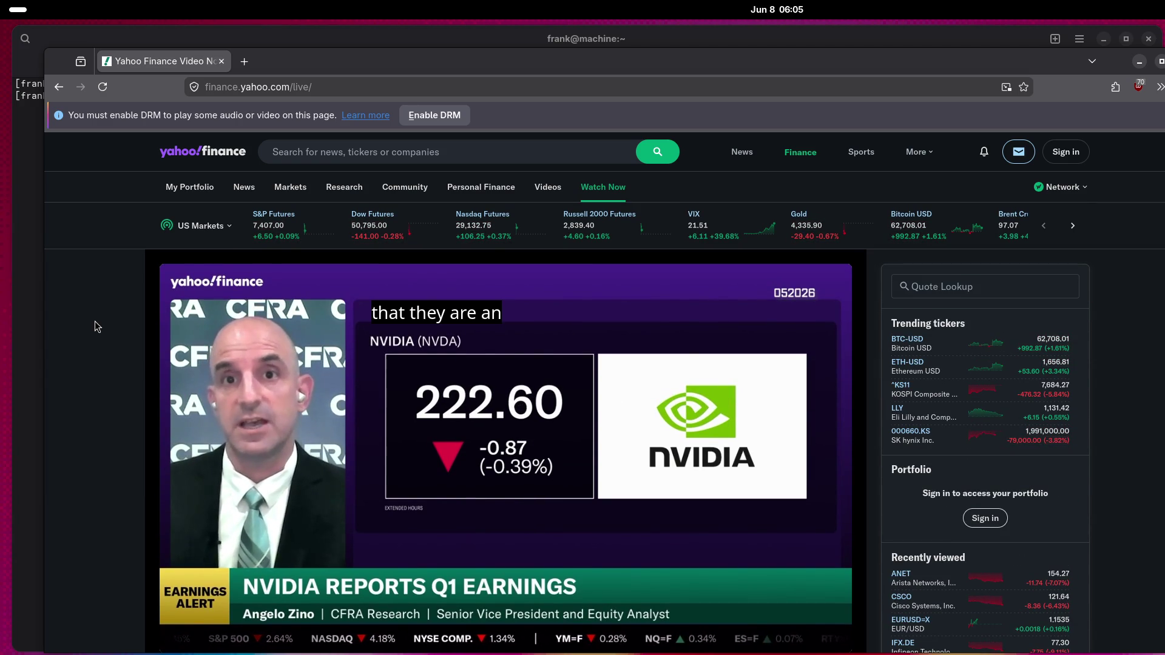
# Turn the live video's captions off, then bring up the Research > Calendar menu
pyautogui.click(790, 644)
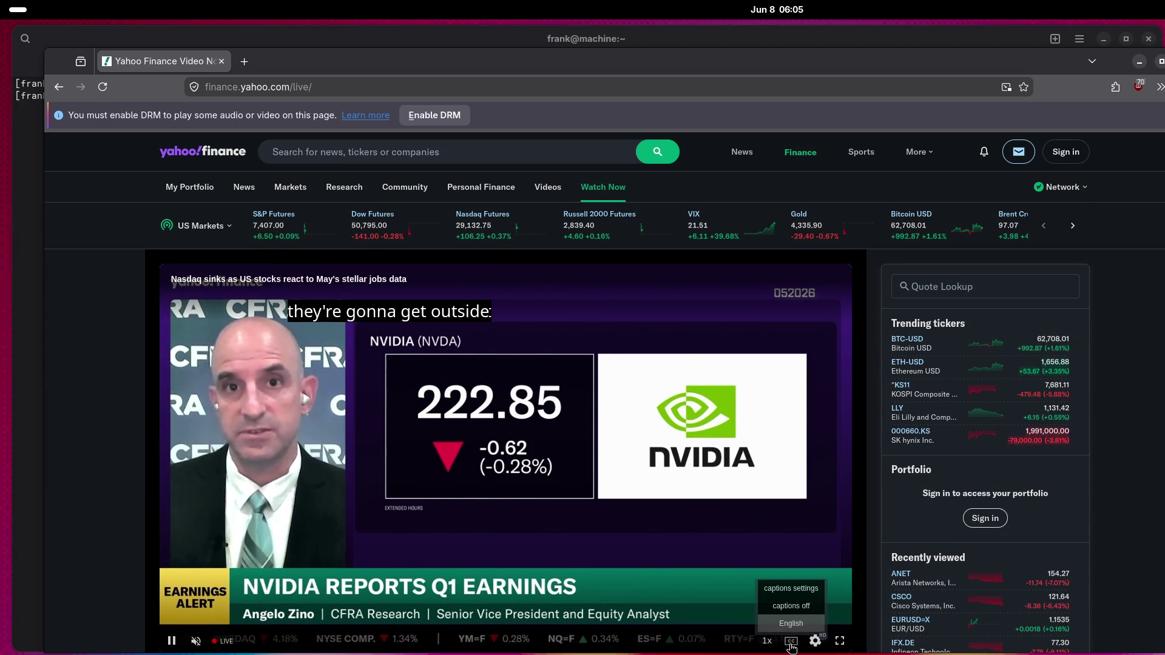
pyautogui.click(791, 605)
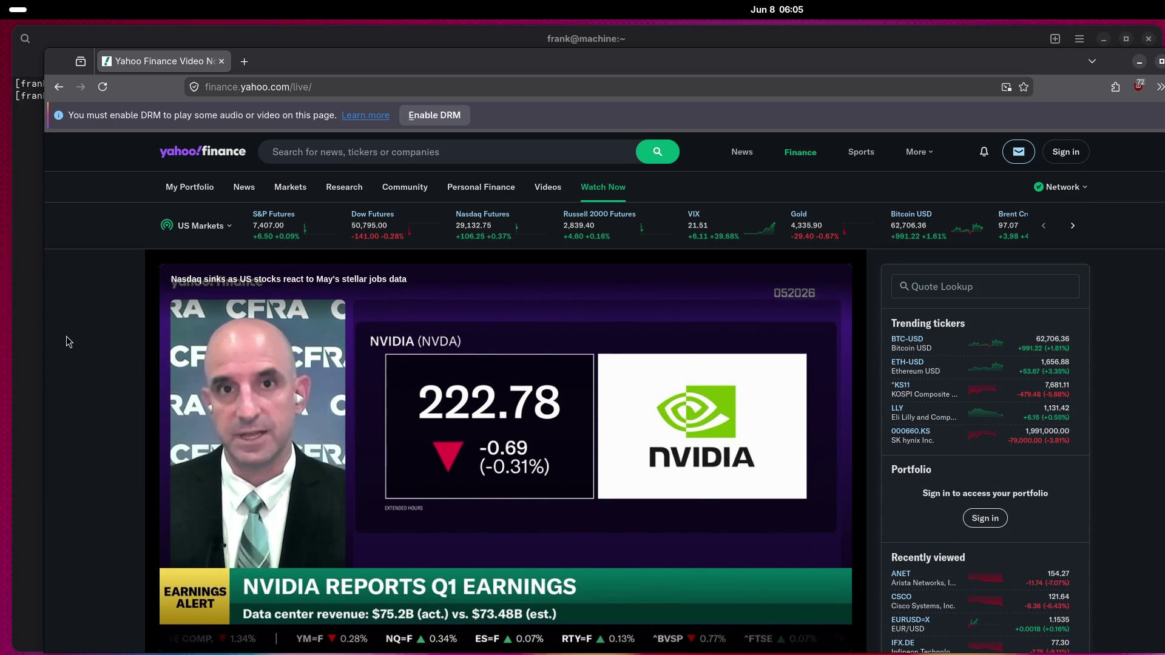
pyautogui.moveTo(493, 193)
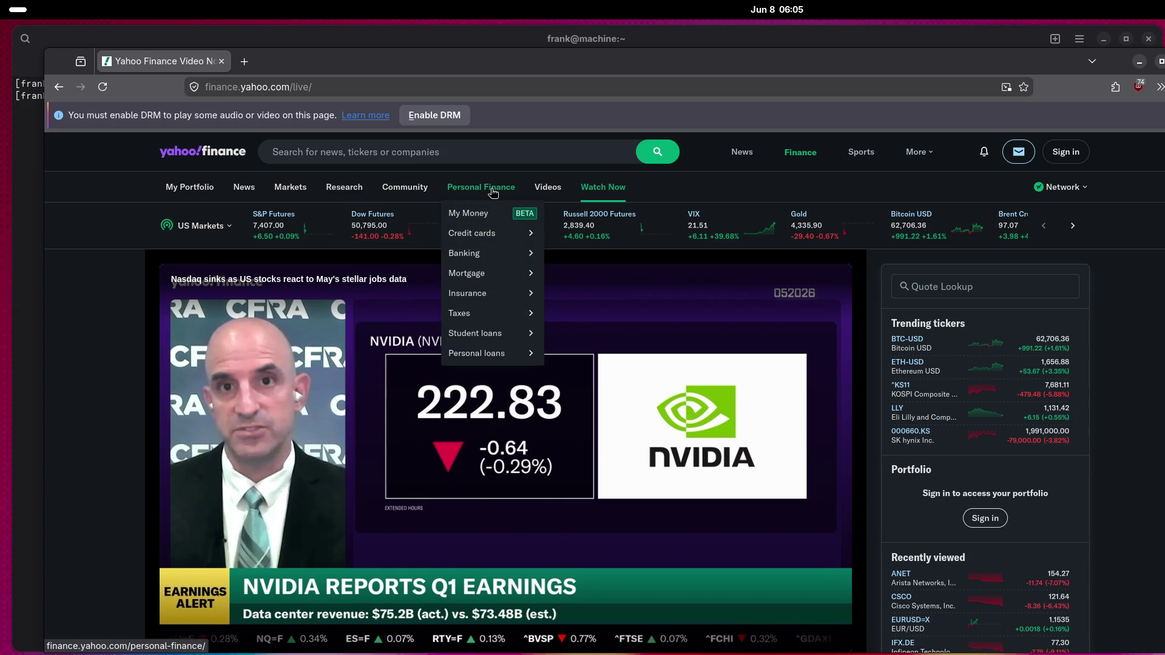
pyautogui.moveTo(286, 192)
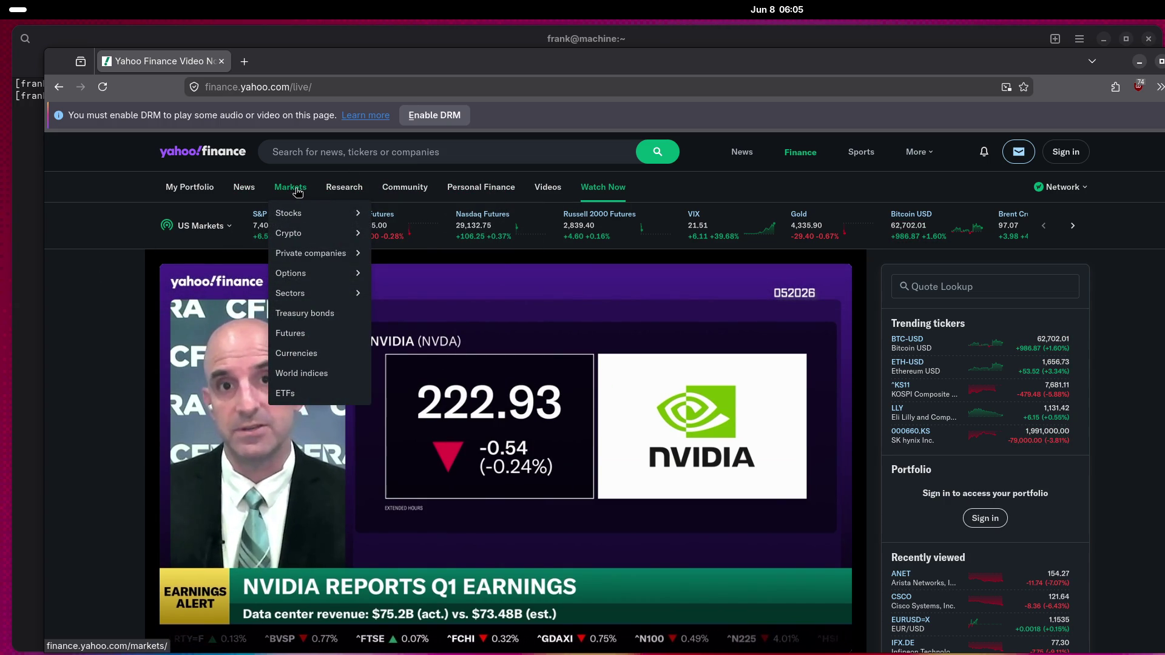
pyautogui.moveTo(246, 193)
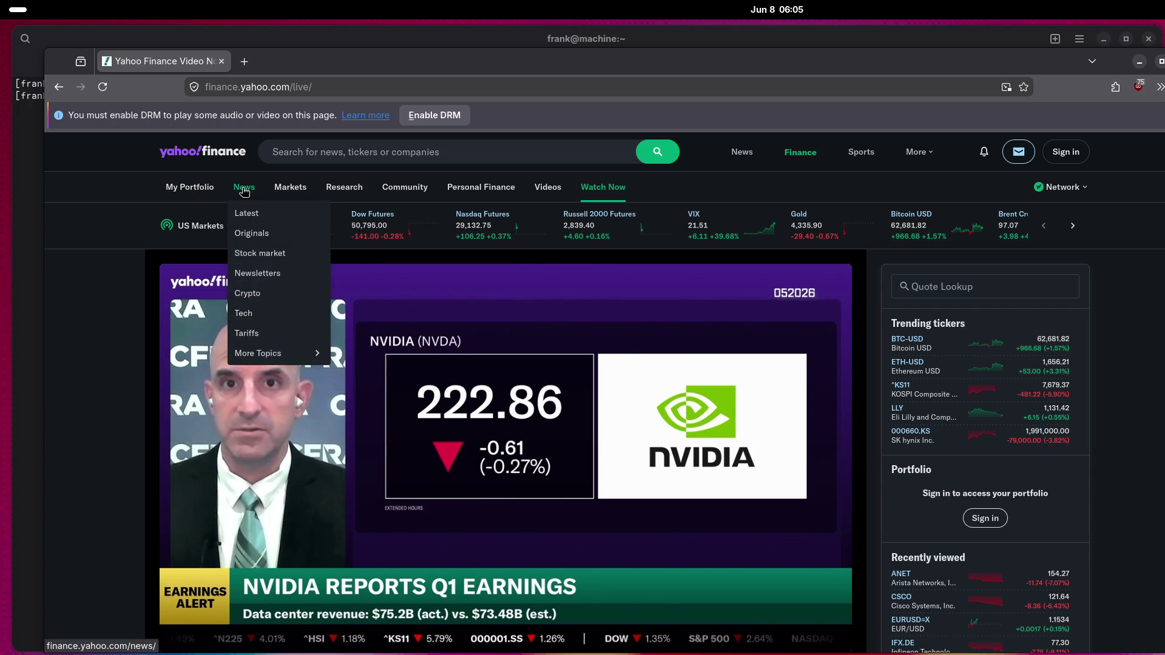
# Open the Research > Calendar > Earnings page in a new tab and switch to it
pyautogui.moveTo(341, 199)
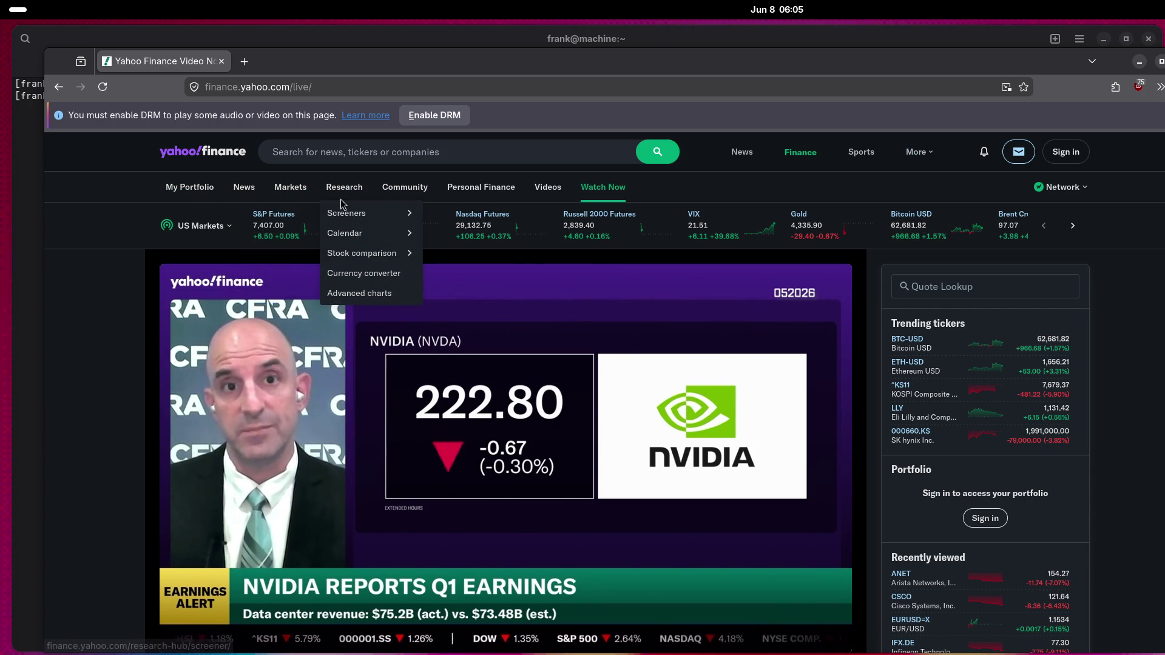
pyautogui.moveTo(343, 242)
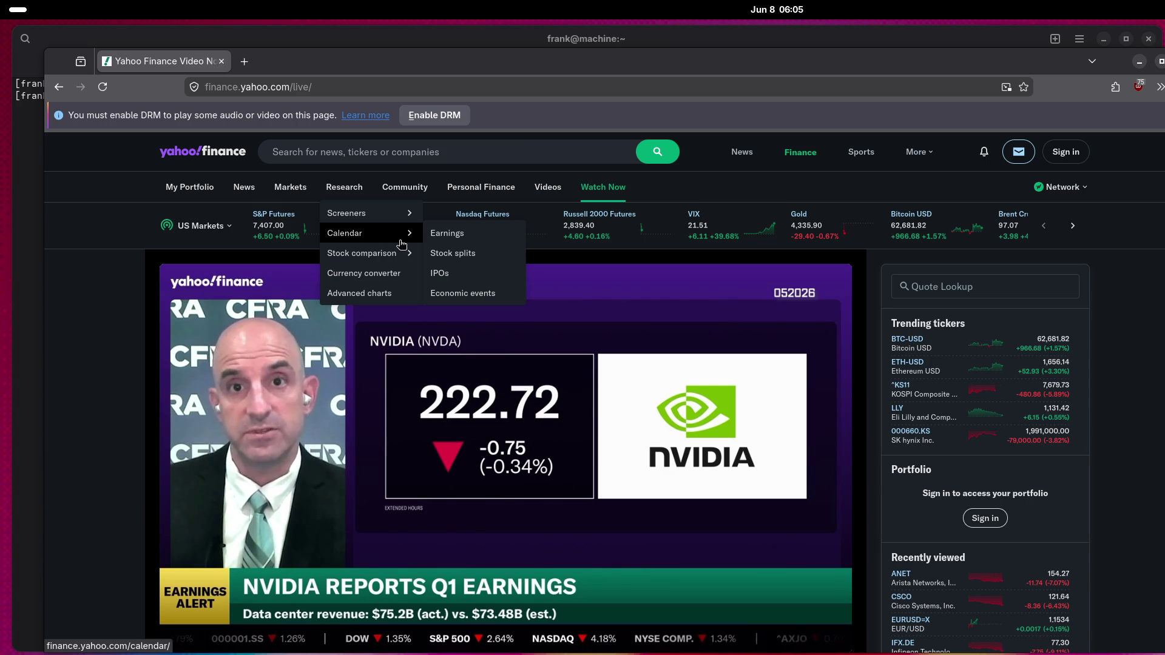
pyautogui.middleClick(447, 233)
pyautogui.click(301, 61)
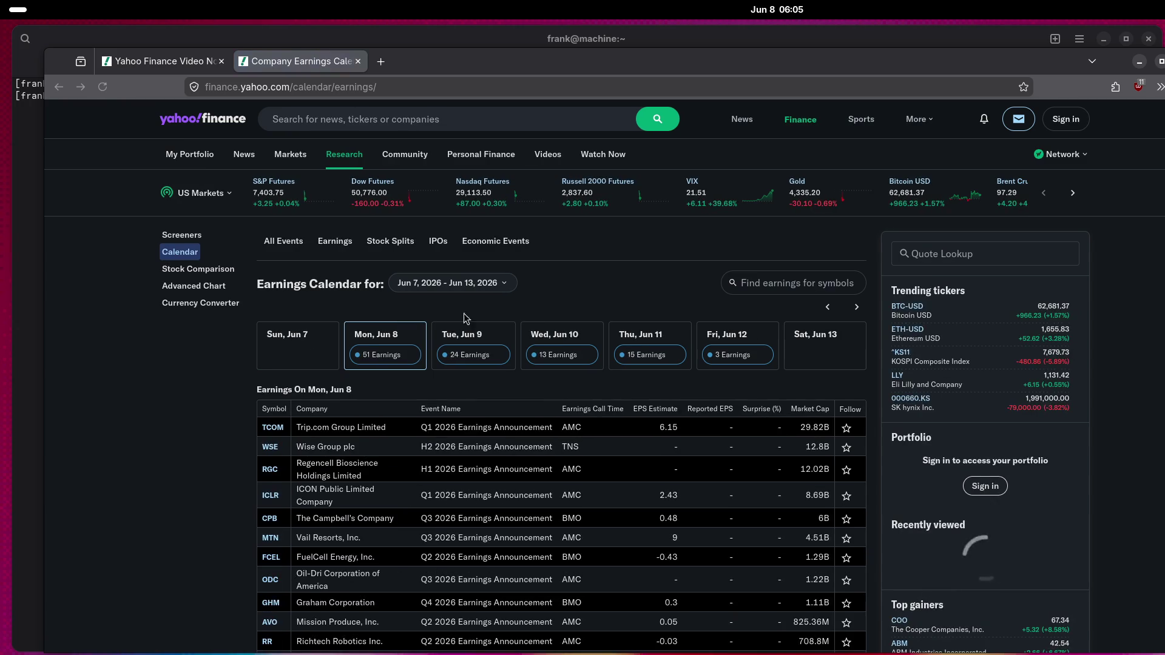
pyautogui.scroll(-2, 202, 398)
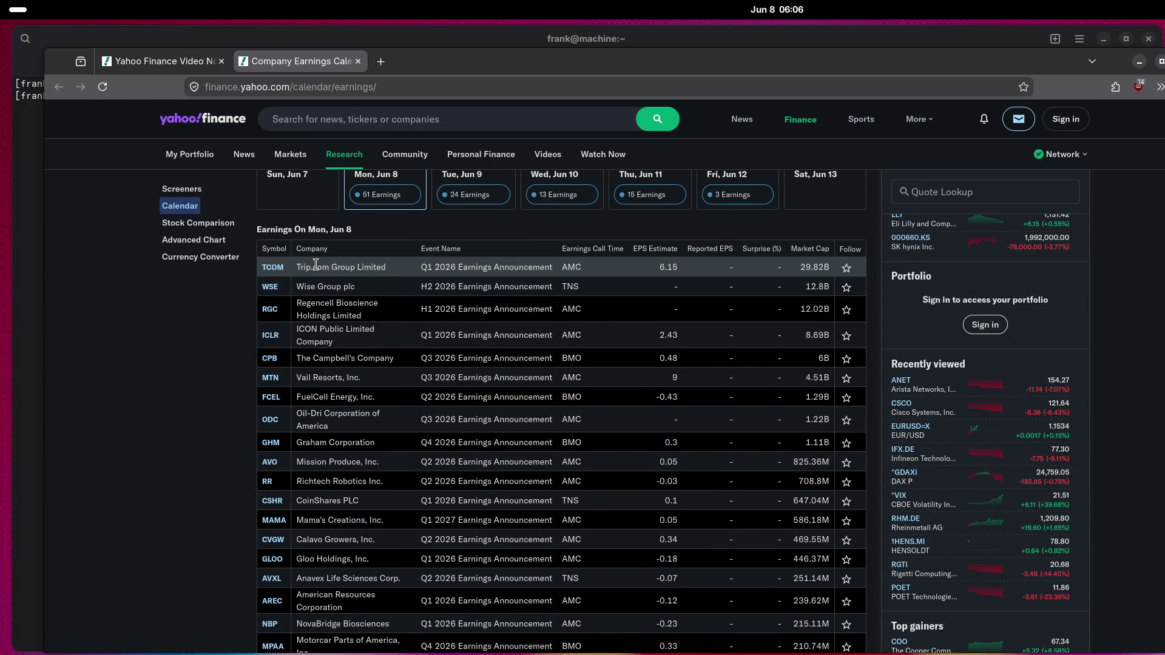
pyautogui.scroll(4, 441, 392)
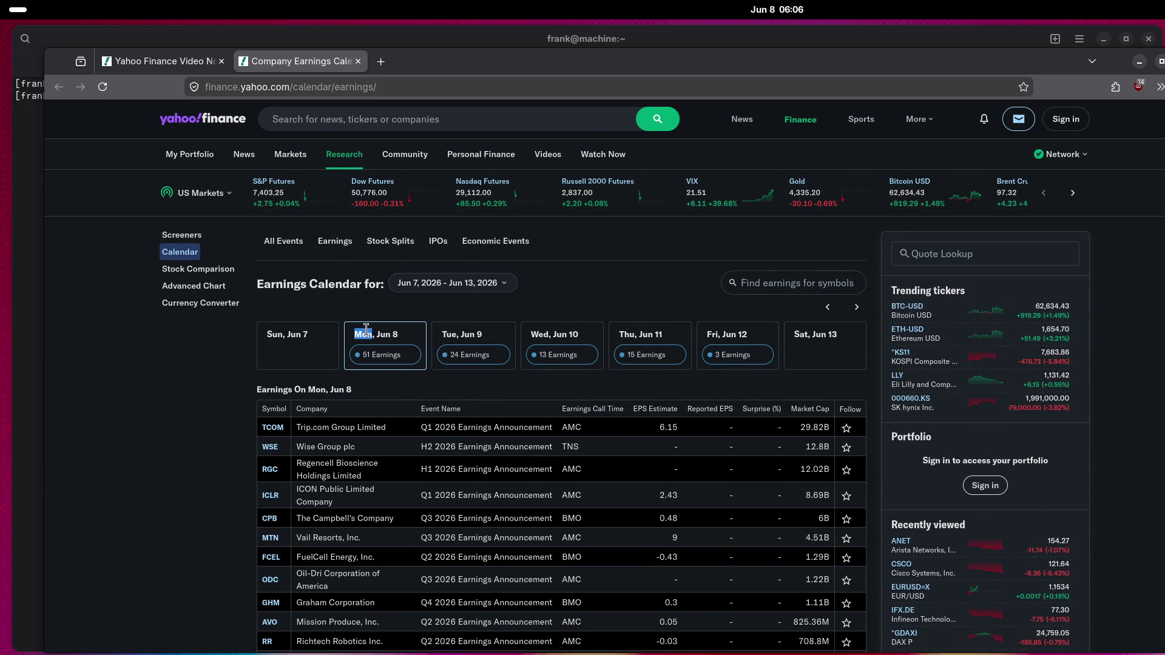
# Show Monday, June 8's earnings, leaving the calendar's date range unchanged
pyautogui.click(376, 355)
pyautogui.moveTo(352, 390); pyautogui.dragTo(283, 389)
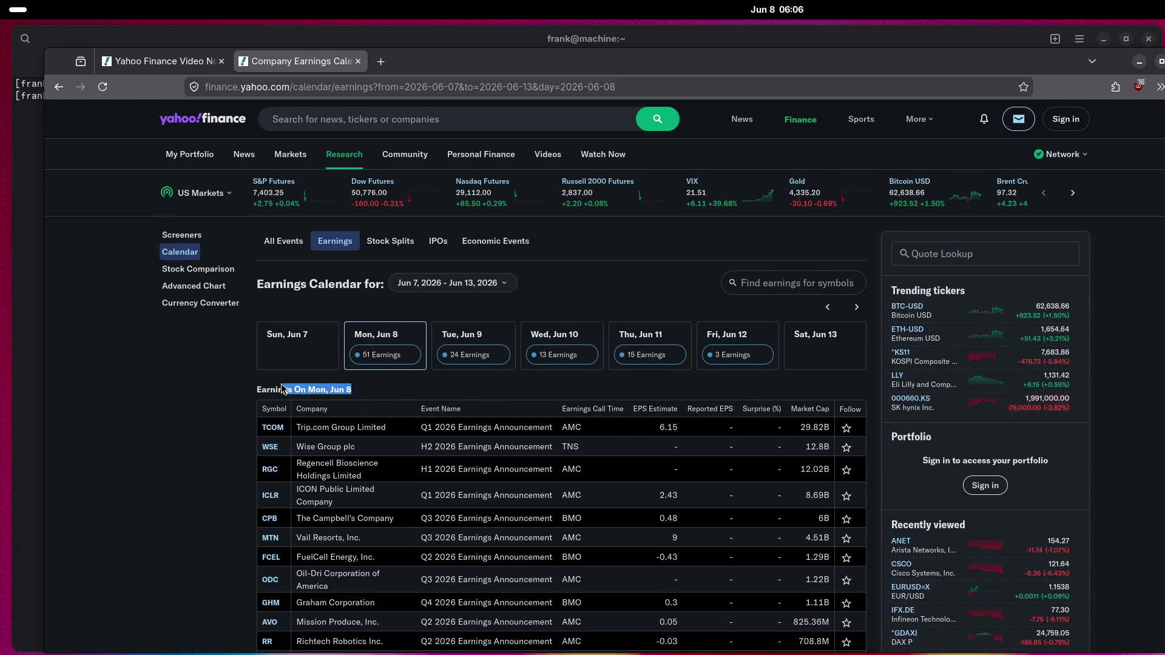
pyautogui.click(197, 388)
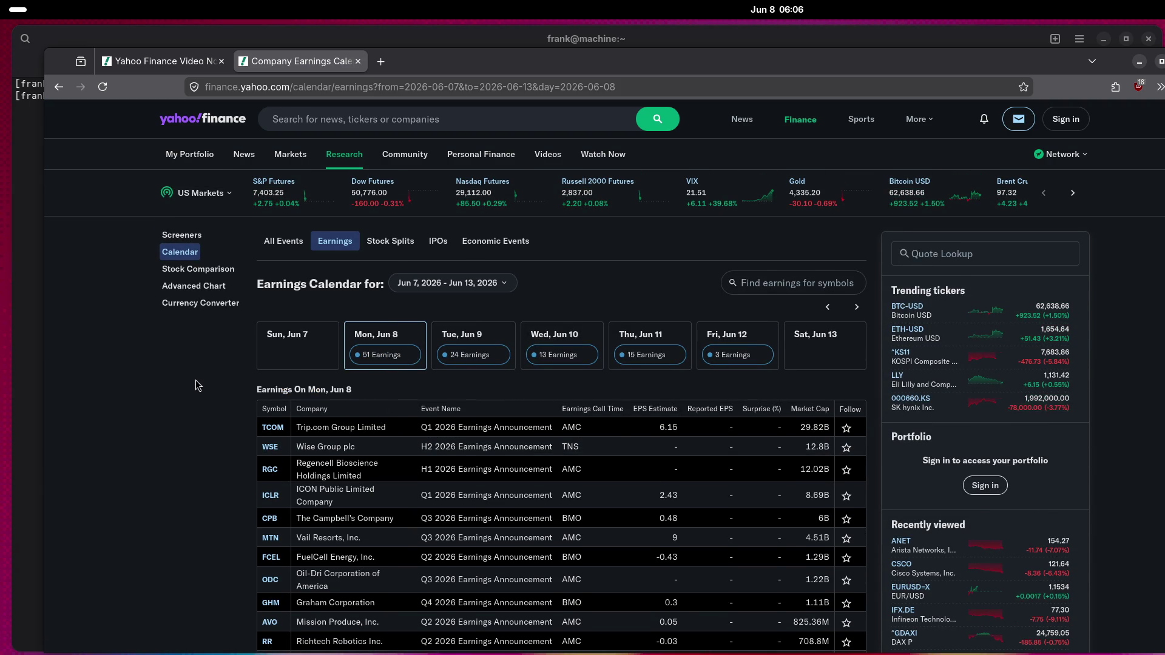
pyautogui.click(492, 284)
pyautogui.click(521, 336)
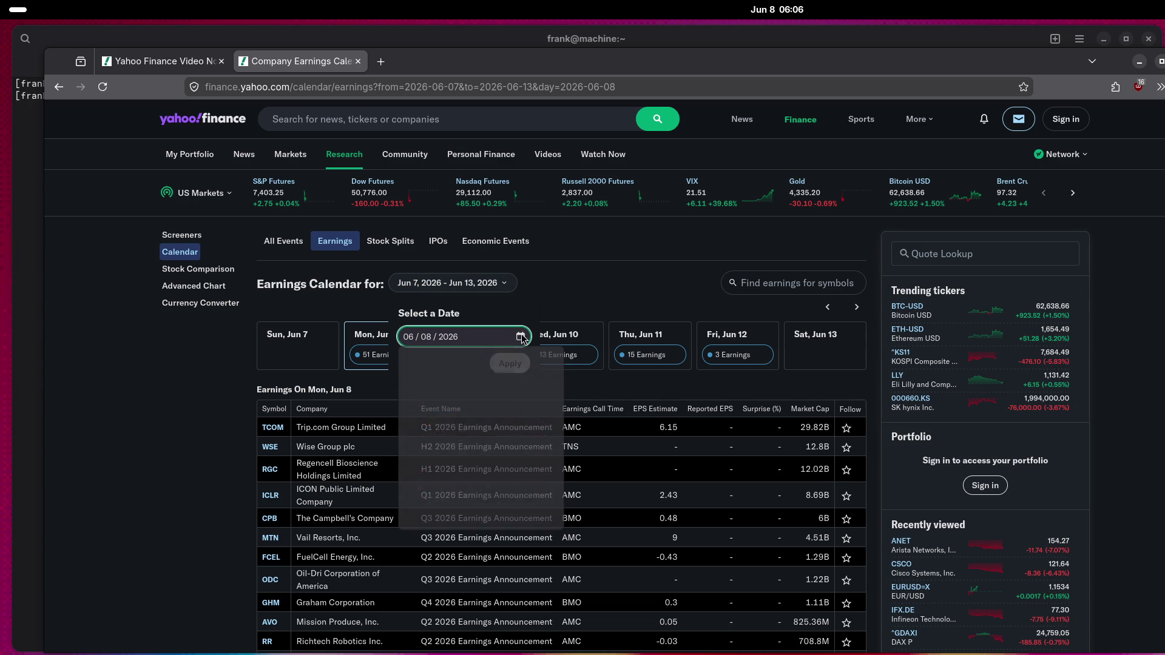
pyautogui.click(154, 400)
# Scroll down Monday's earnings table and go to its second page
pyautogui.scroll(-3, 226, 365)
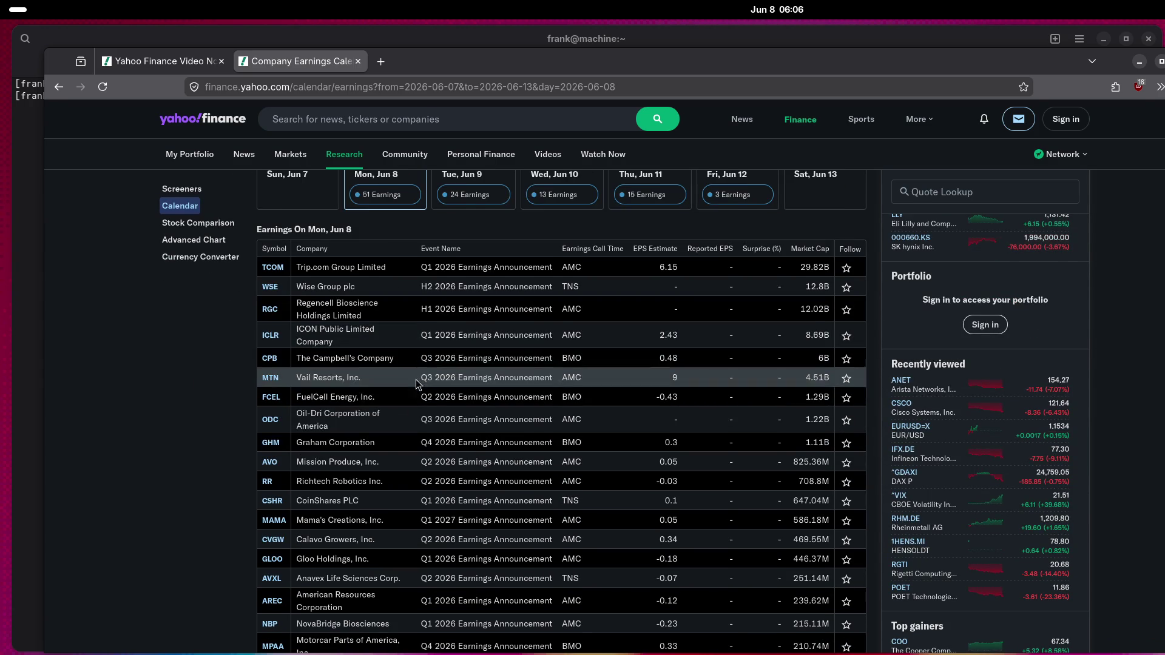
pyautogui.scroll(-2, 410, 449)
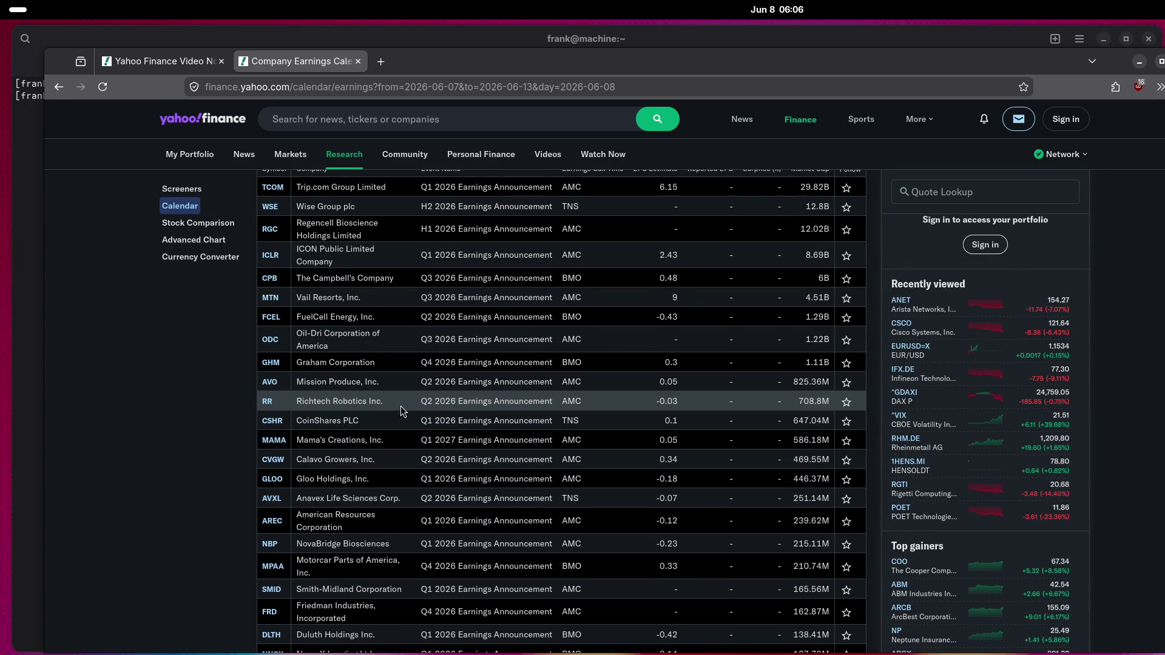
pyautogui.scroll(-2, 395, 472)
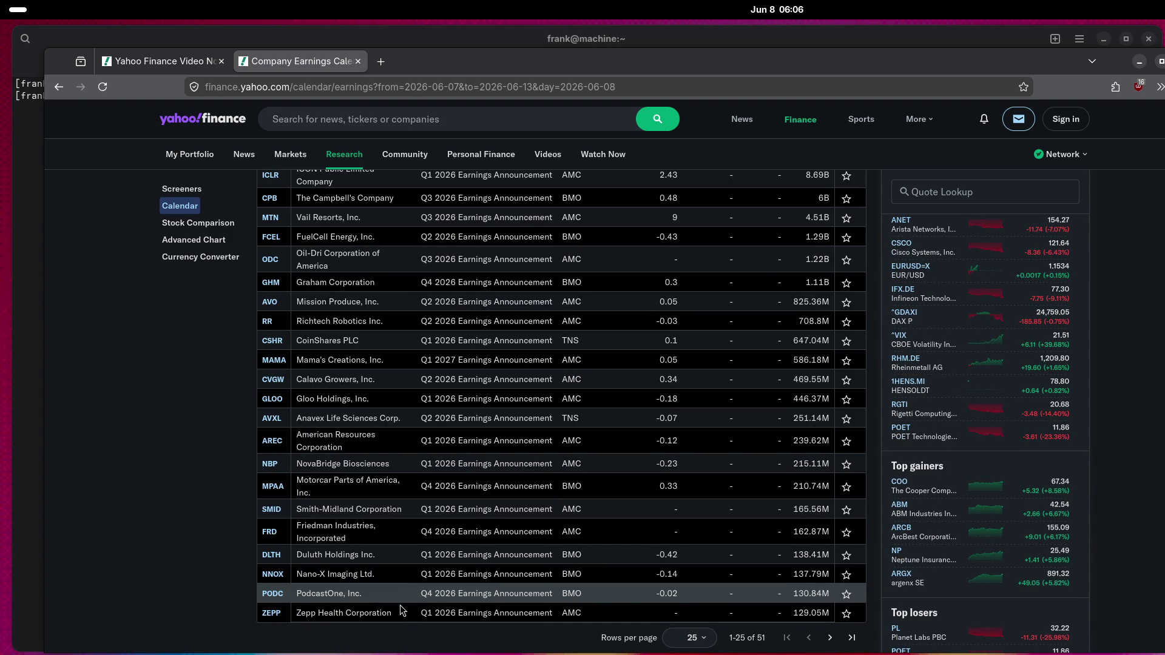
pyautogui.scroll(-2, 400, 610)
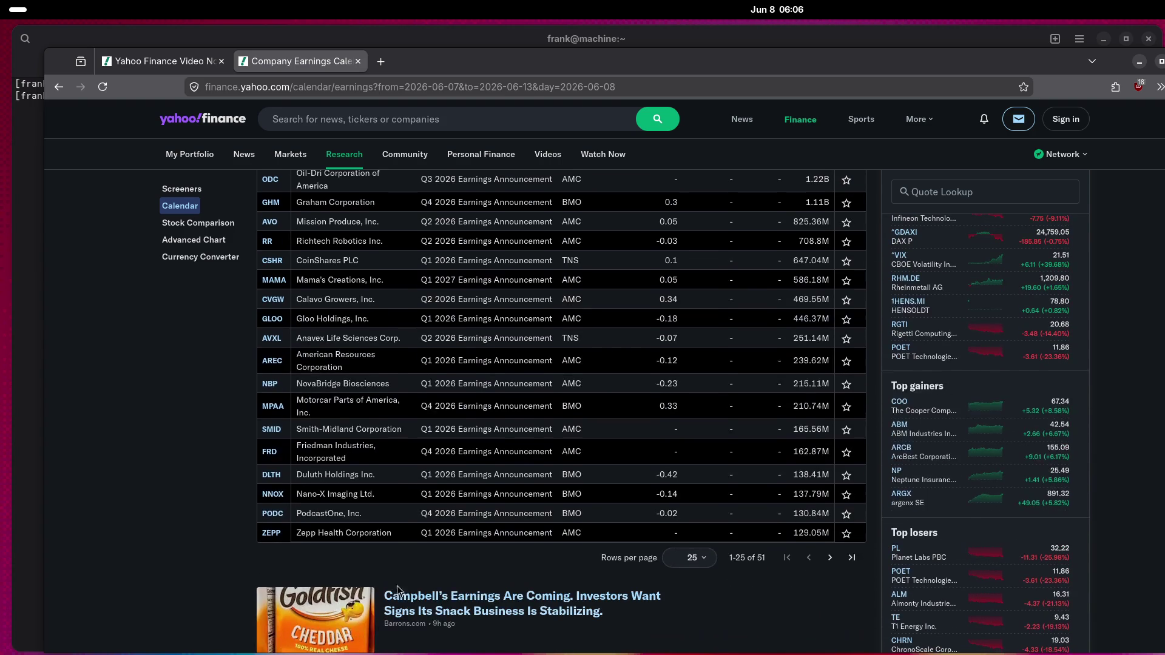
pyautogui.click(832, 562)
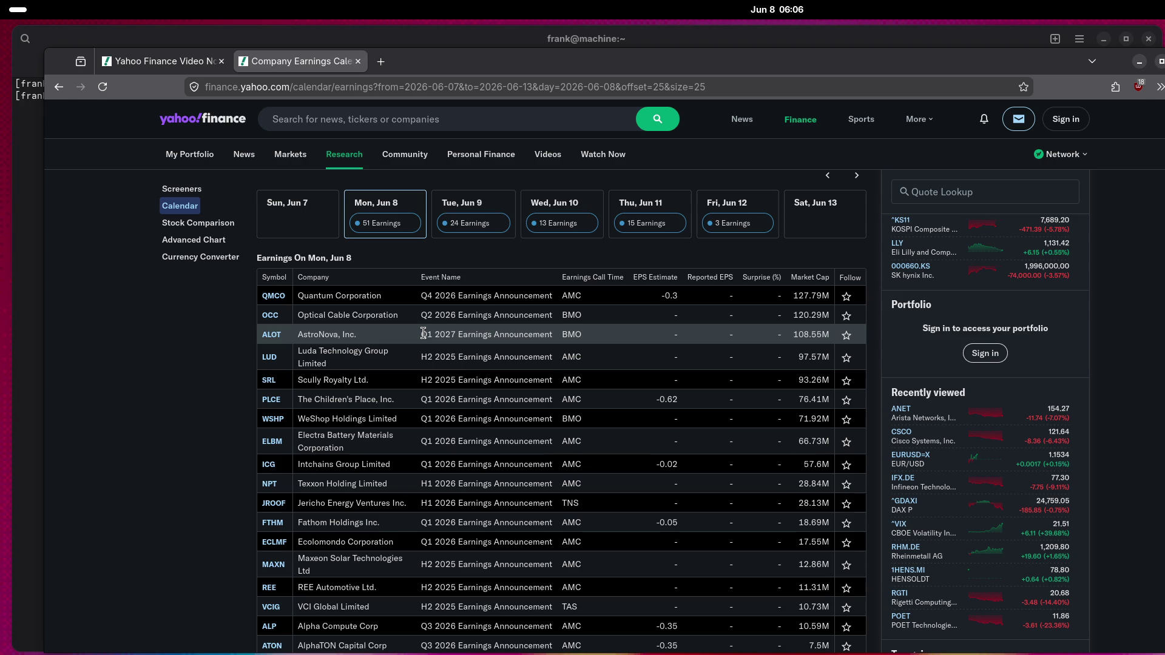
pyautogui.scroll(-4, 423, 334)
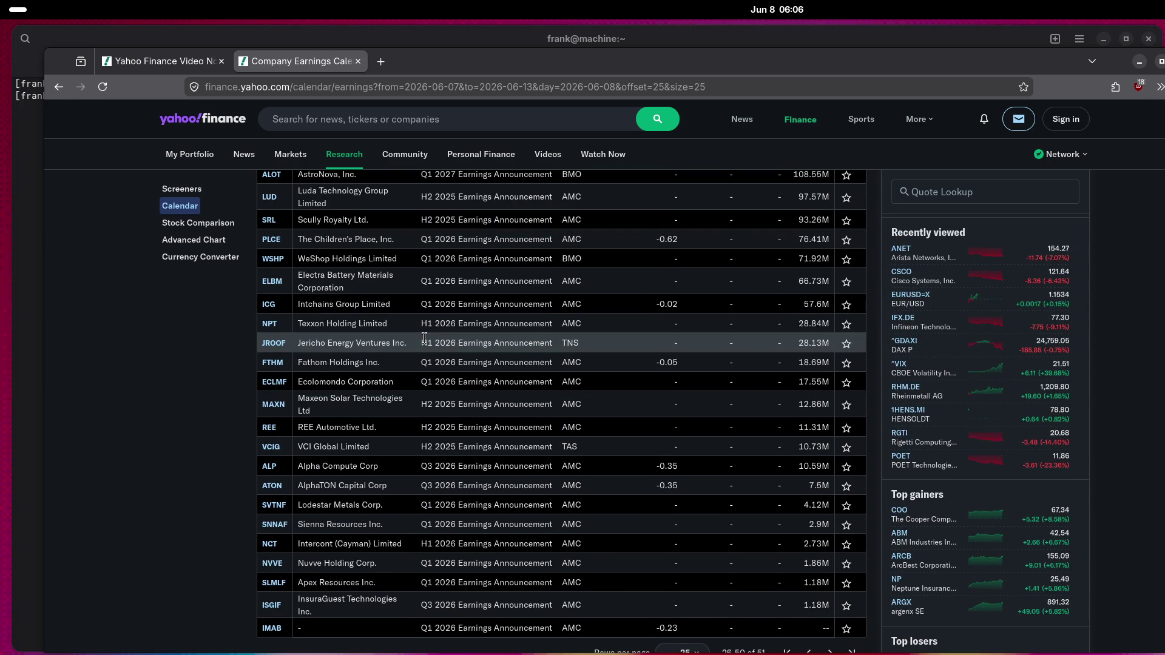
pyautogui.scroll(7, 426, 337)
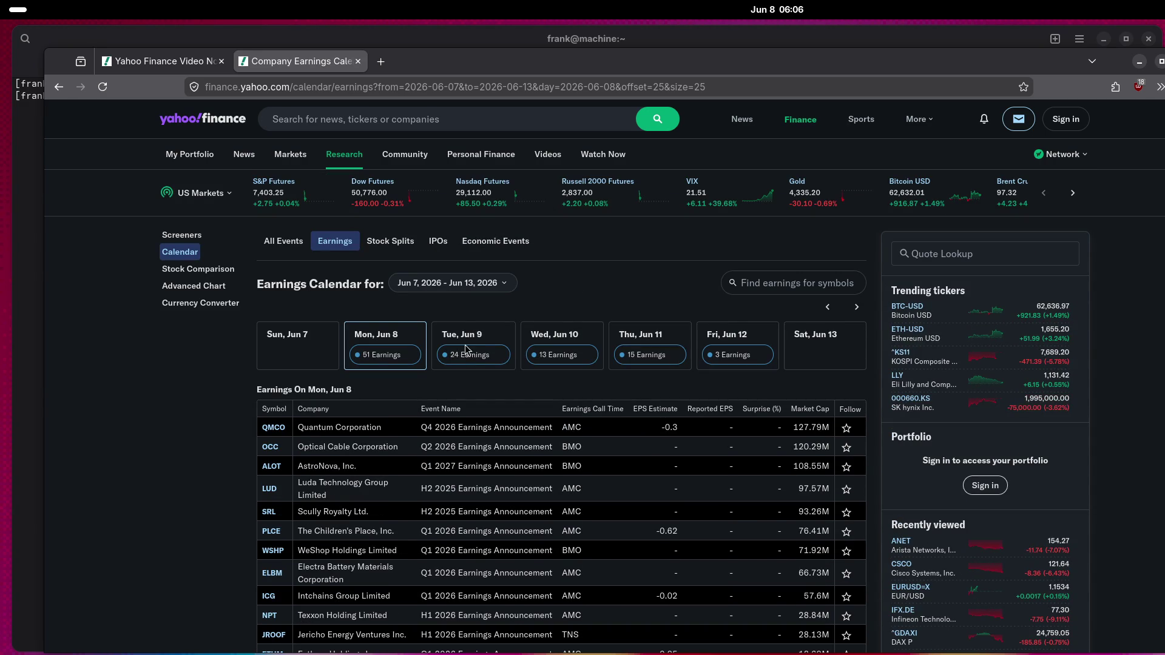
# Show Tuesday, June 9's 24 earnings, then open the Yahoo Finance home page in a new tab
pyautogui.click(471, 363)
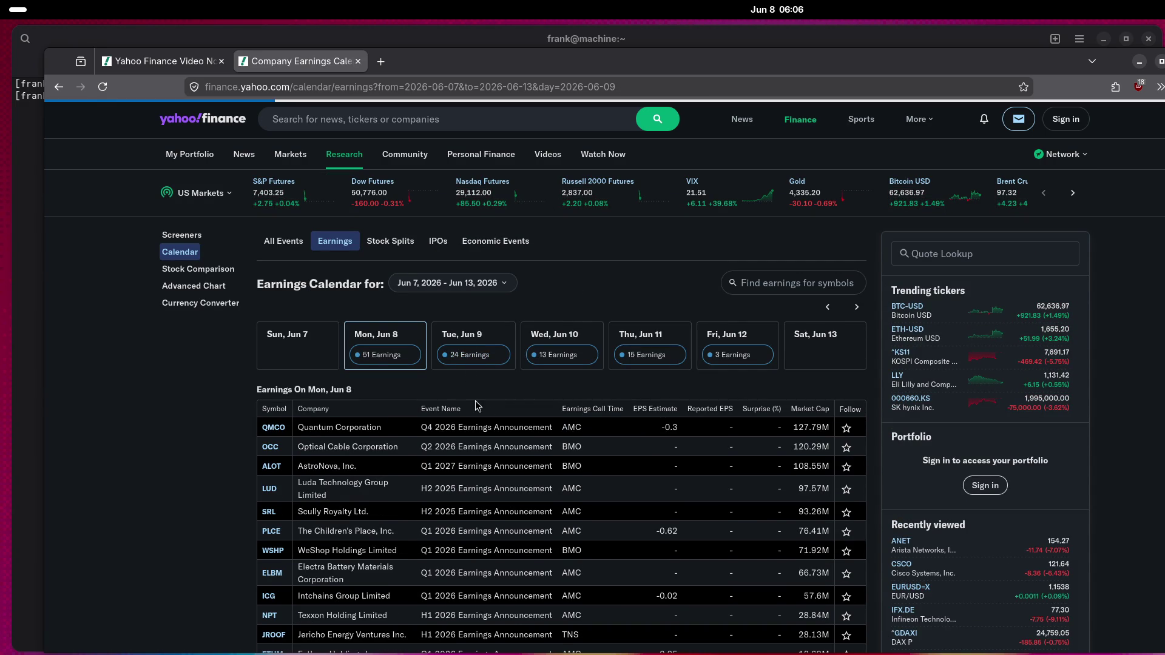
pyautogui.scroll(-4, 446, 398)
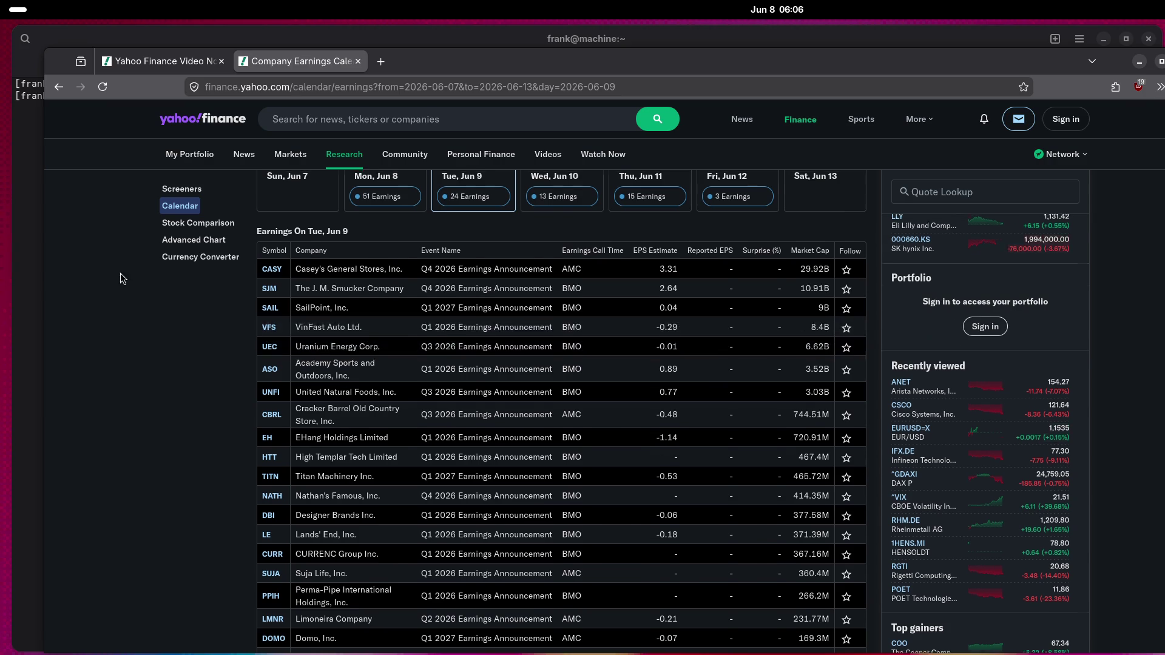
pyautogui.scroll(4, 120, 273)
pyautogui.middleClick(200, 122)
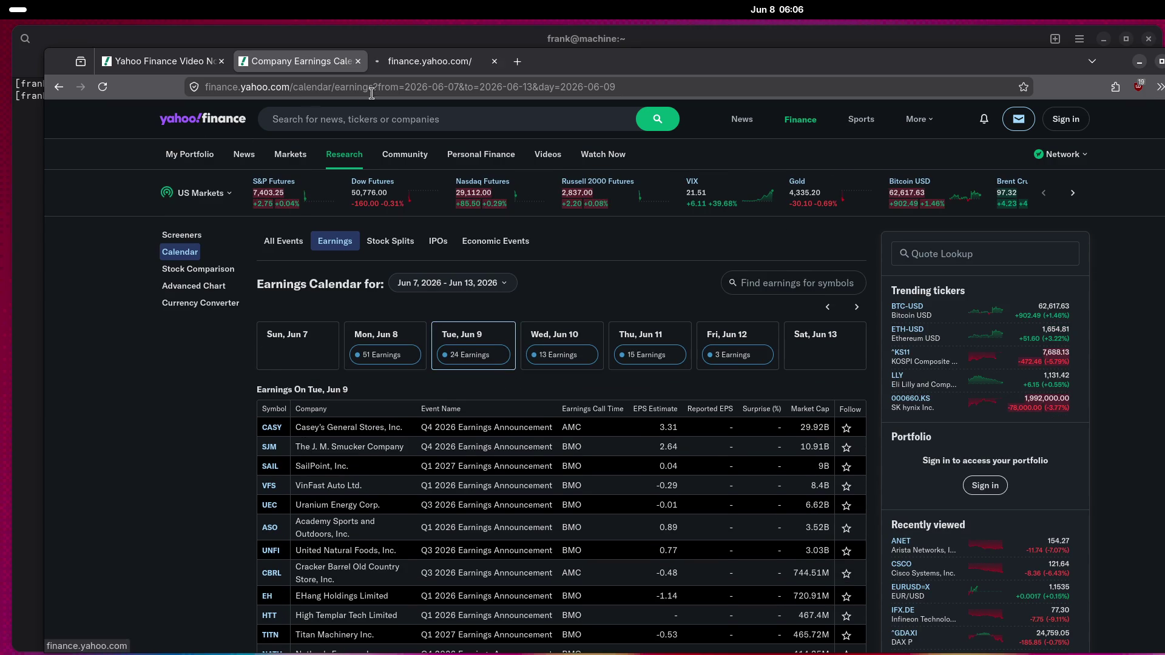
# On the new home page tab, search 'uranium en' and open the Uranium Energy Corp. (UEC) quote
pyautogui.click(400, 62)
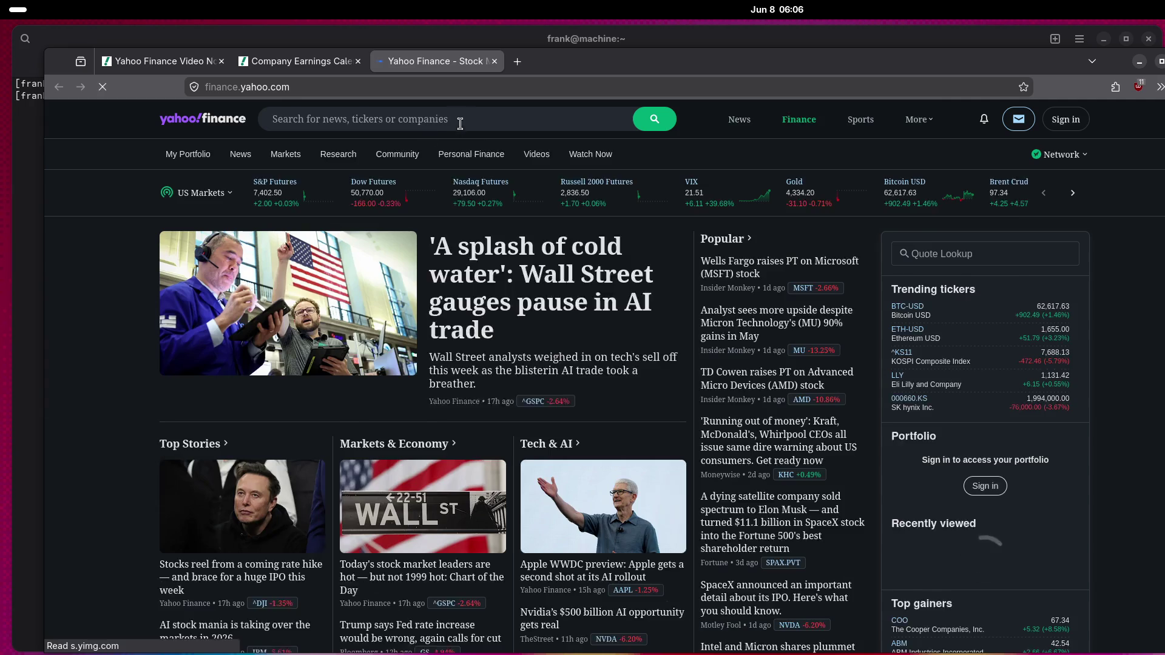
pyautogui.click(452, 117)
pyautogui.write('uranium en')
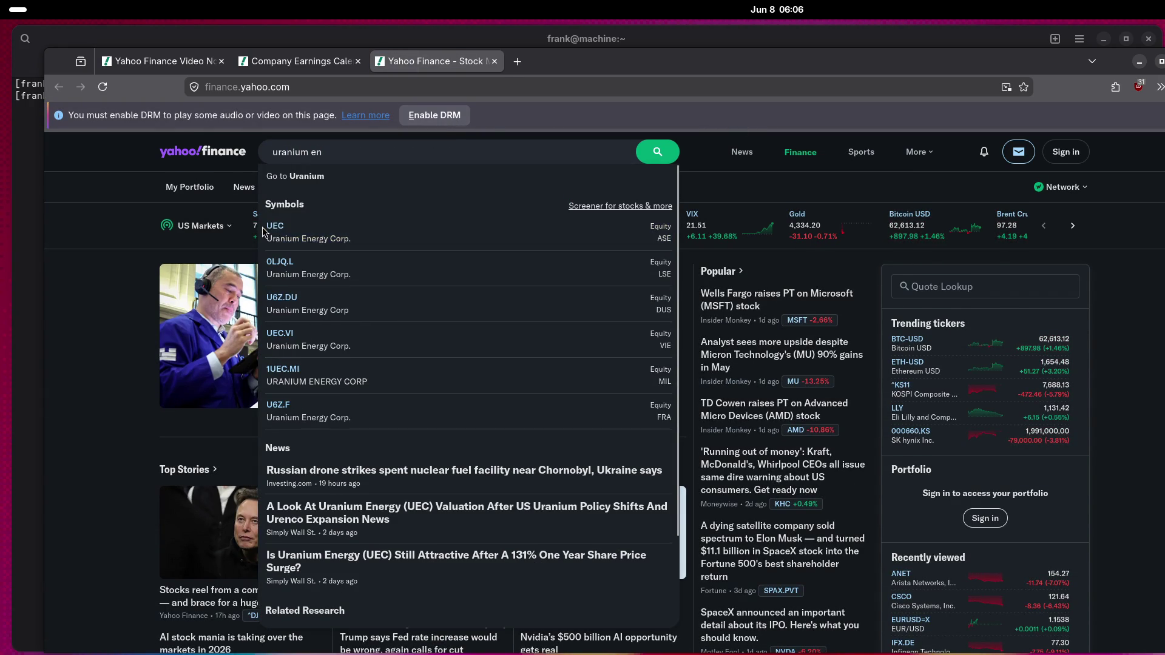
pyautogui.click(378, 234)
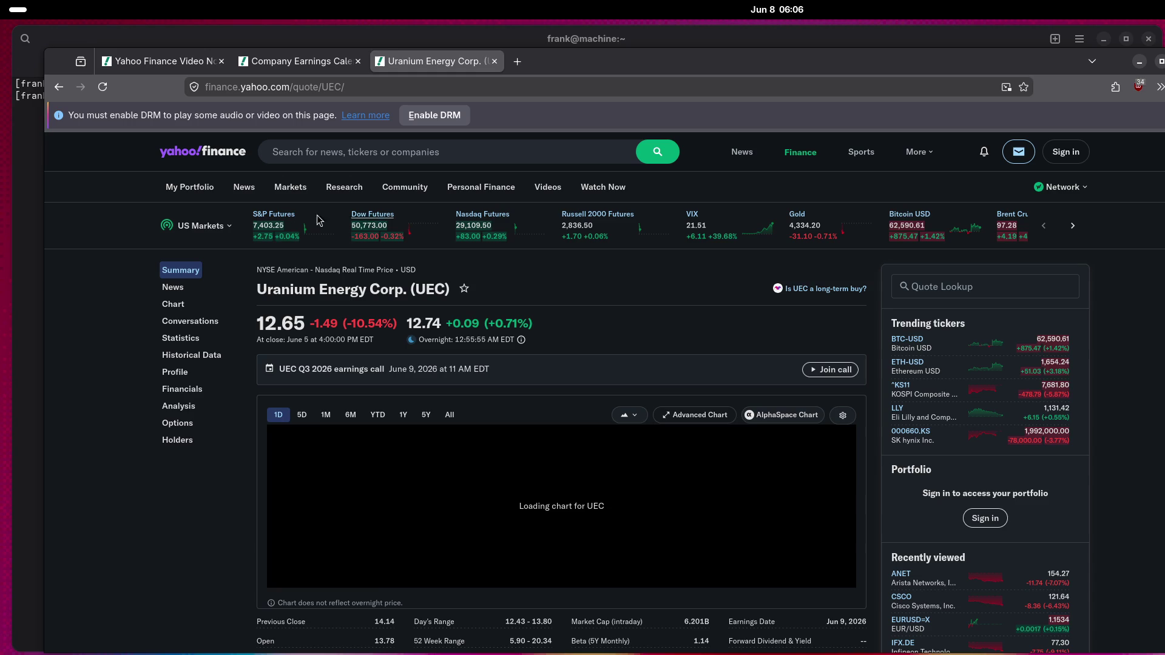
# View UEC's 6M and YTD price charts, then scroll down through its recent news
pyautogui.click(350, 417)
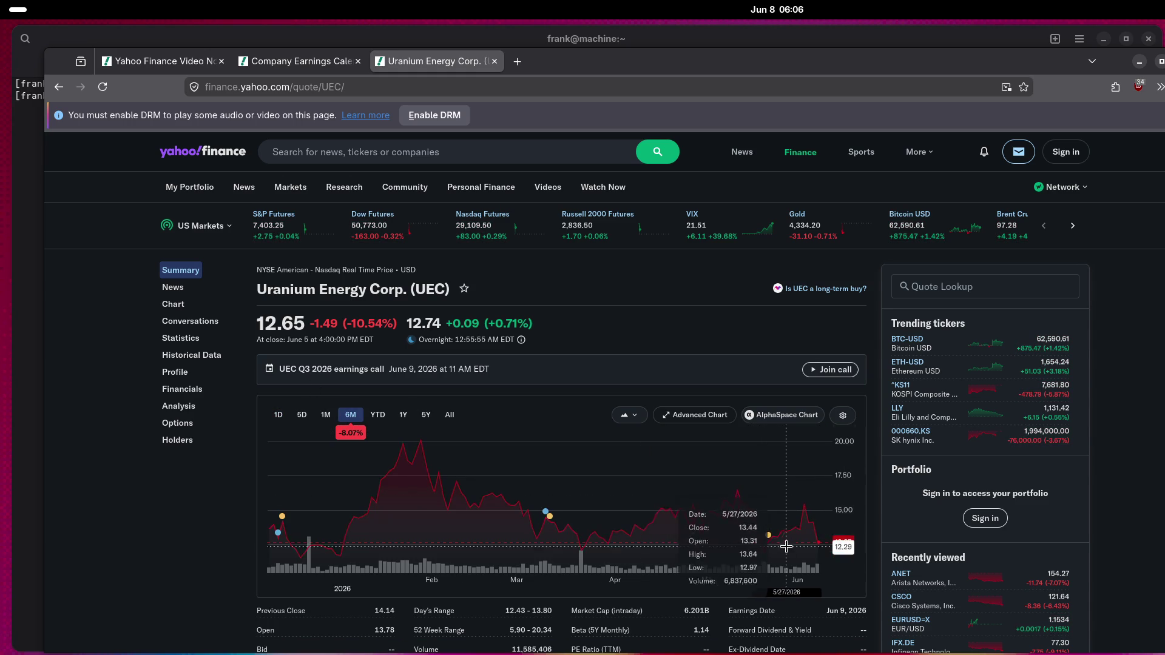
pyautogui.moveTo(770, 538)
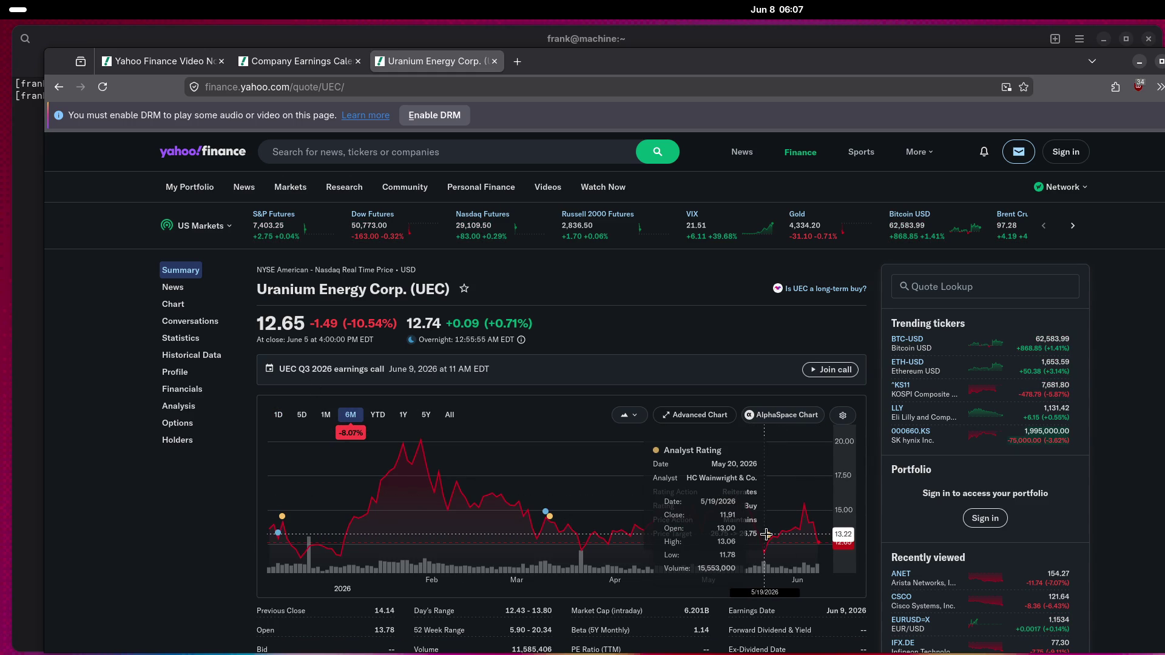
pyautogui.click(378, 414)
pyautogui.scroll(-5, 206, 460)
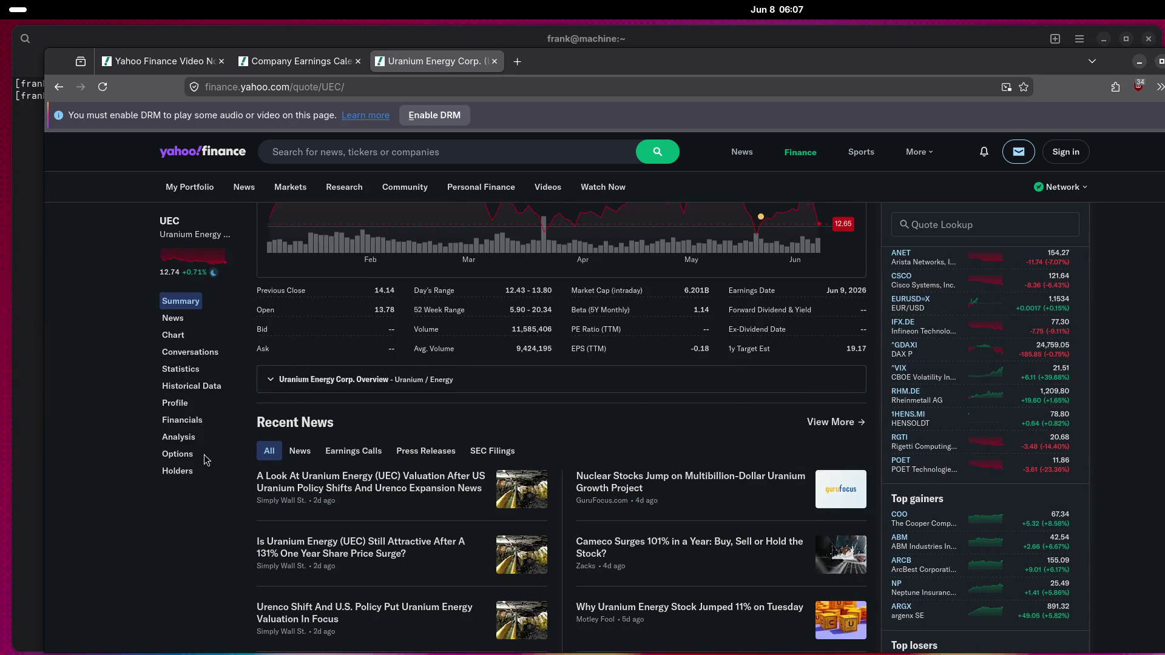
pyautogui.scroll(-1, 207, 460)
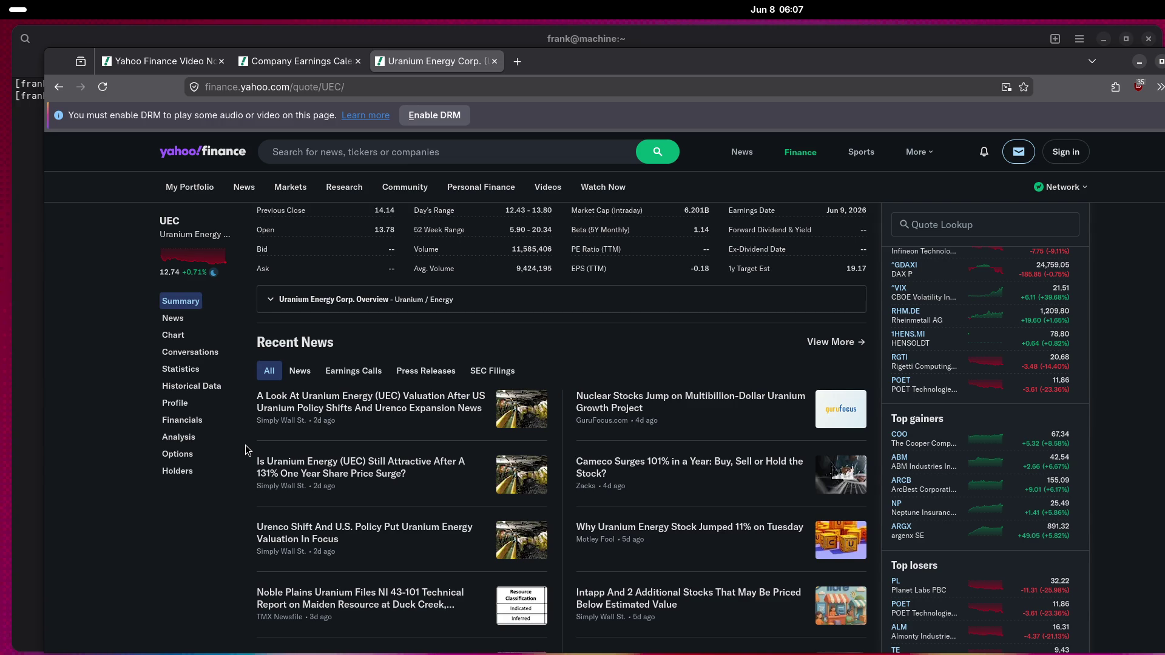
pyautogui.scroll(-2, 245, 450)
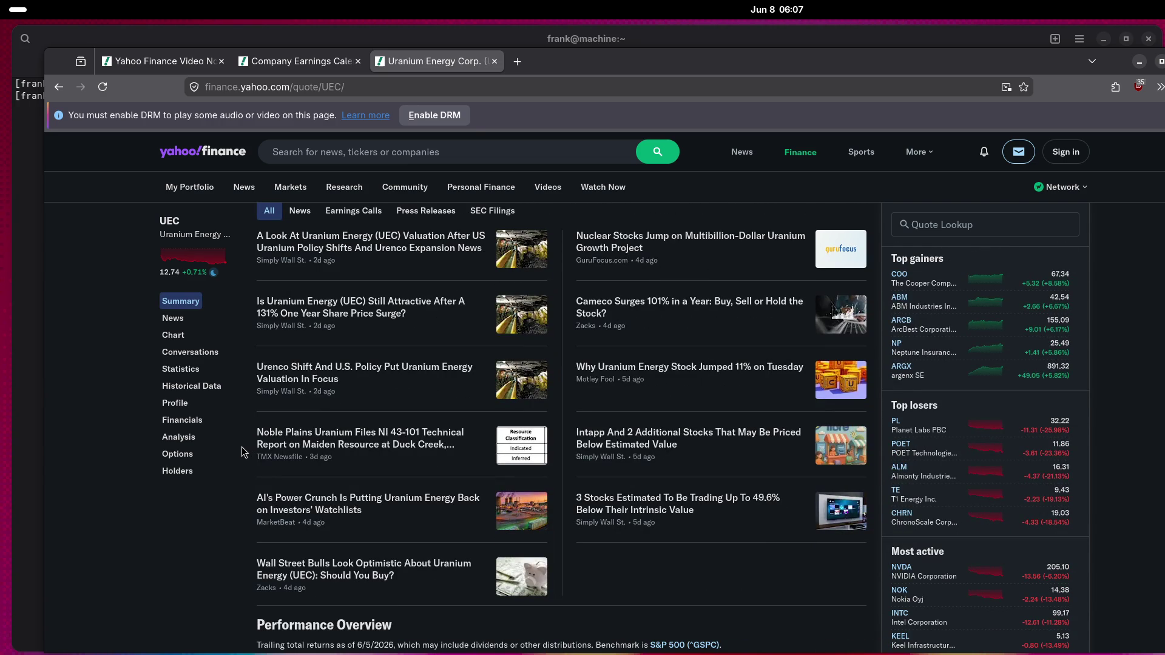
# Close the Uranium Energy tab and scroll through the earnings calendar
pyautogui.click(494, 62)
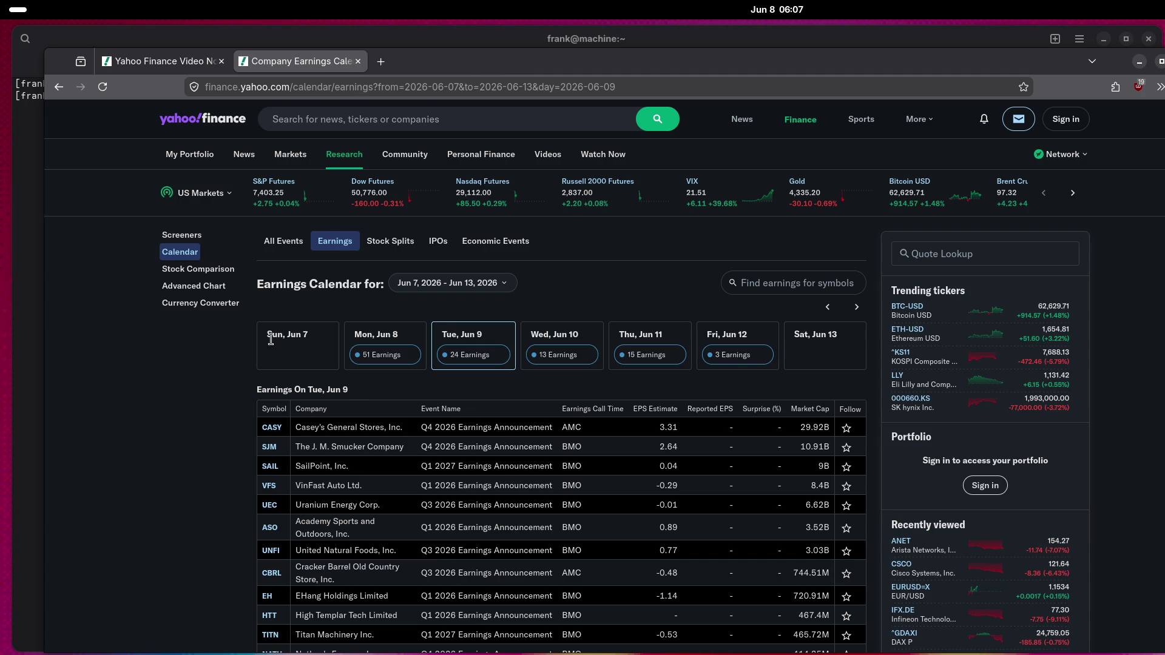
pyautogui.scroll(-3, 198, 400)
pyautogui.scroll(-1, 229, 363)
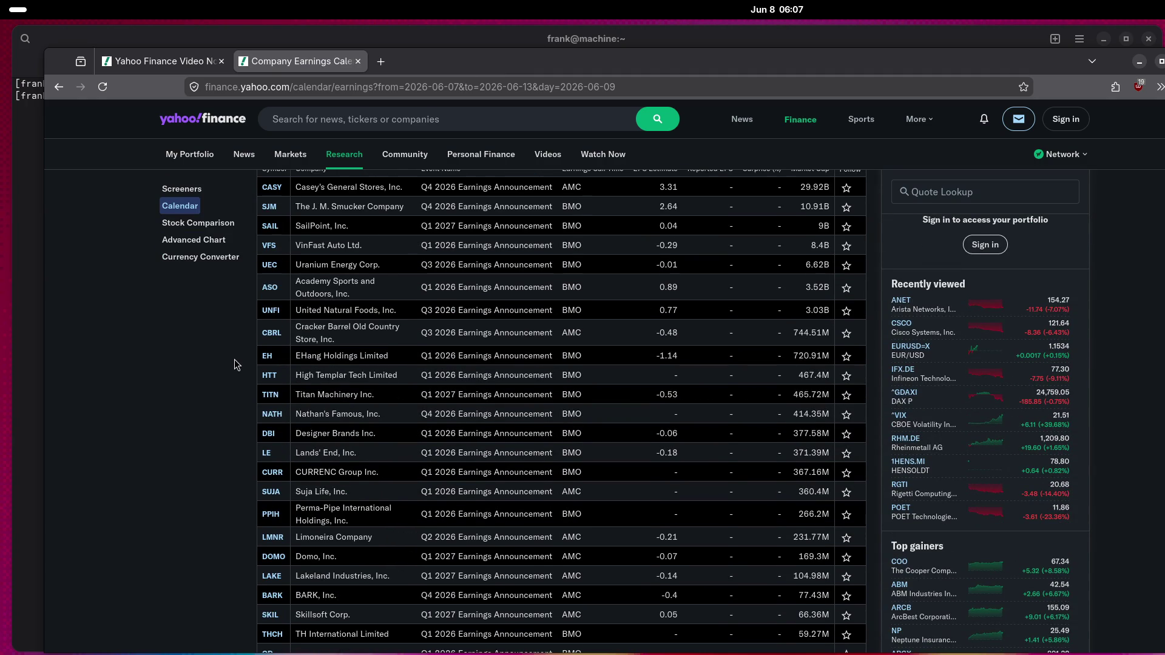
pyautogui.scroll(-1, 235, 359)
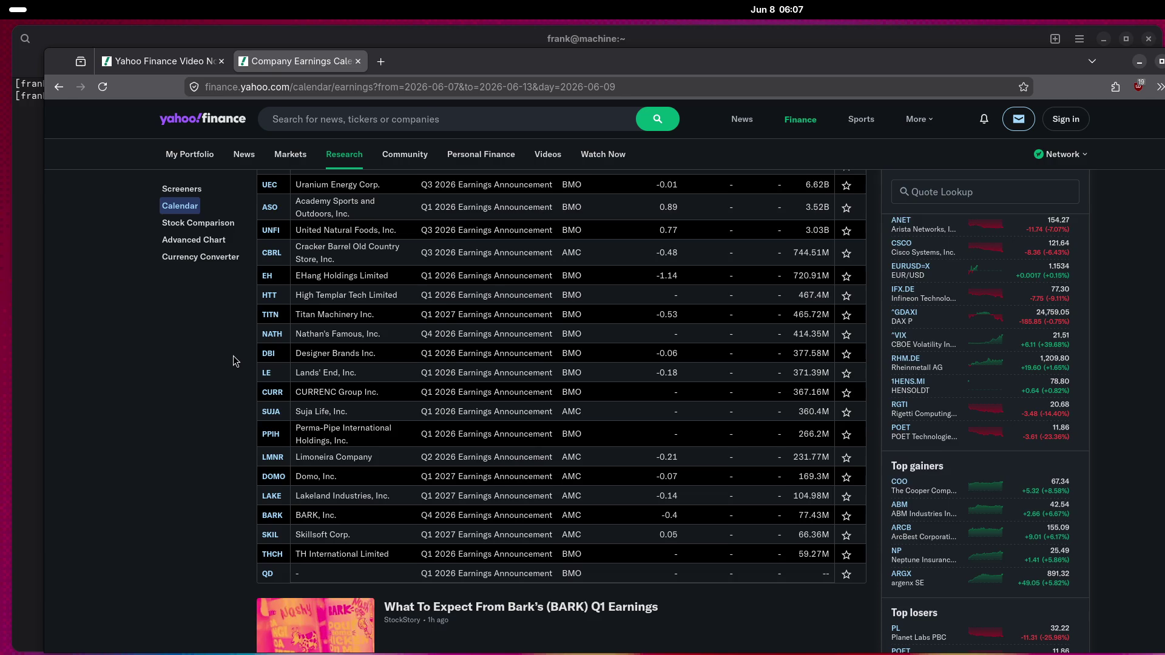
pyautogui.scroll(4, 236, 362)
# Browse Wednesday, June 10's earnings list and open Adobe (ADBE) in a new tab
pyautogui.click(558, 355)
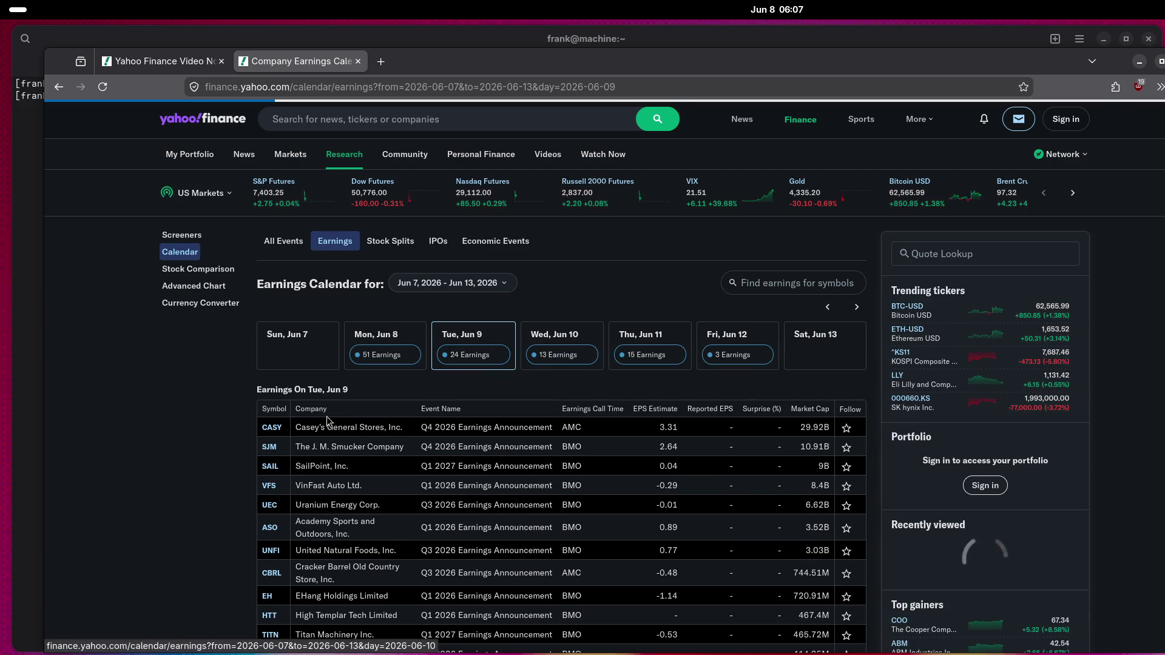
pyautogui.scroll(-2, 237, 409)
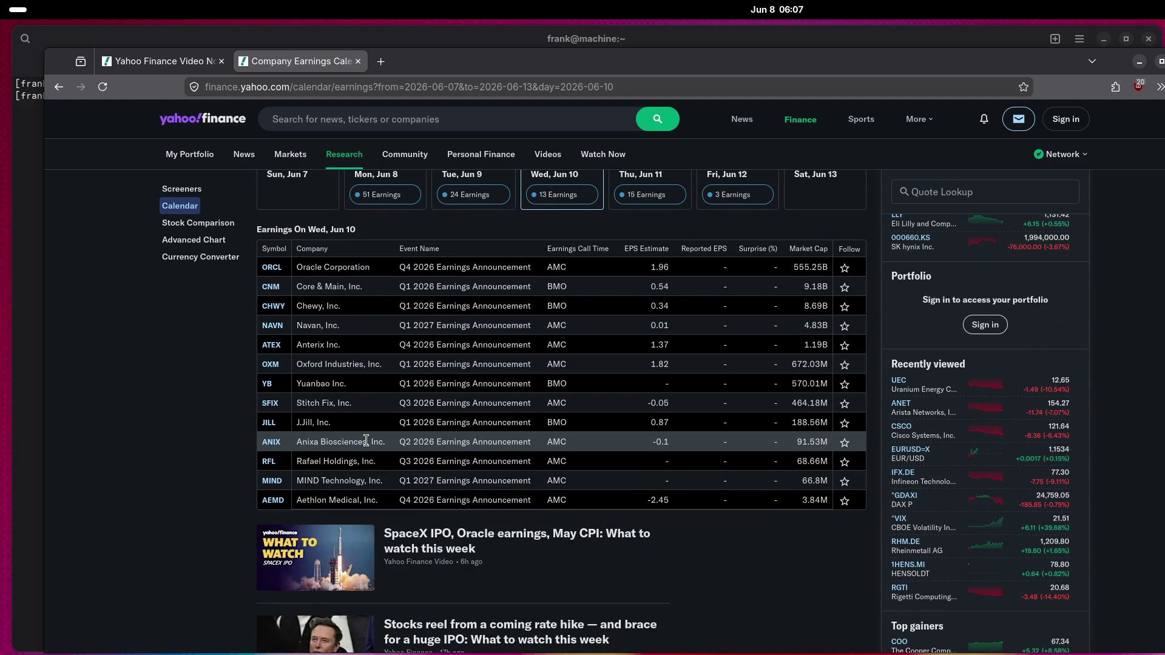
pyautogui.scroll(3, 366, 441)
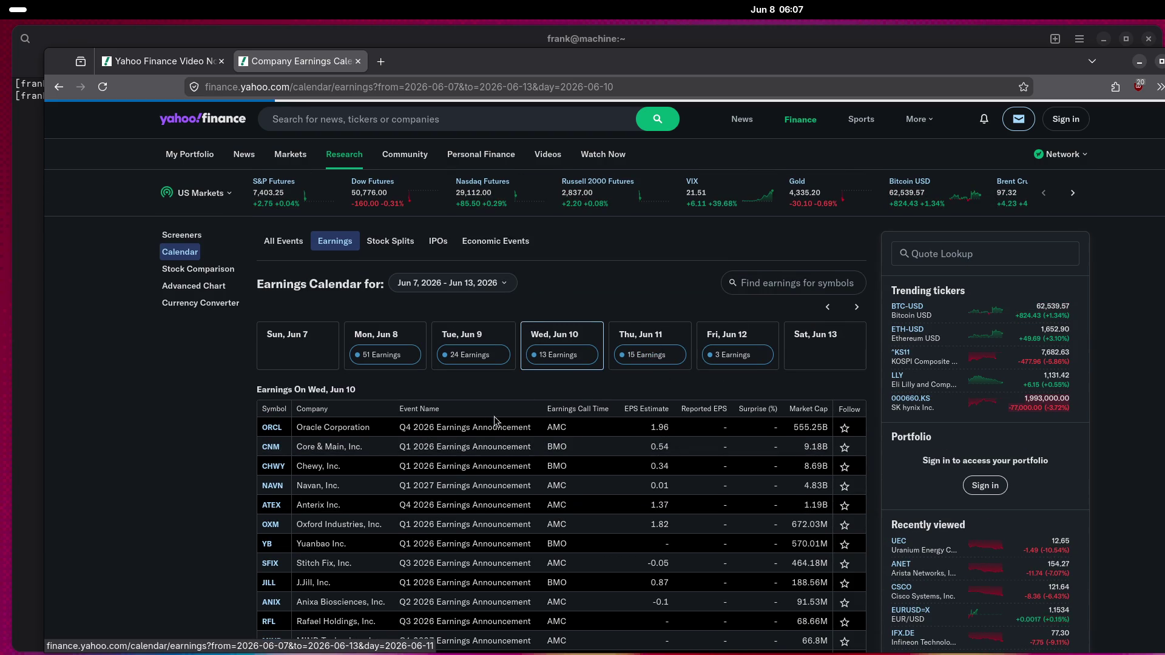
pyautogui.scroll(-2, 389, 434)
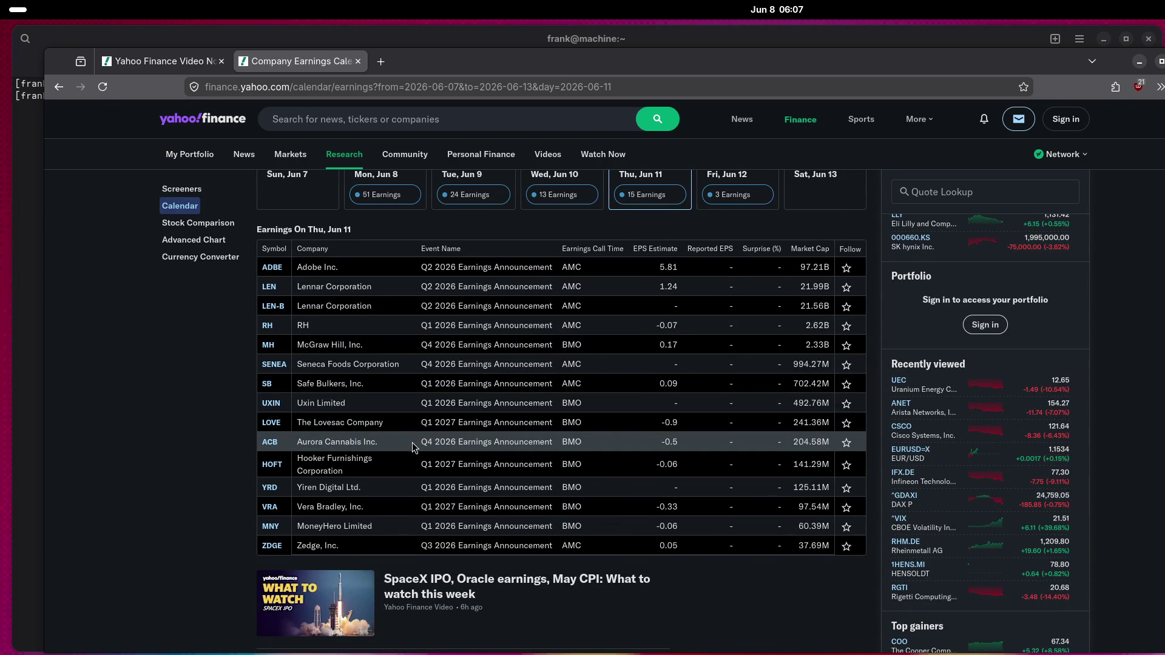
pyautogui.scroll(1, 414, 448)
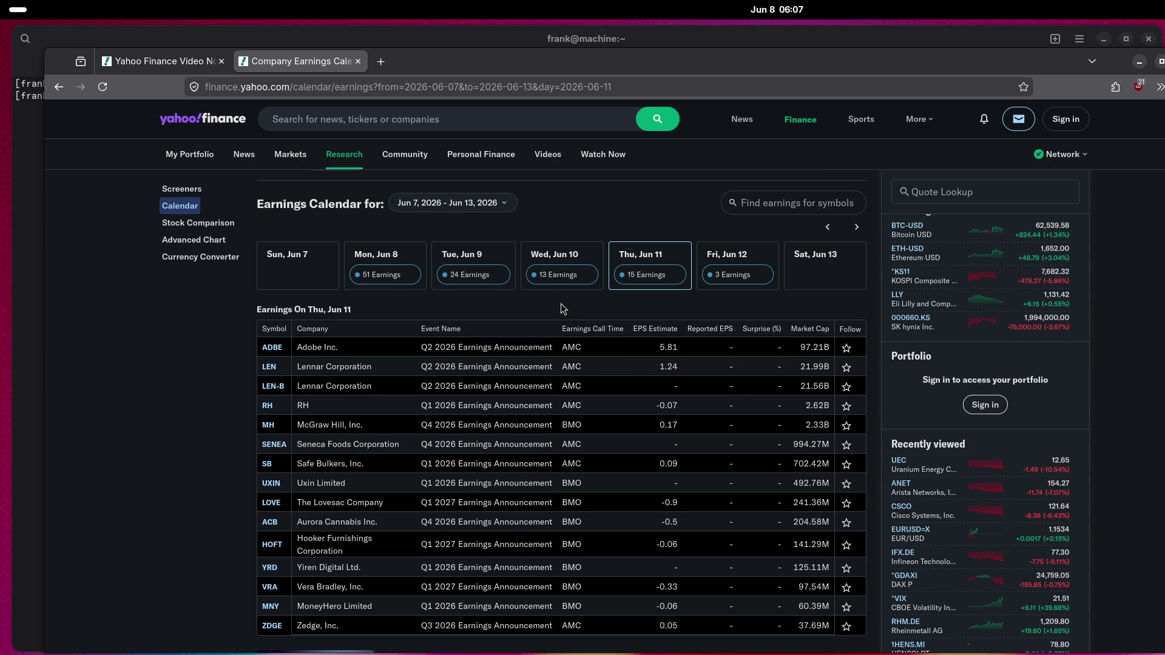
pyautogui.middleClick(264, 341)
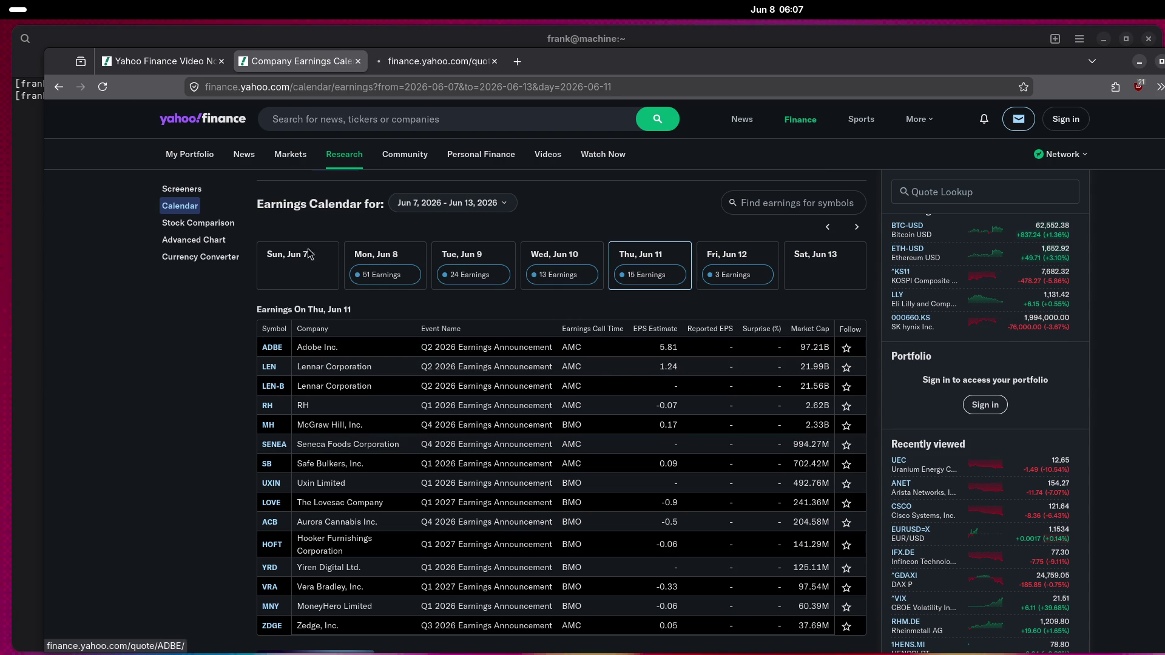
# Review Adobe's (ADBE) quote: 251.78, earnings Jun 11, 2026, 1y target 329.81, plus recent news
pyautogui.click(423, 65)
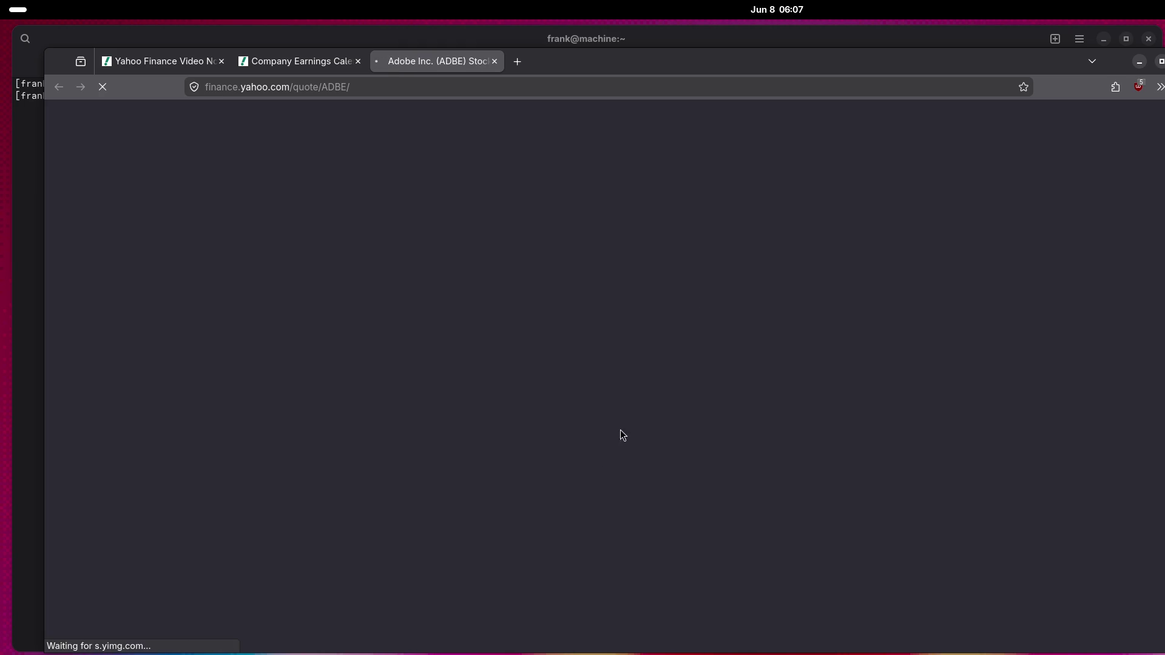
pyautogui.scroll(-5, 617, 434)
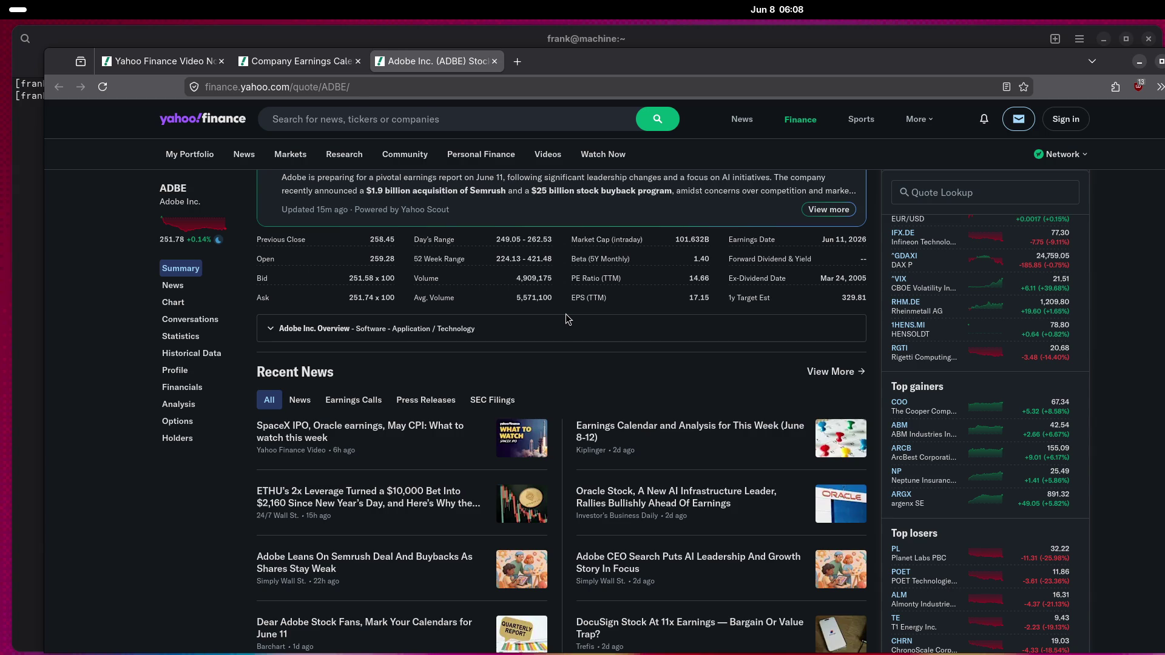
pyautogui.scroll(5, 566, 314)
pyautogui.scroll(-4, 565, 315)
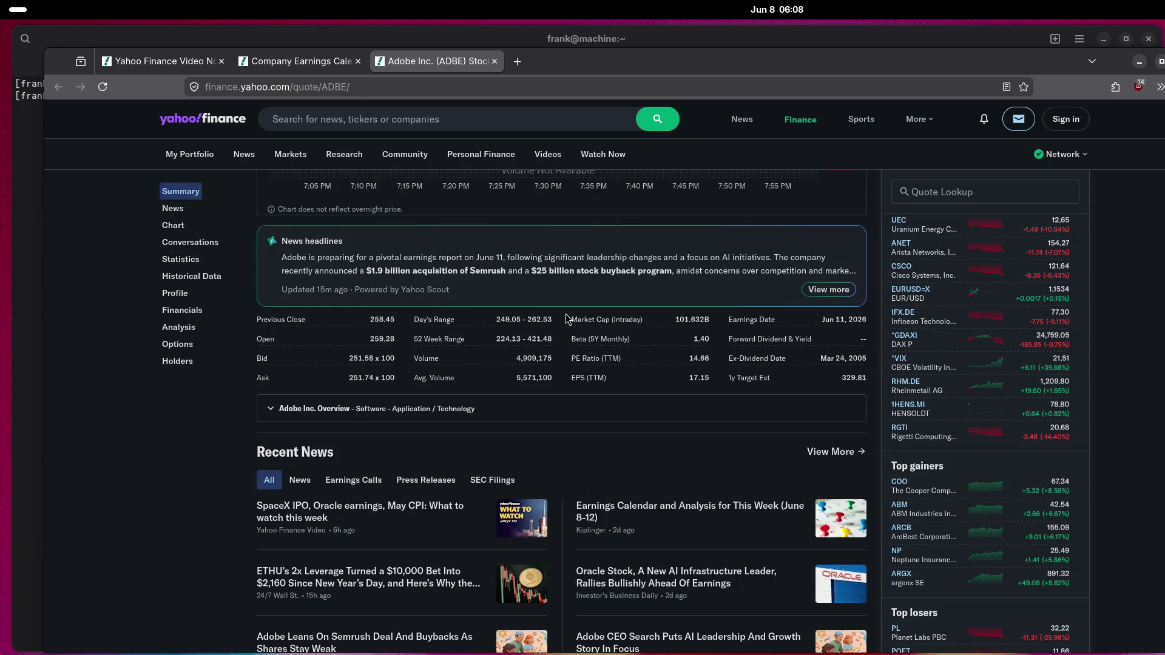
pyautogui.scroll(5, 564, 312)
pyautogui.scroll(-10, 564, 312)
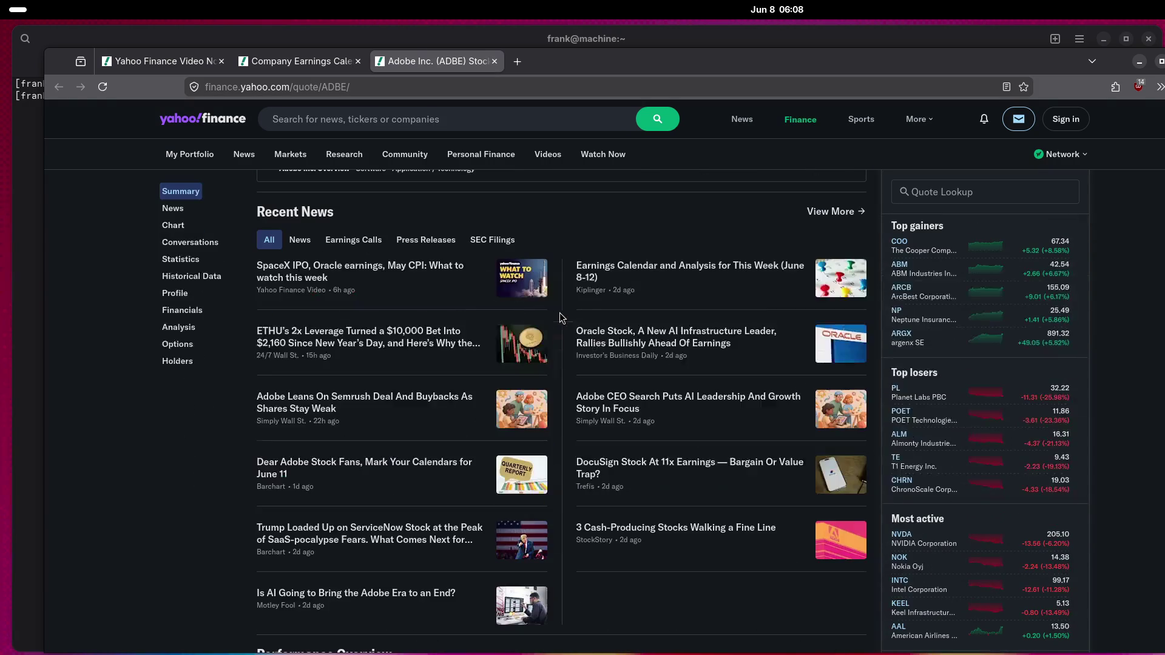
pyautogui.click(639, 85)
# Search Google for 'SpaceX IPO date' and highlight the June 12, 2026 date sentence
pyautogui.write('SpaceX ')
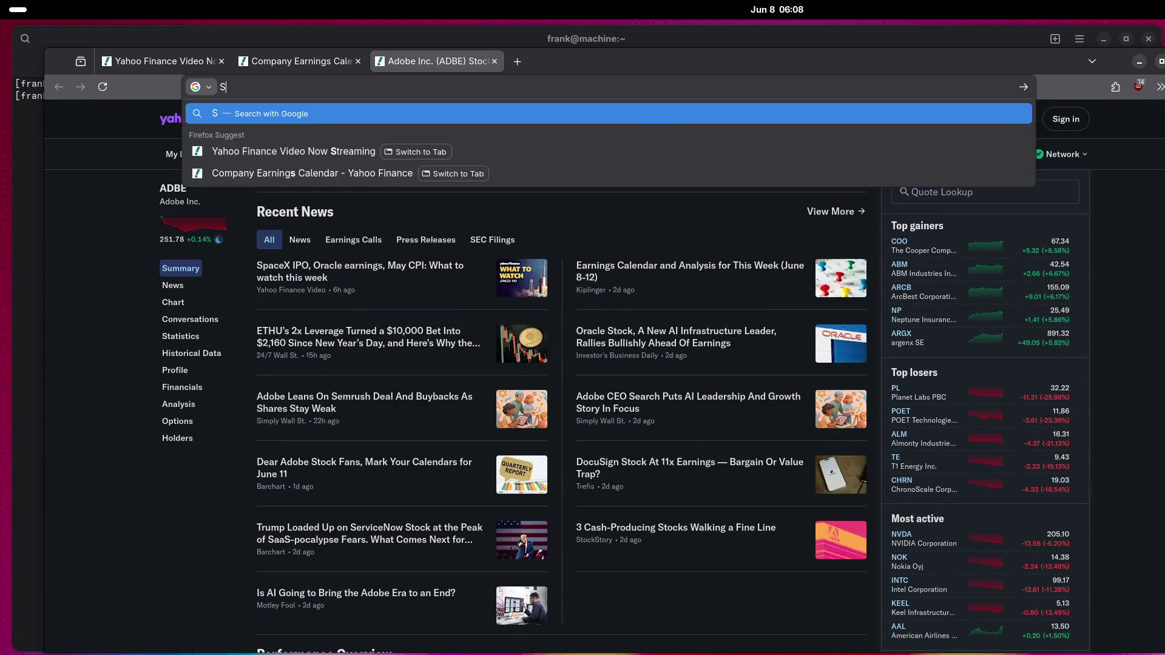
pyautogui.write('IPO date')
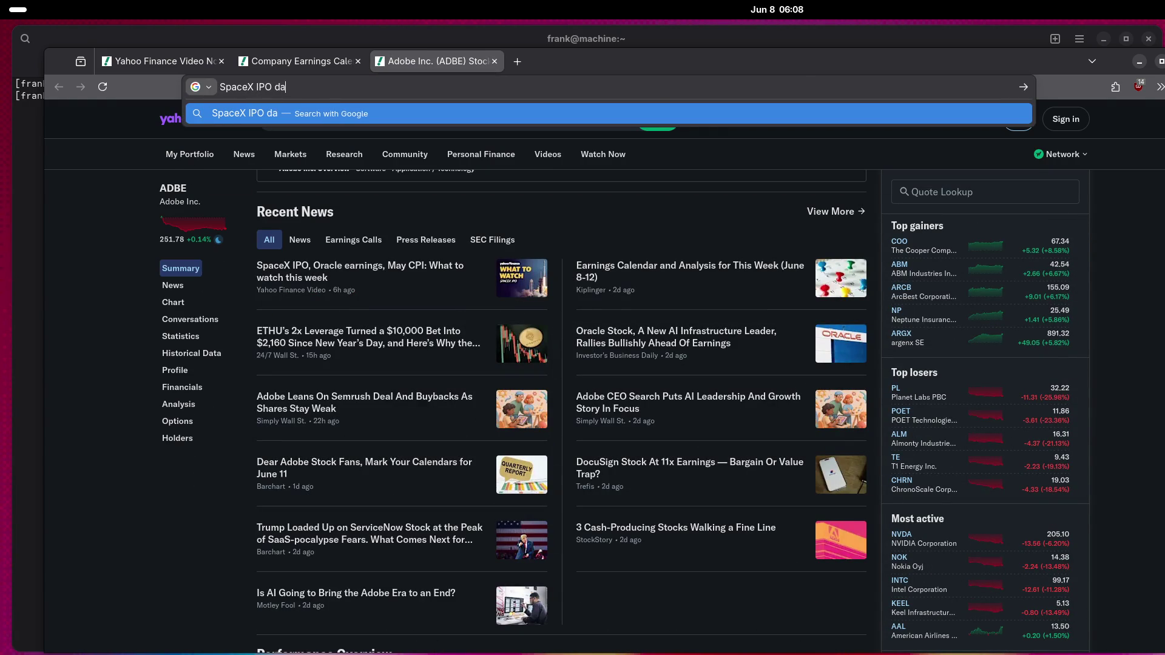
pyautogui.press('Return')
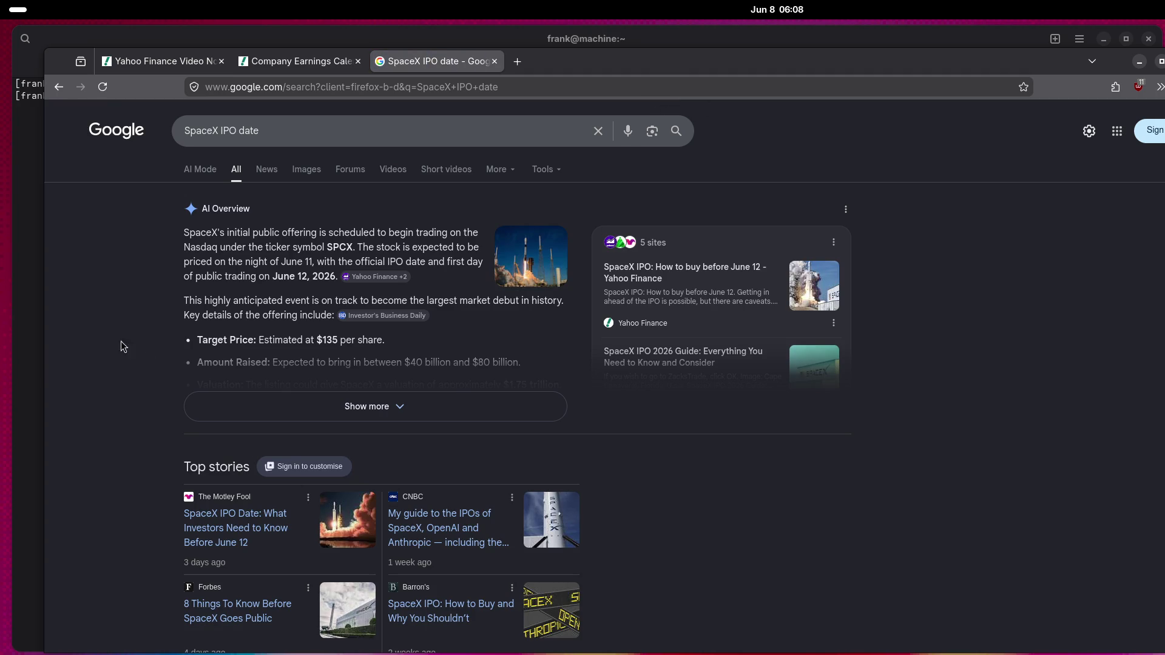
pyautogui.moveTo(317, 261); pyautogui.dragTo(264, 276)
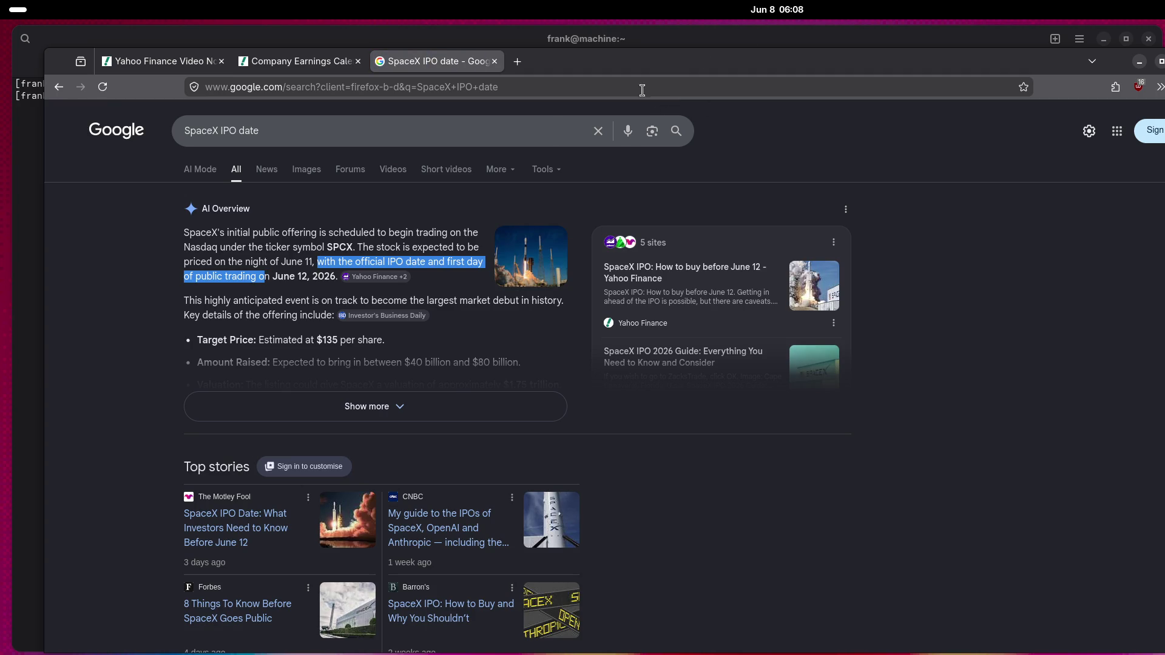
# Check the date on the system calendar, then close the SpaceX results tab
pyautogui.click(777, 9)
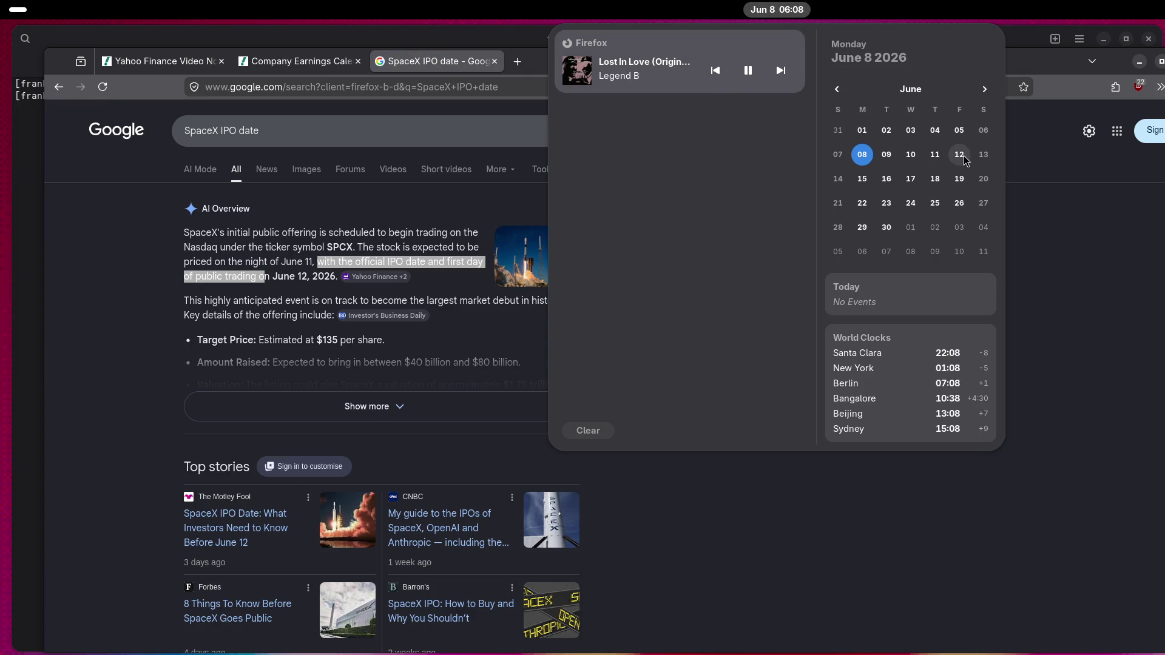
pyautogui.click(1049, 183)
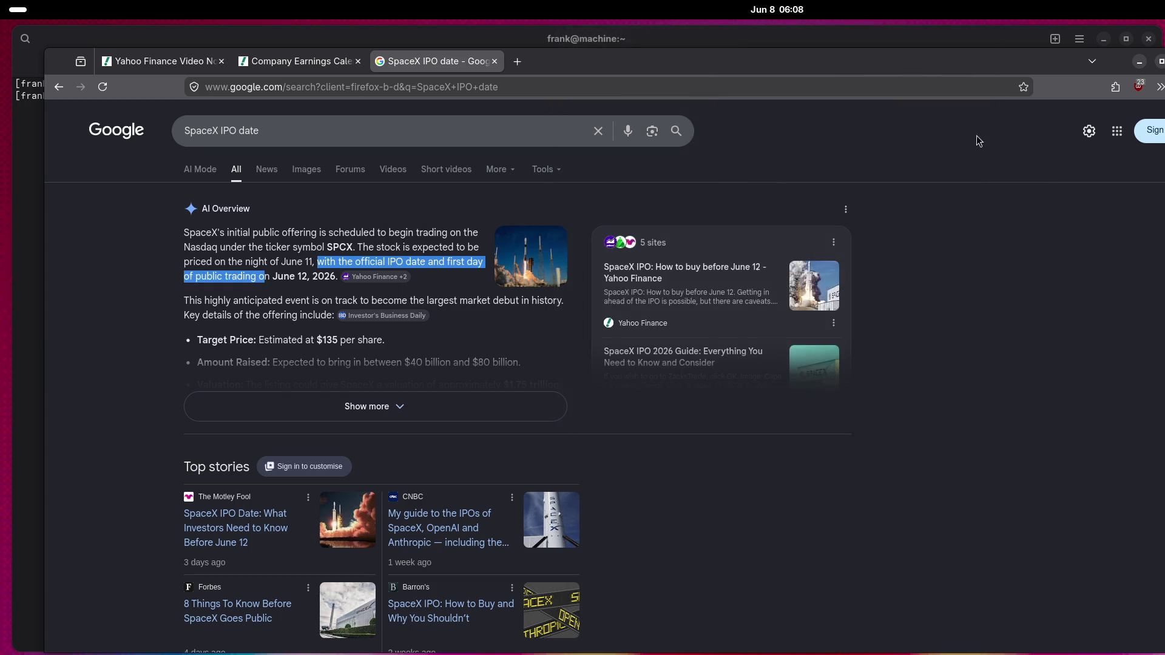
pyautogui.click(494, 61)
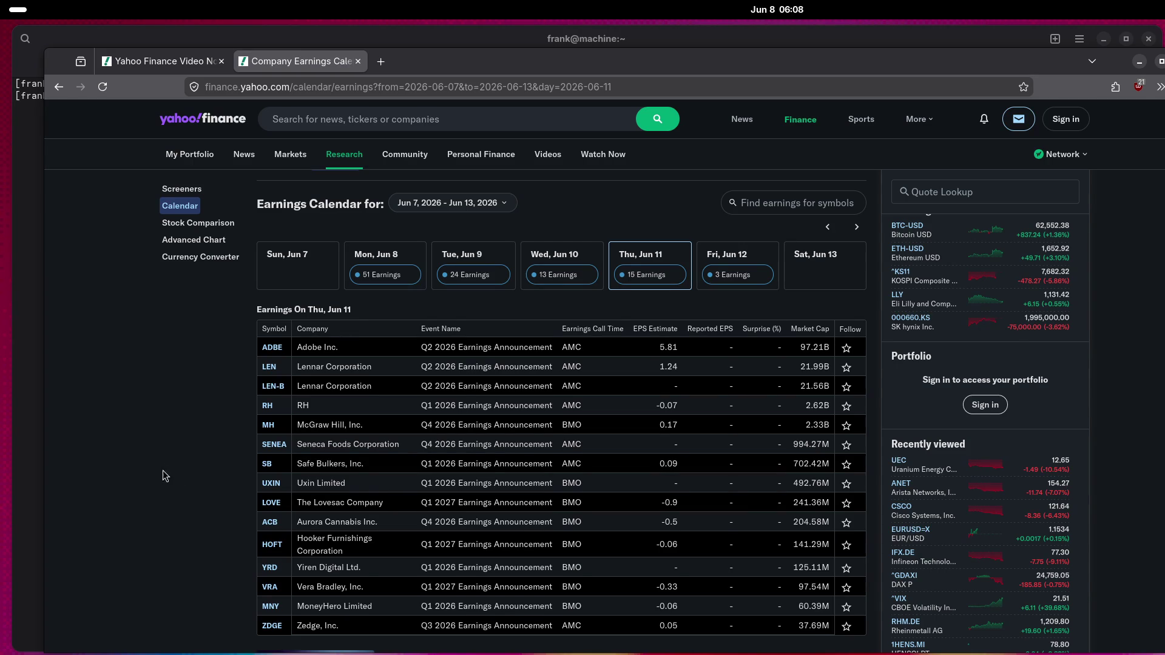
# List Friday June 12's earnings, then set the calendar date to June 5, 2026
pyautogui.scroll(2, 147, 440)
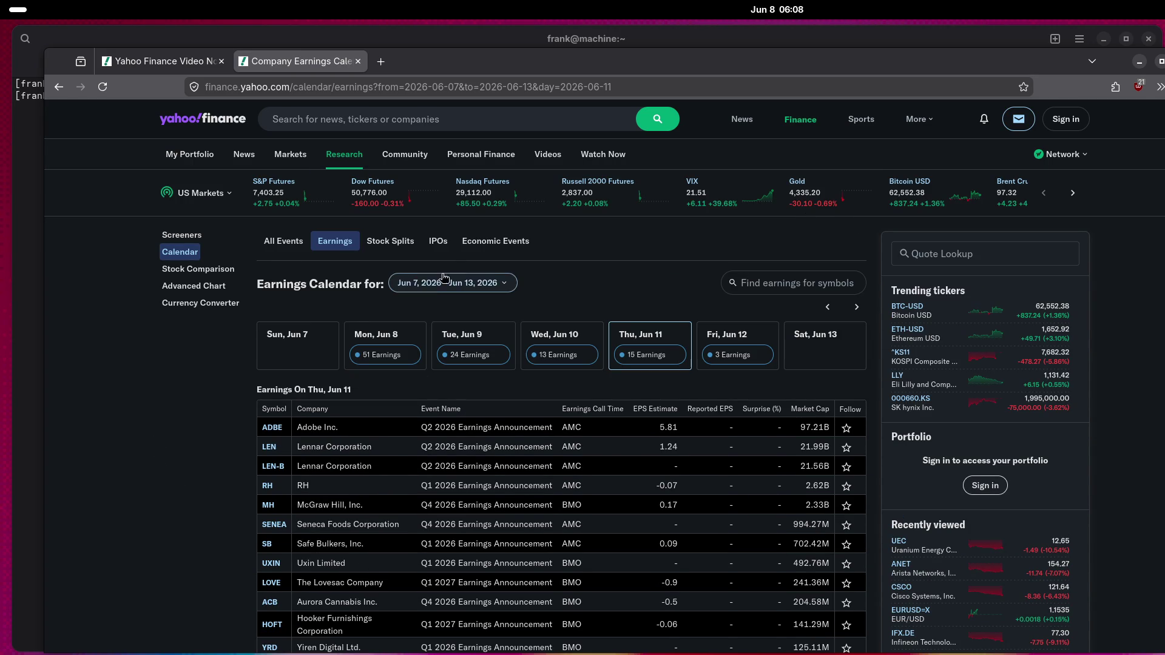
pyautogui.click(746, 359)
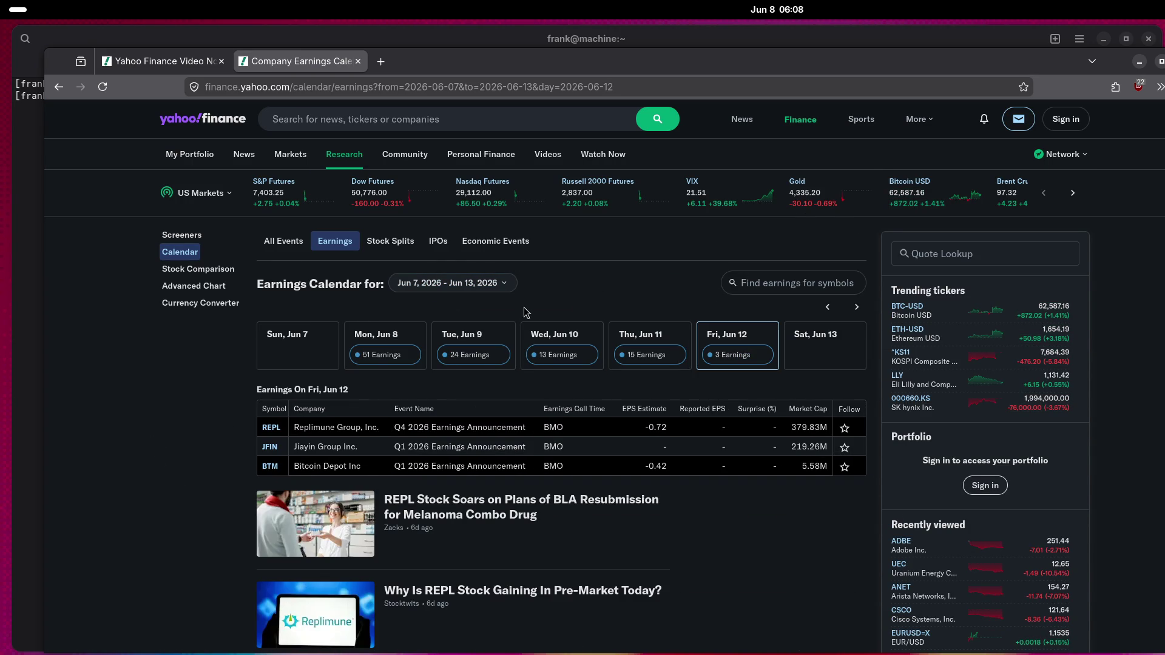
pyautogui.click(494, 283)
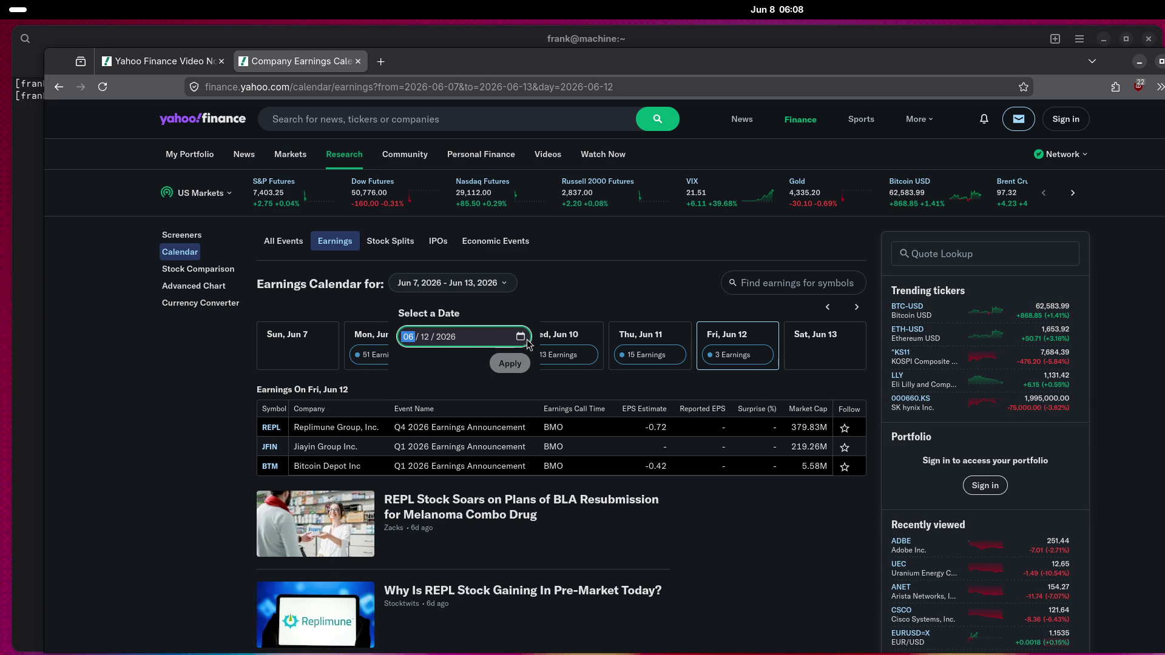
pyautogui.click(422, 338)
pyautogui.write('05')
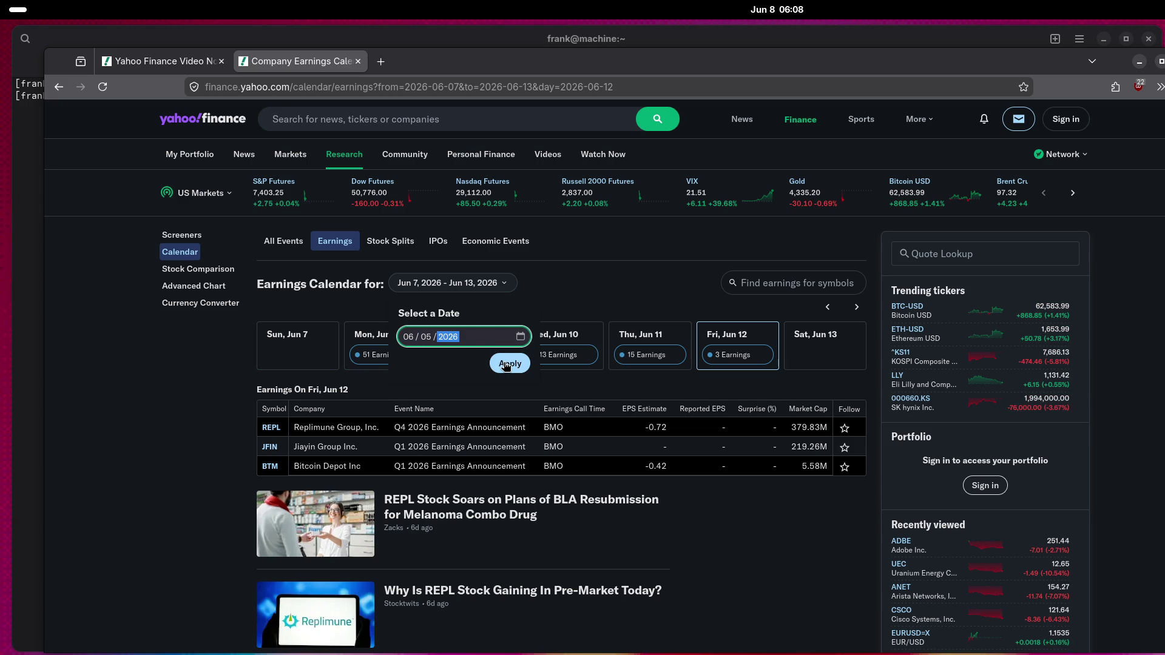
pyautogui.click(506, 364)
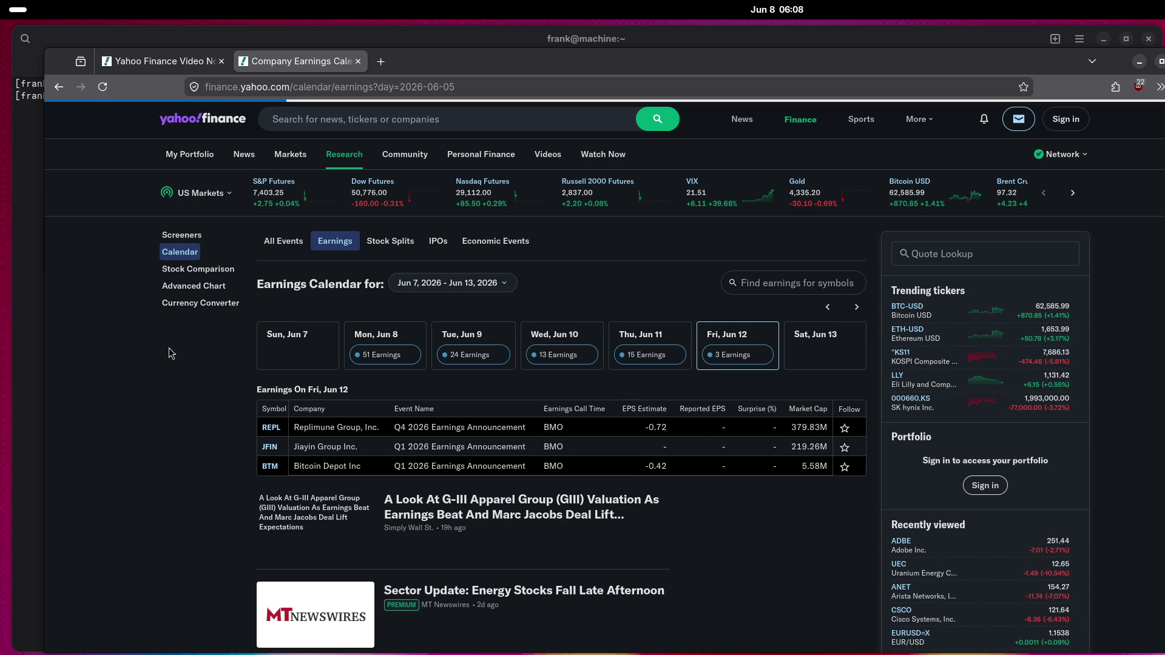
# From Tuesday June 2's earnings list, open Palo Alto Networks (PANW) in a background tab
pyautogui.scroll(-1, 158, 354)
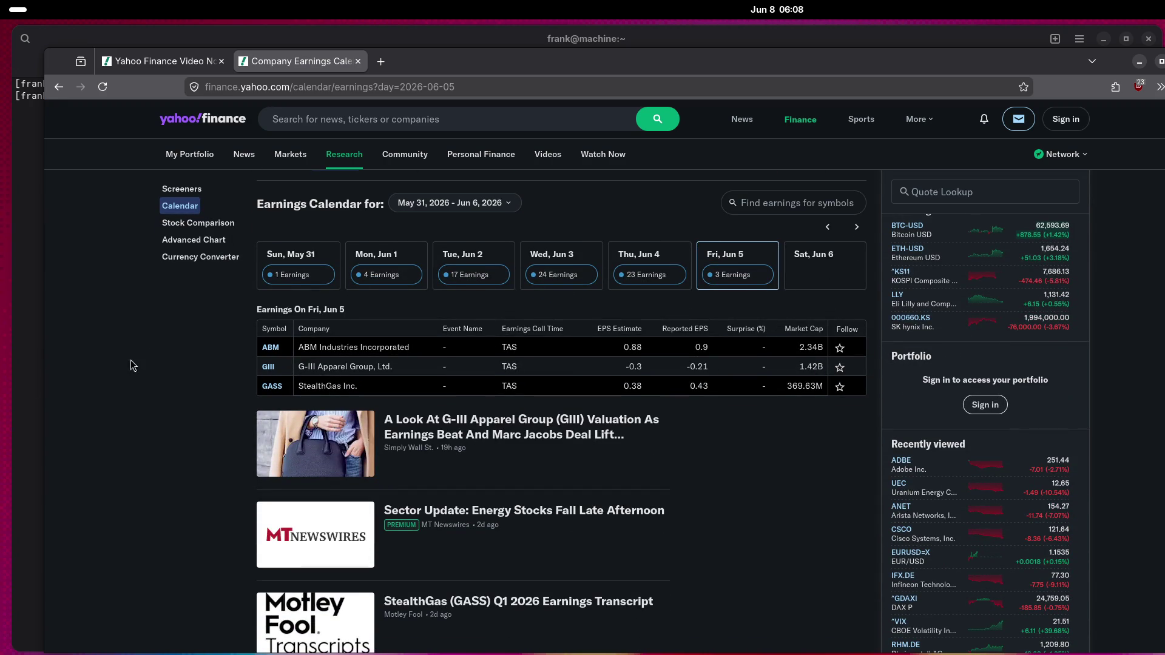
pyautogui.click(400, 276)
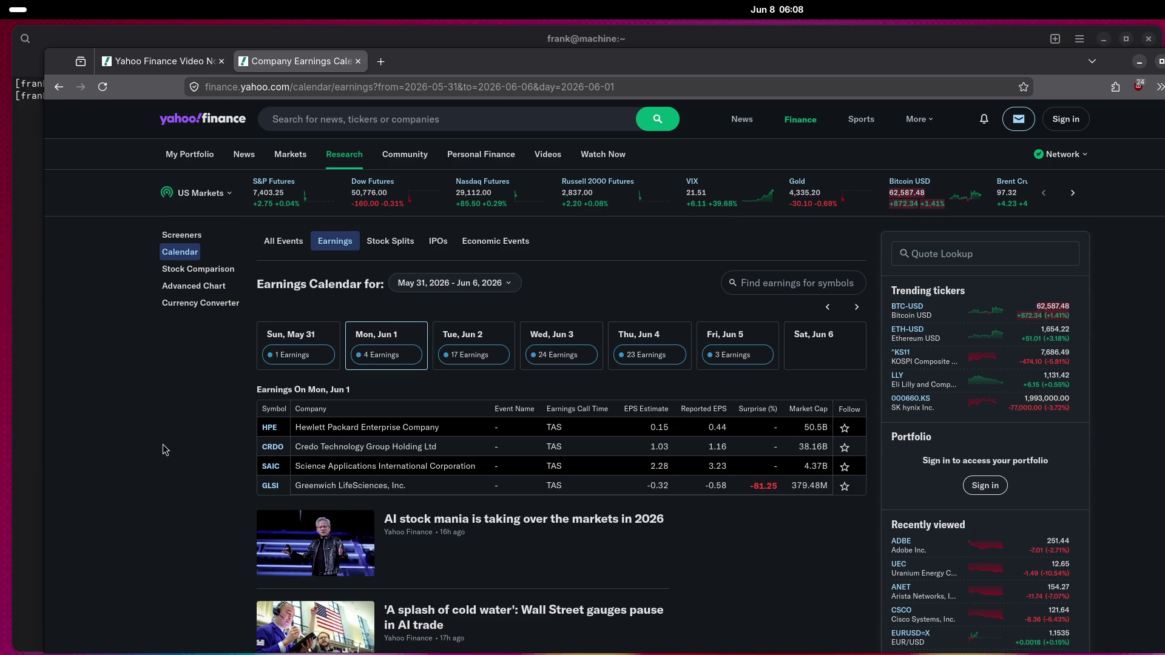
pyautogui.click(466, 355)
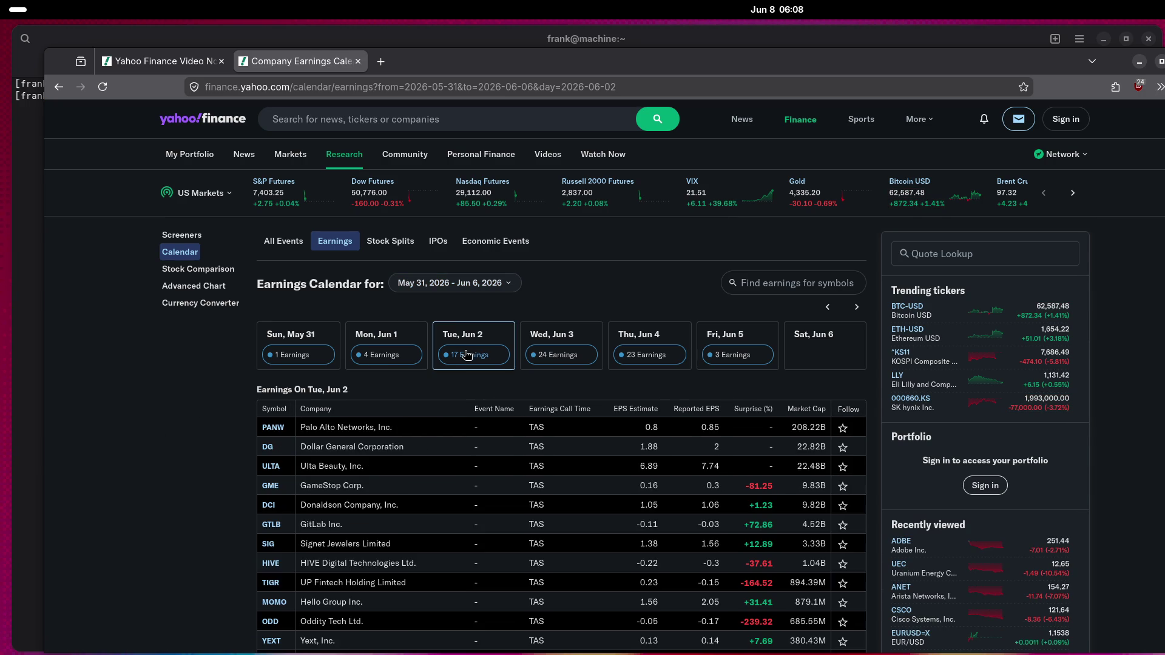
pyautogui.scroll(-3, 466, 354)
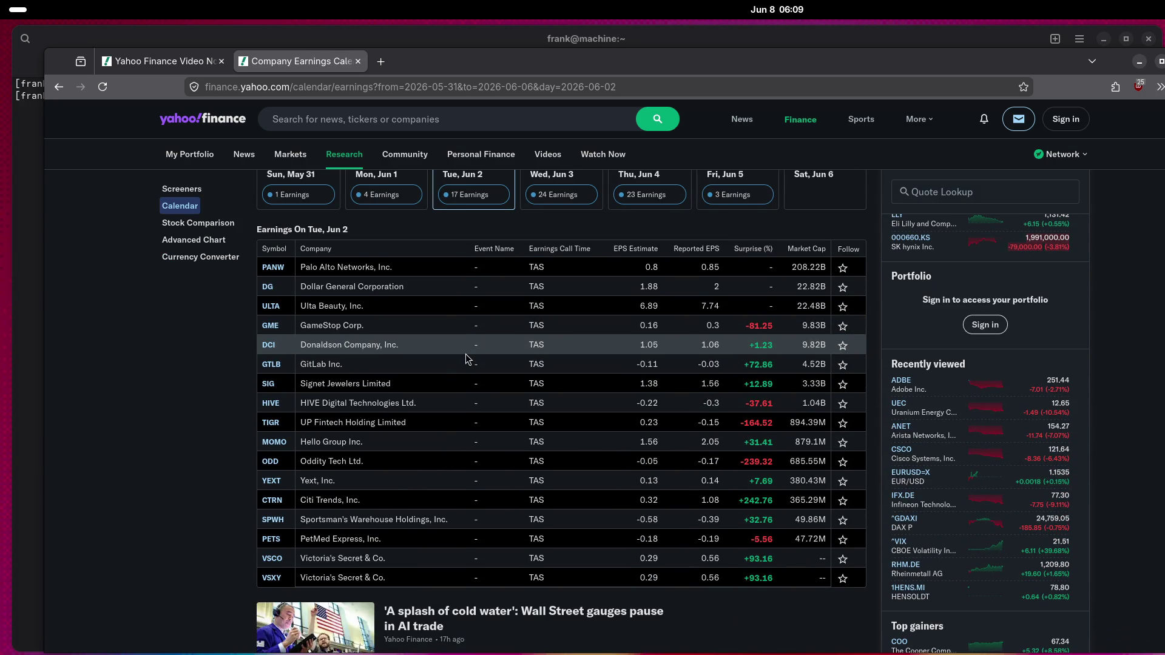
pyautogui.middleClick(279, 269)
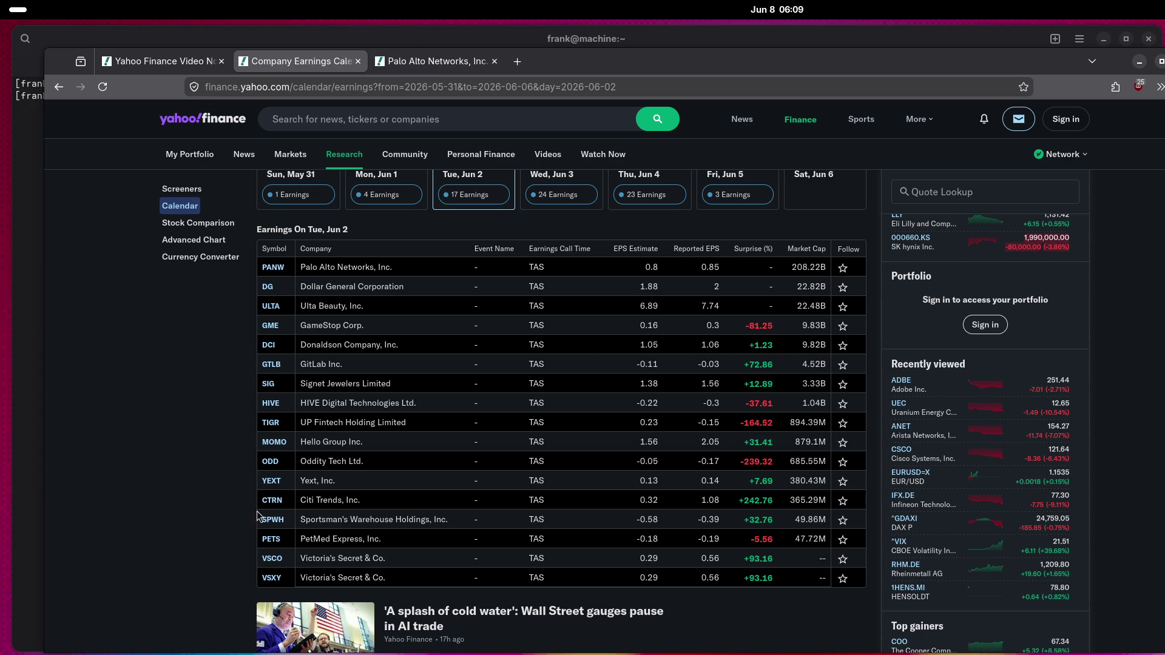
# From Wednesday June 3's earnings, open Broadcom, CrowdStrike and Netskope quotes in background tabs
pyautogui.click(558, 193)
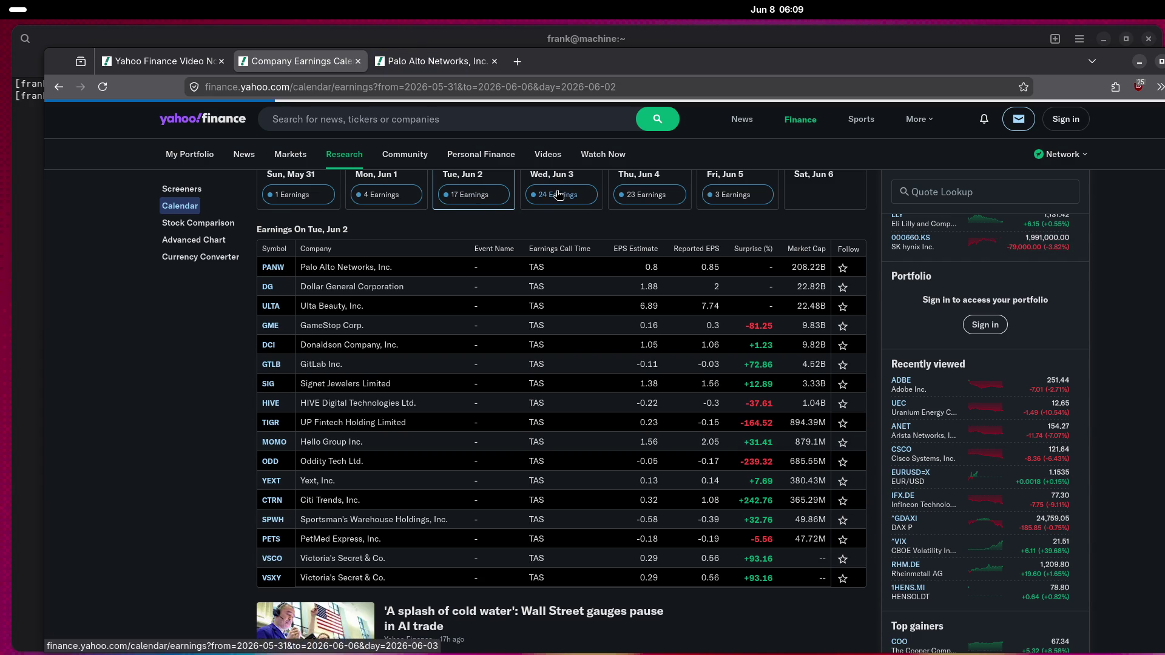
pyautogui.scroll(-3, 427, 410)
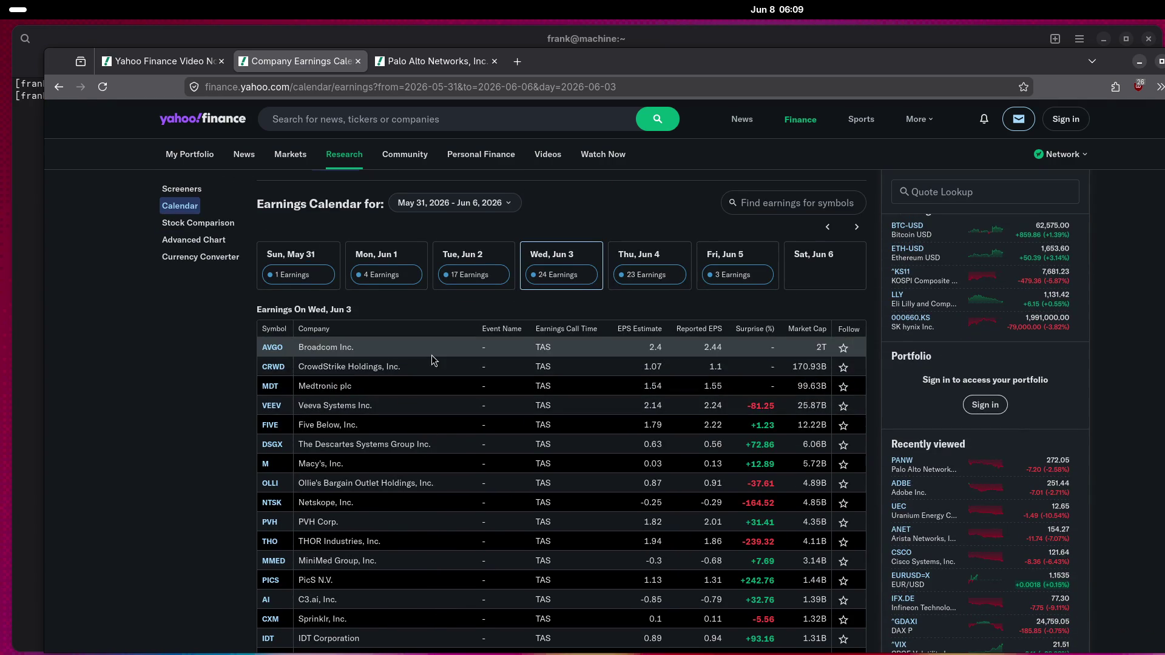
pyautogui.middleClick(272, 348)
pyautogui.scroll(-3, 220, 365)
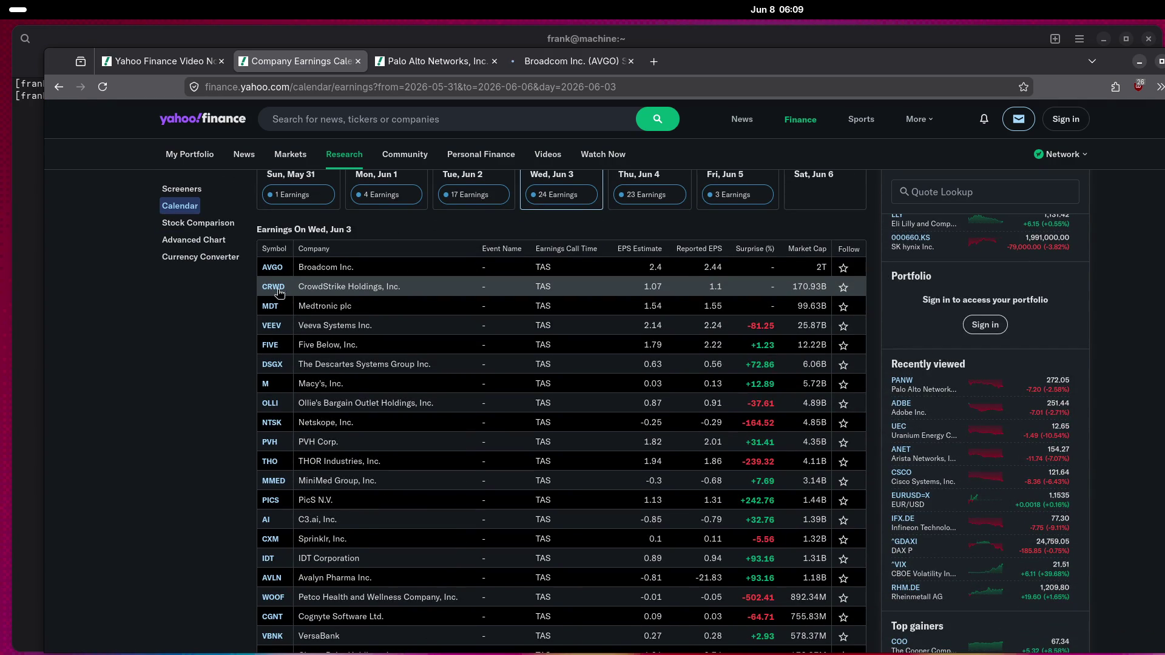
pyautogui.middleClick(273, 287)
pyautogui.scroll(-3, 242, 330)
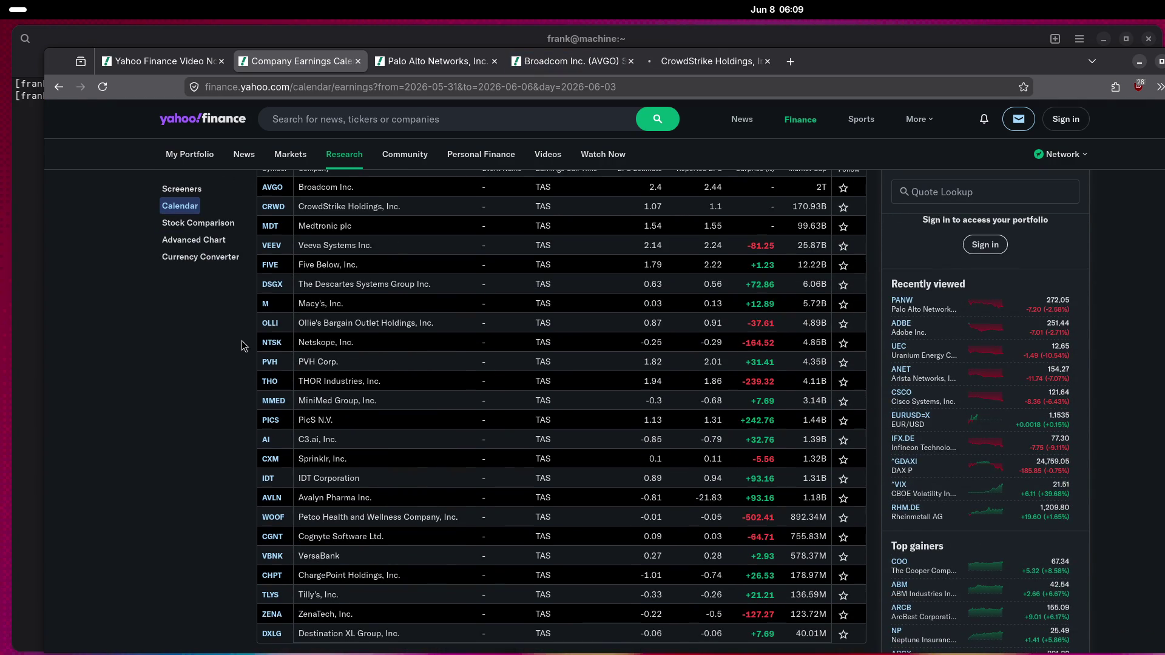
pyautogui.middleClick(272, 343)
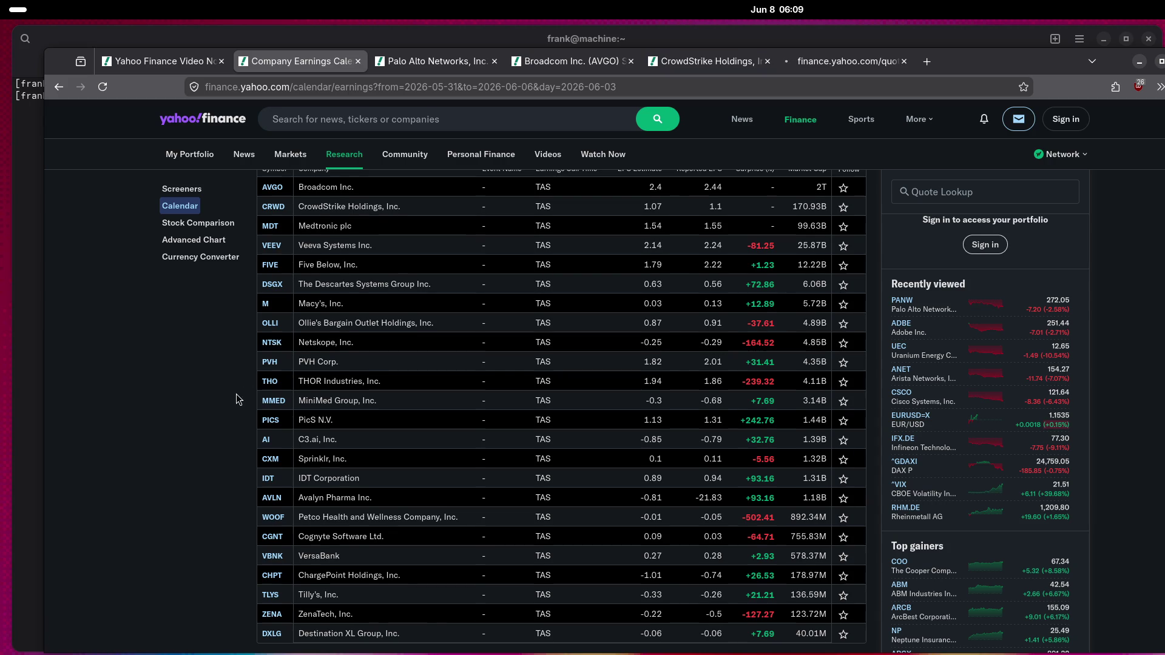
pyautogui.scroll(-3, 239, 399)
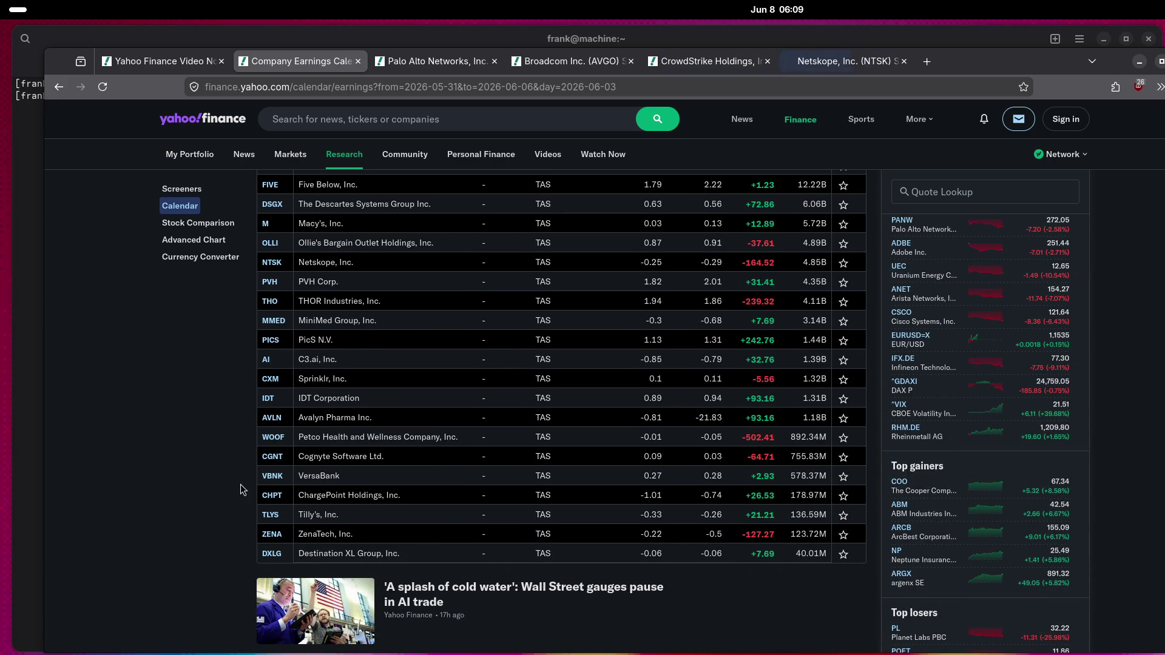
pyautogui.scroll(5, 269, 553)
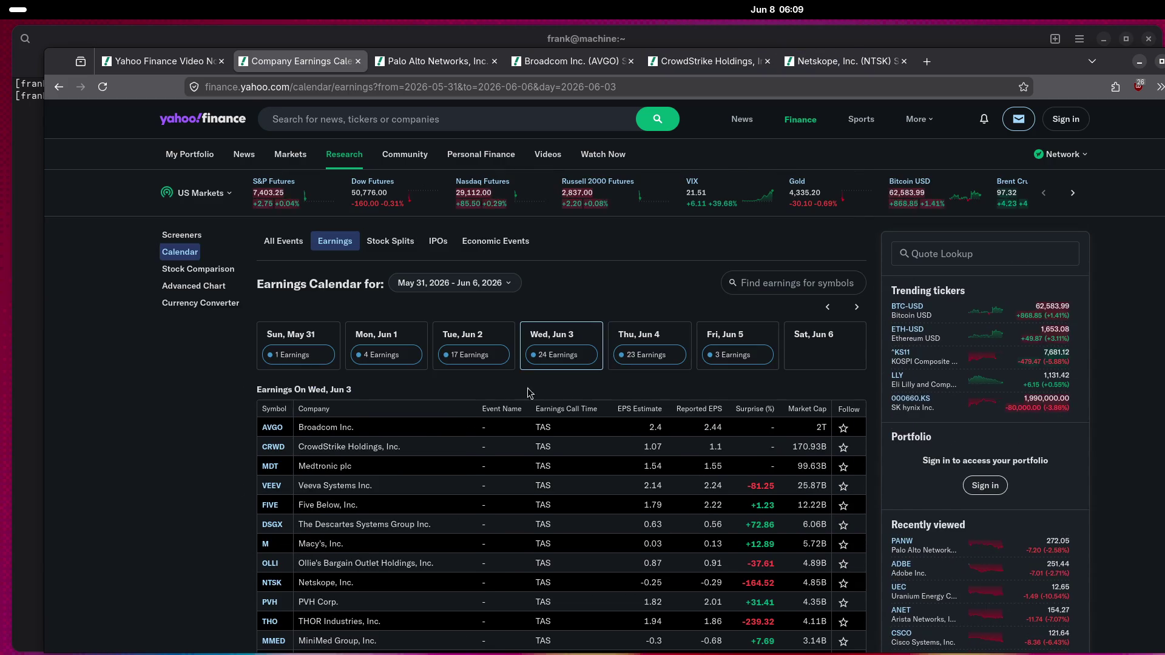
# Browse Thursday June 4's earnings, then list Friday June 5's, led by ABM Industries
pyautogui.click(625, 356)
pyautogui.scroll(-2, 497, 414)
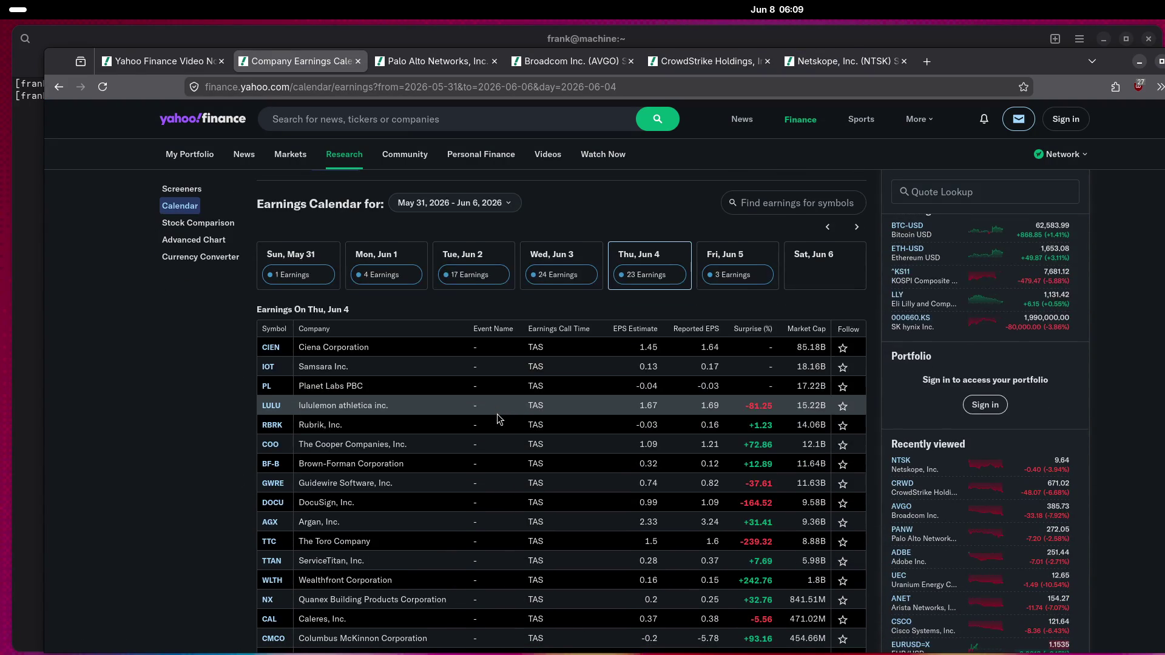
pyautogui.scroll(-2, 497, 413)
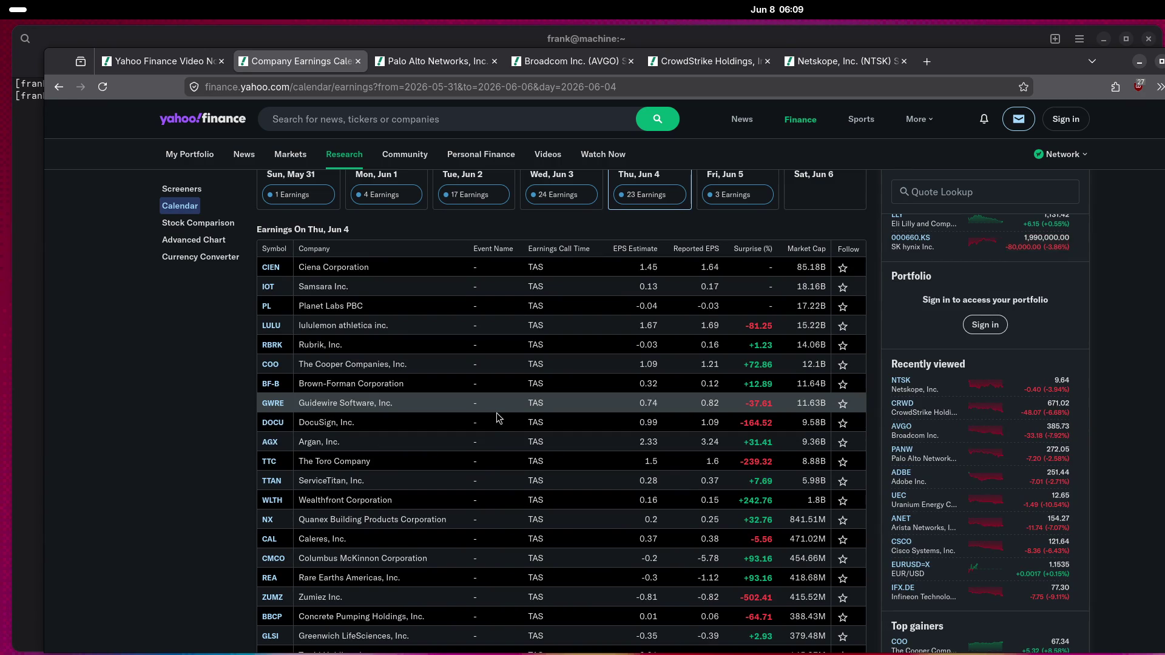
pyautogui.scroll(-2, 497, 415)
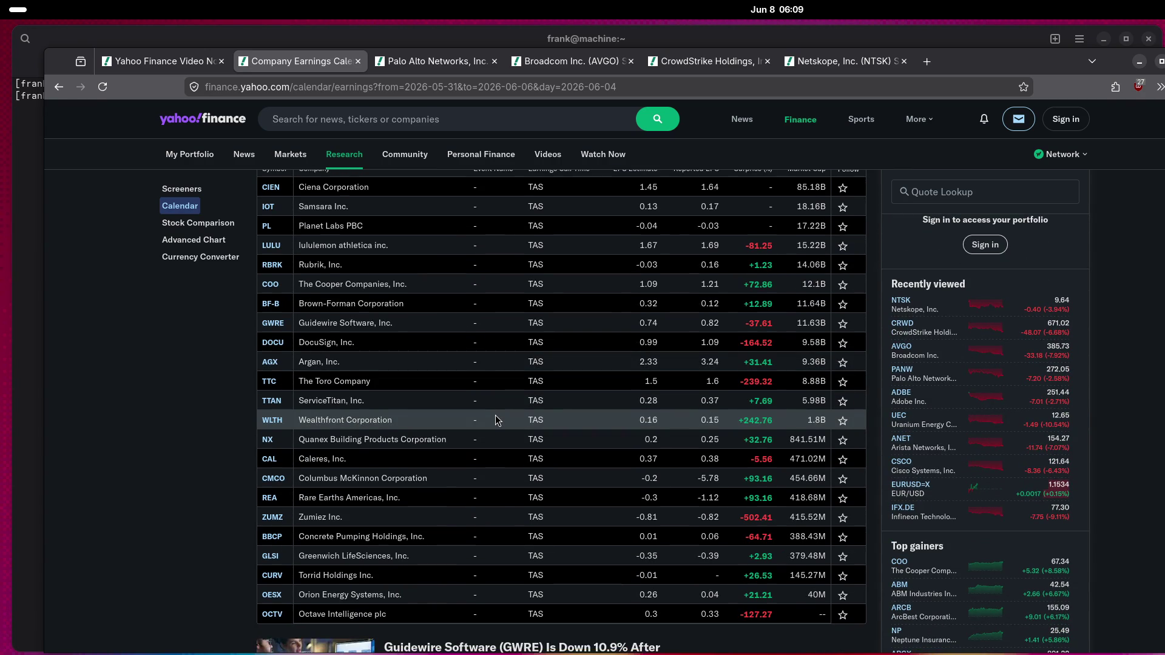
pyautogui.scroll(-2, 495, 415)
pyautogui.scroll(8, 577, 388)
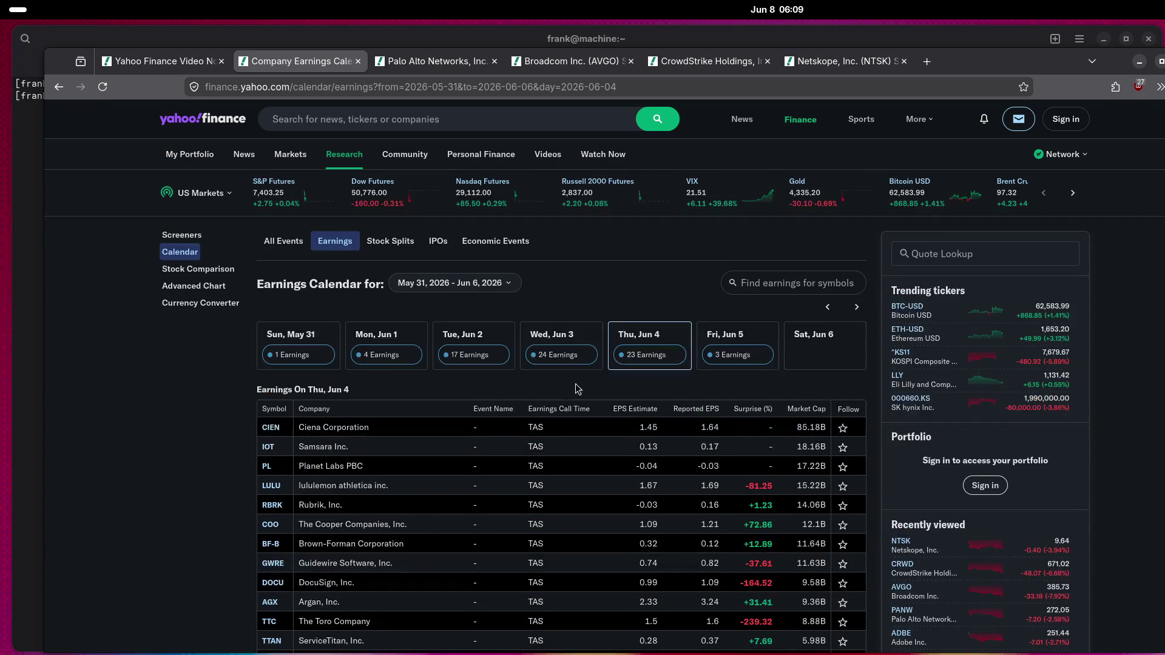
pyautogui.click(736, 355)
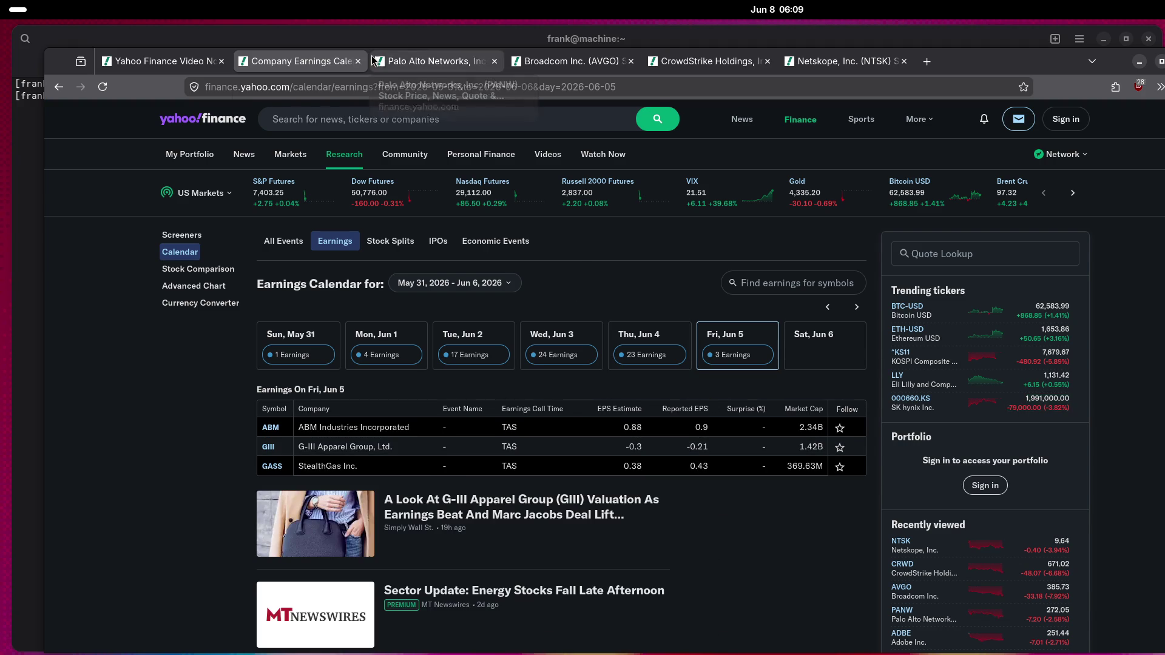
# Close the earnings calendar and review PANW's summary: 272.05, down 2.58%, market cap 221.721B
pyautogui.hotkey('ctrl', 'w')
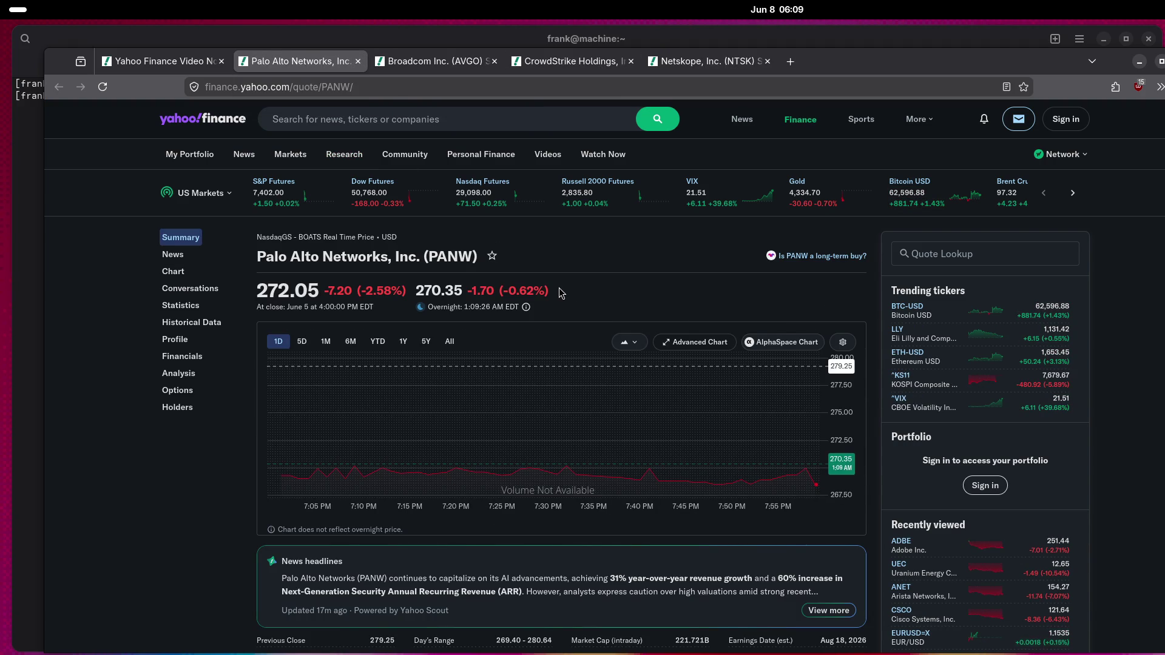
pyautogui.scroll(-5, 561, 294)
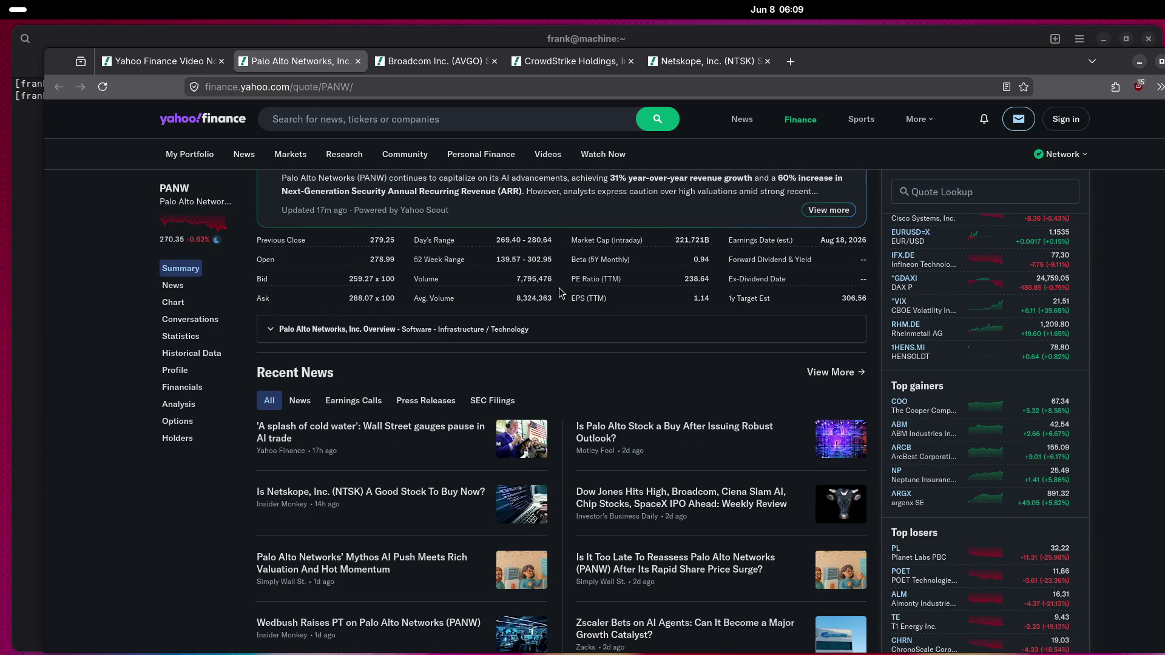
pyautogui.scroll(-10, 561, 293)
pyautogui.scroll(1, 559, 289)
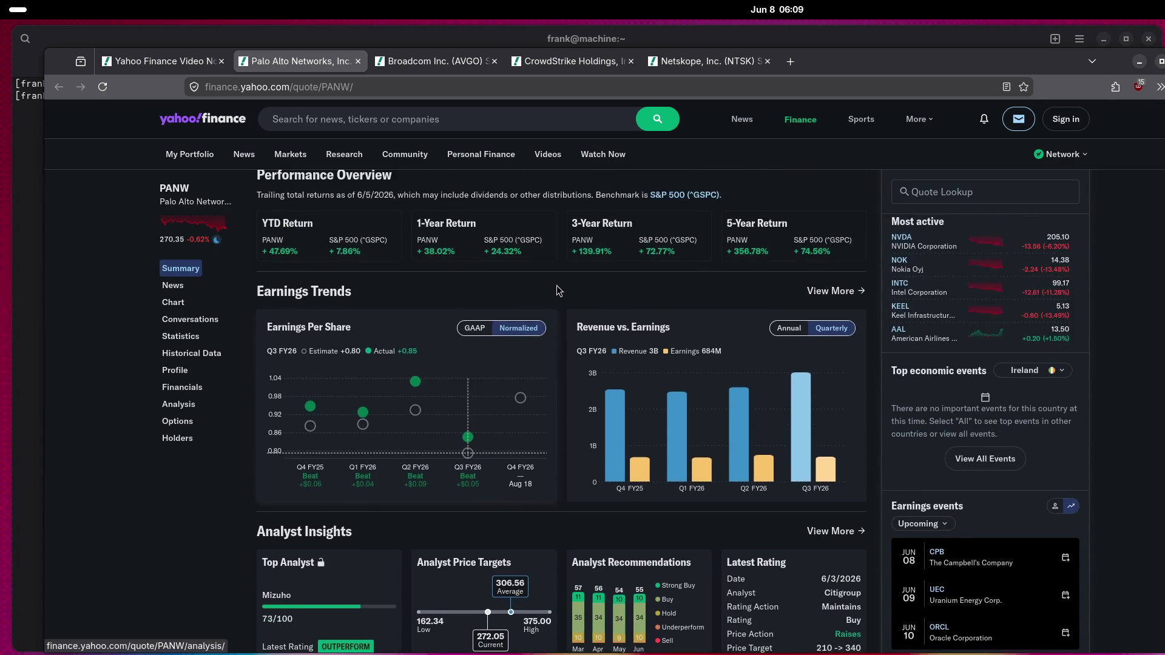
pyautogui.scroll(-6, 559, 289)
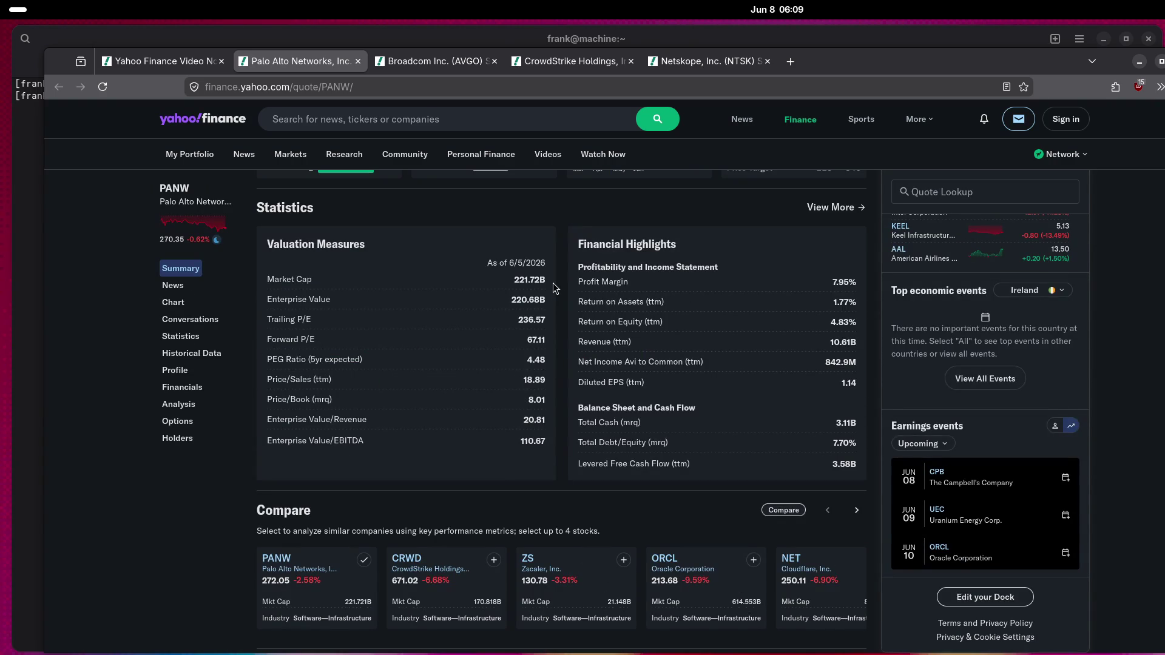
pyautogui.scroll(-5, 552, 283)
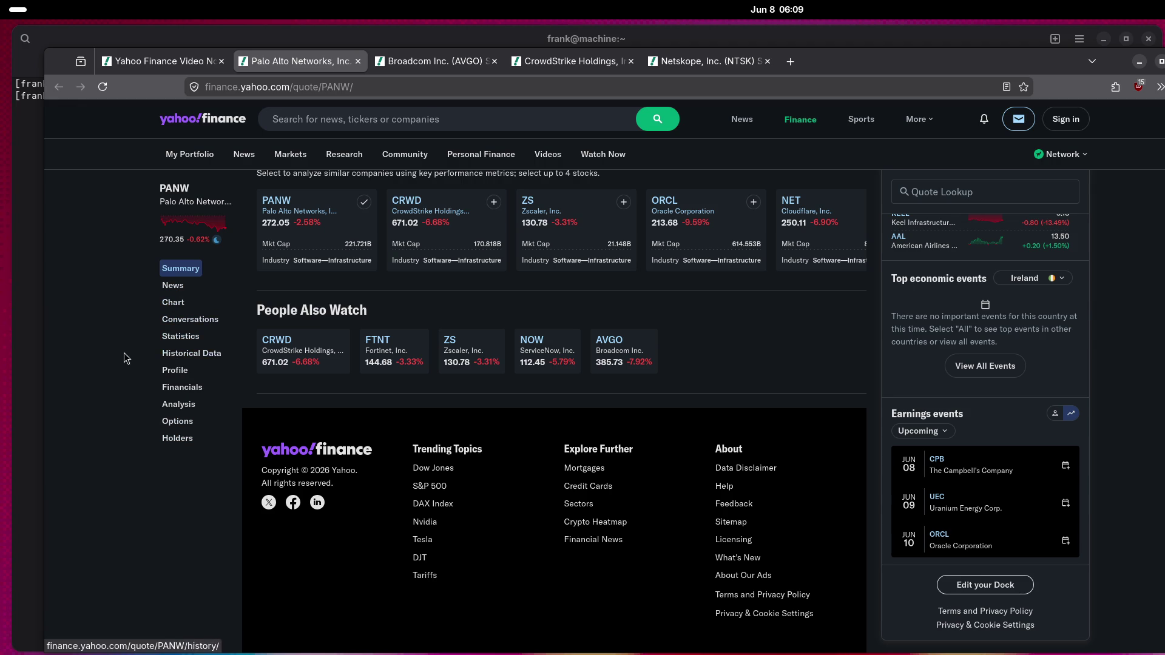
# Review PANW's daily historical prices table, then open its Conversations feed
pyautogui.click(188, 352)
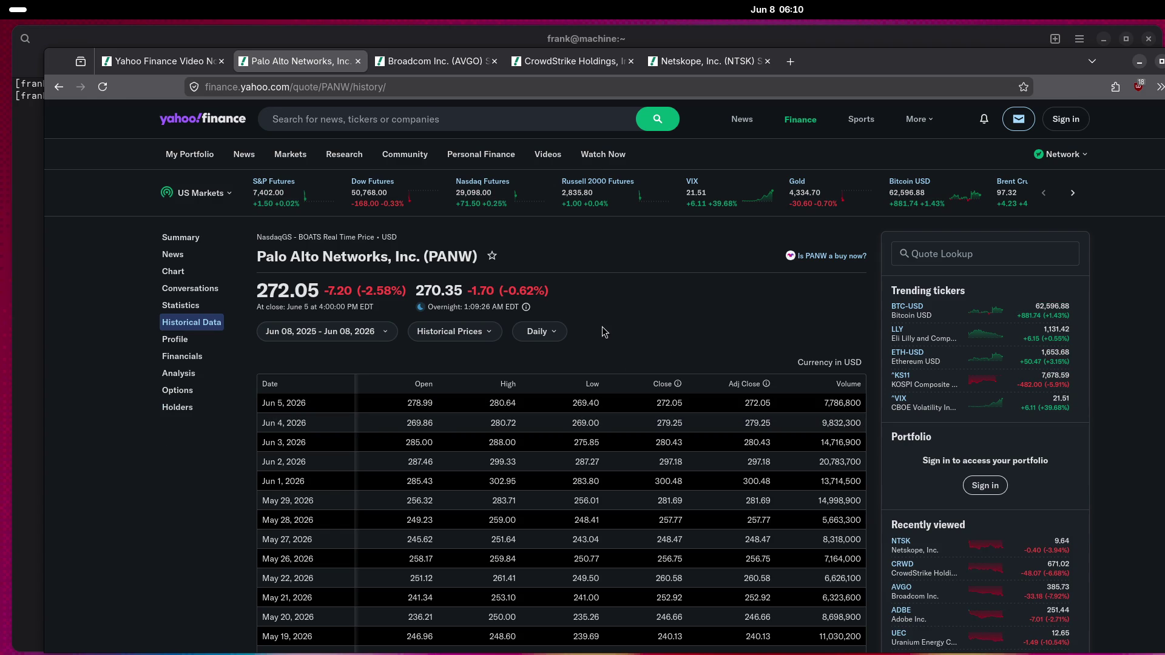
pyautogui.scroll(-20, 625, 330)
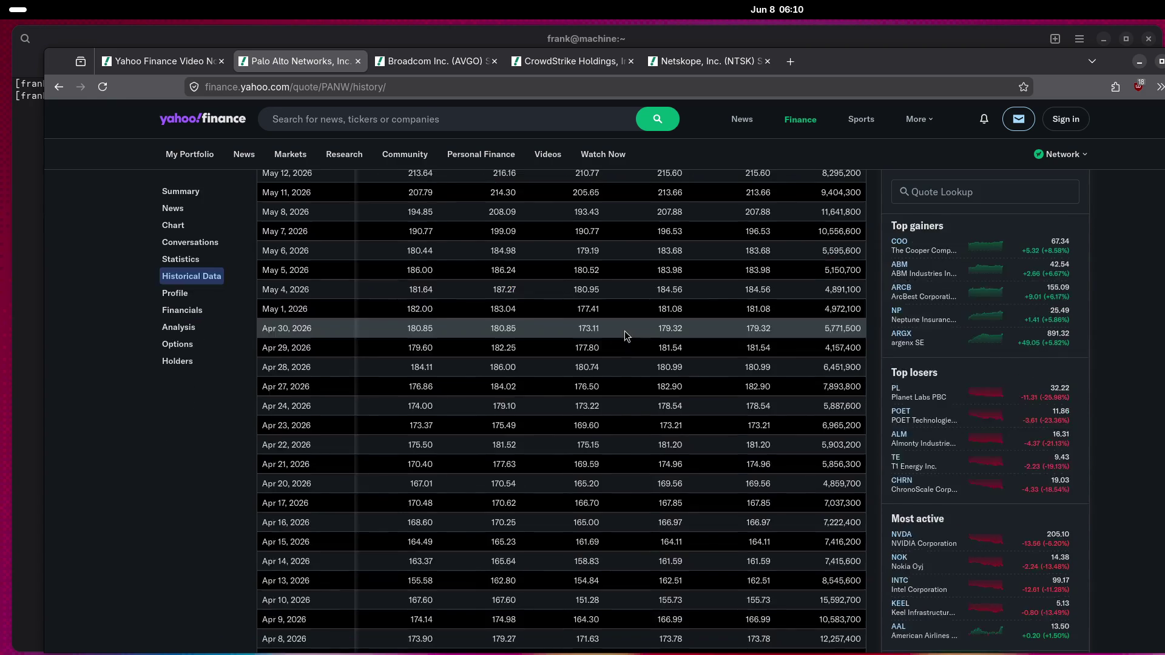
pyautogui.scroll(20, 604, 363)
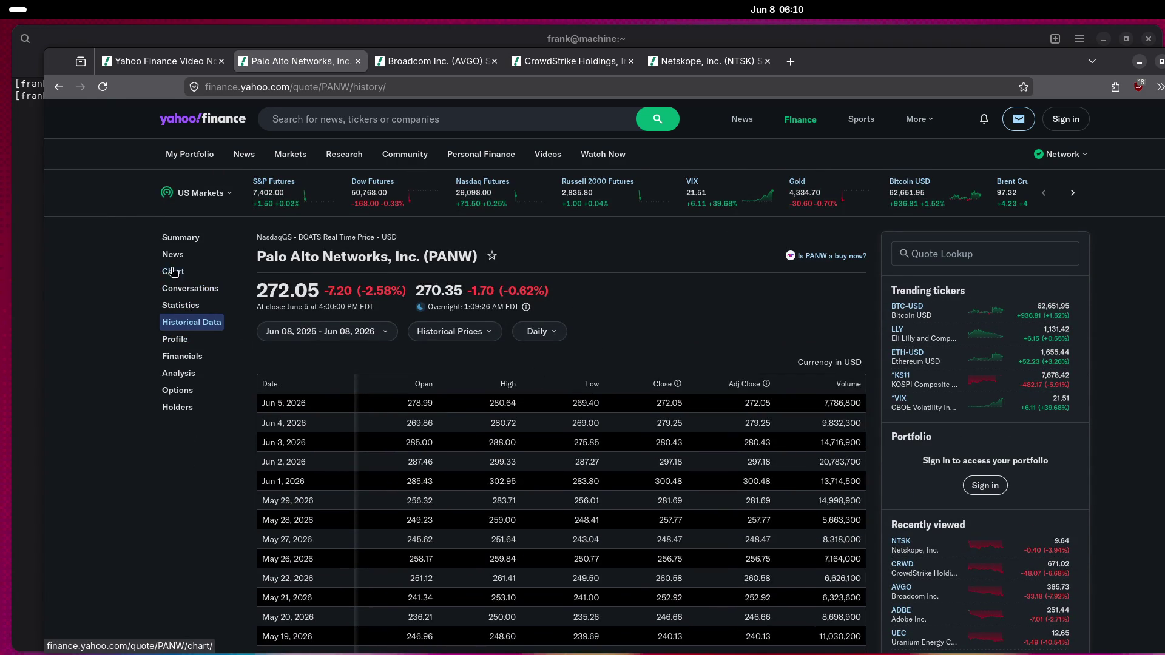
pyautogui.click(187, 292)
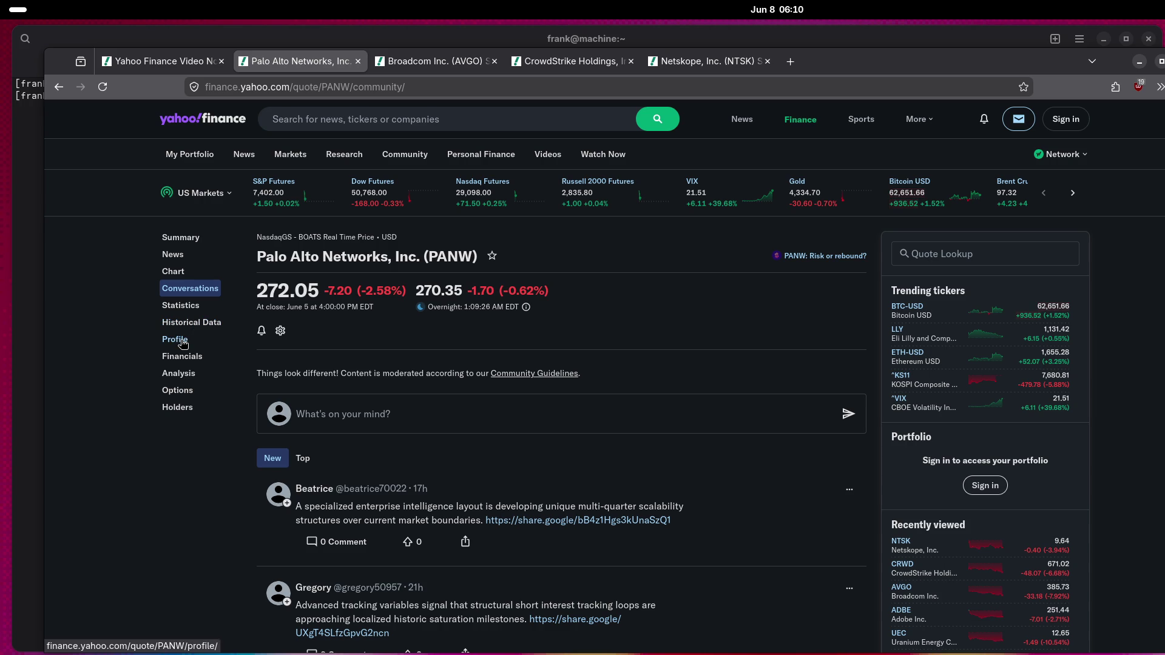
pyautogui.click(179, 341)
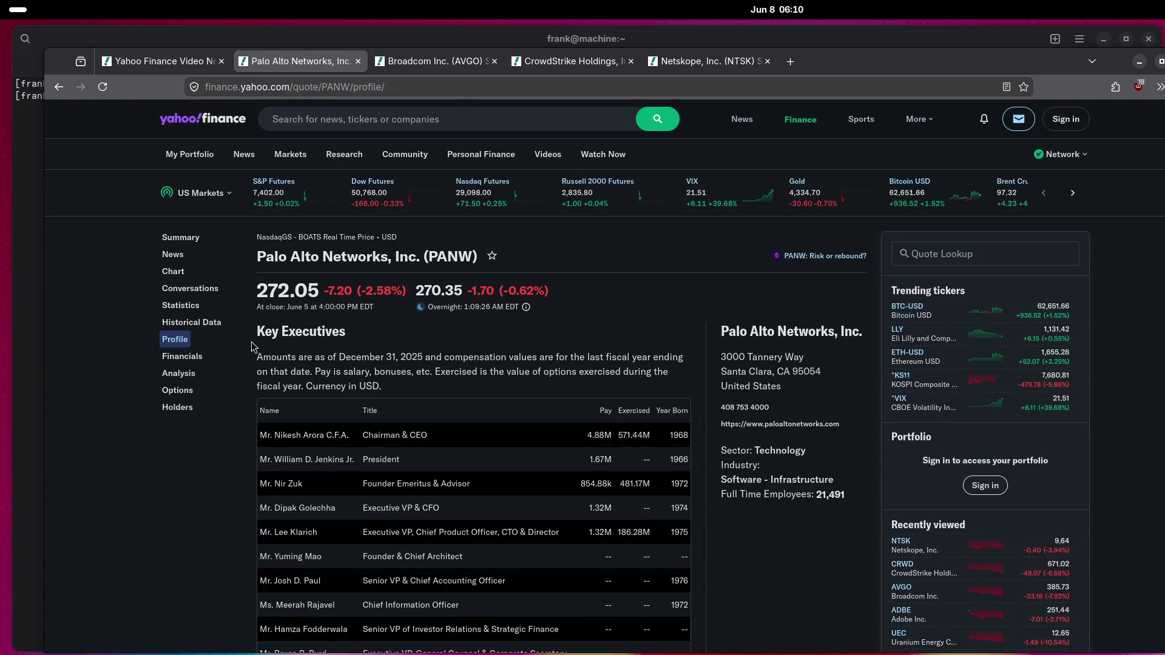
pyautogui.scroll(-20, 251, 341)
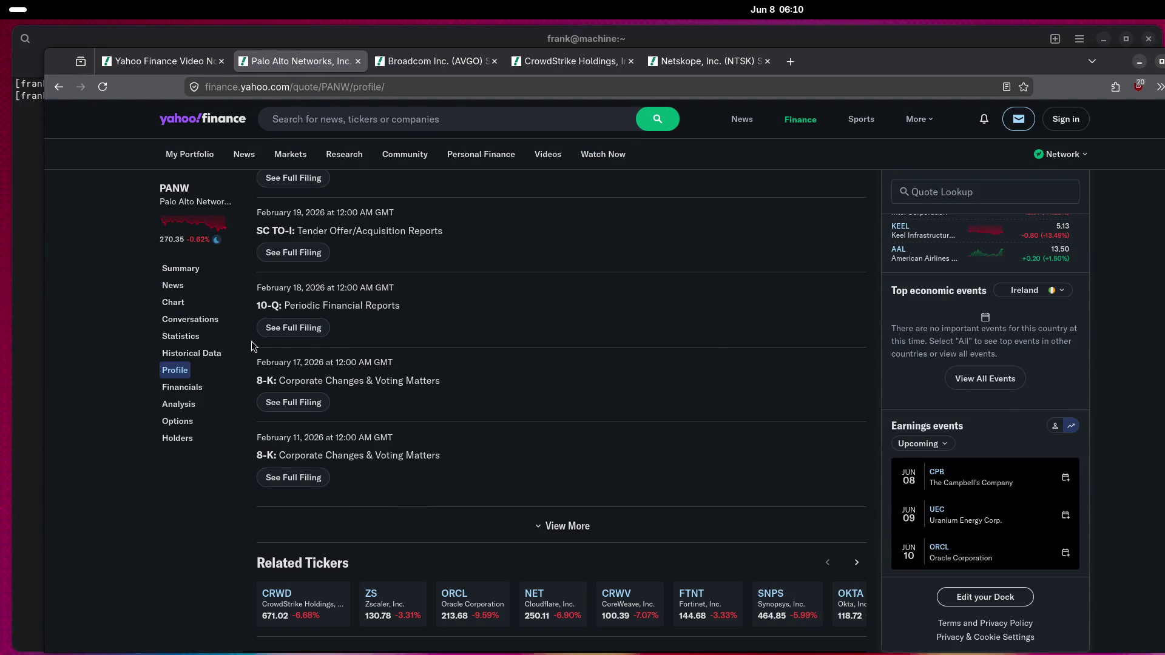
pyautogui.scroll(10, 252, 342)
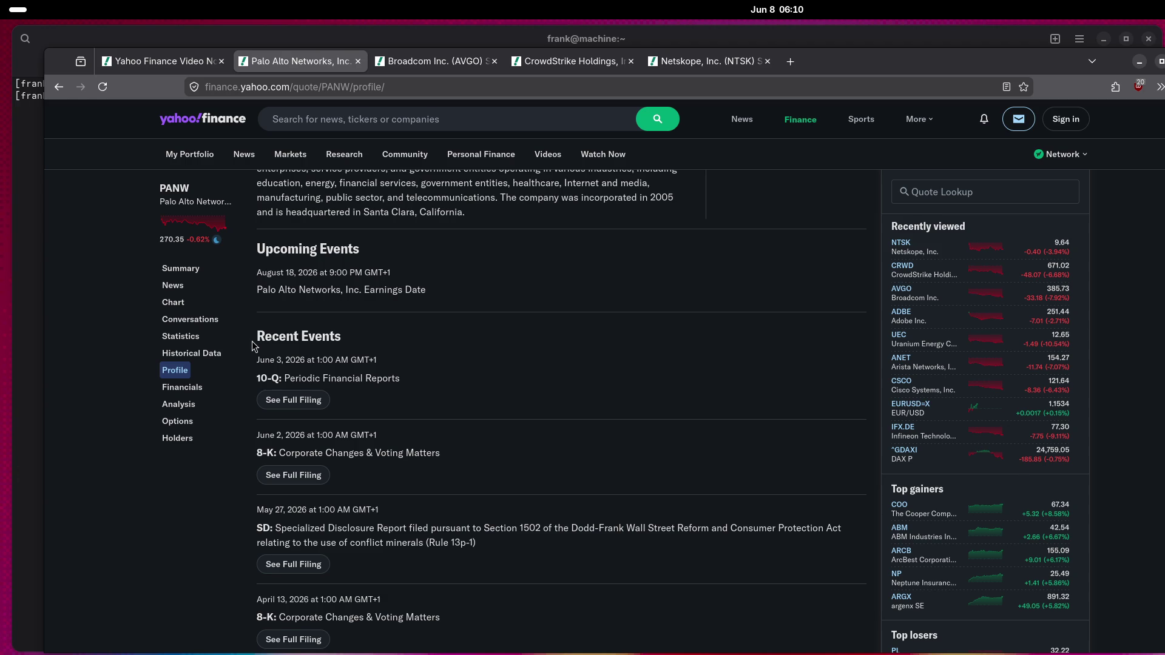
pyautogui.scroll(-2, 253, 341)
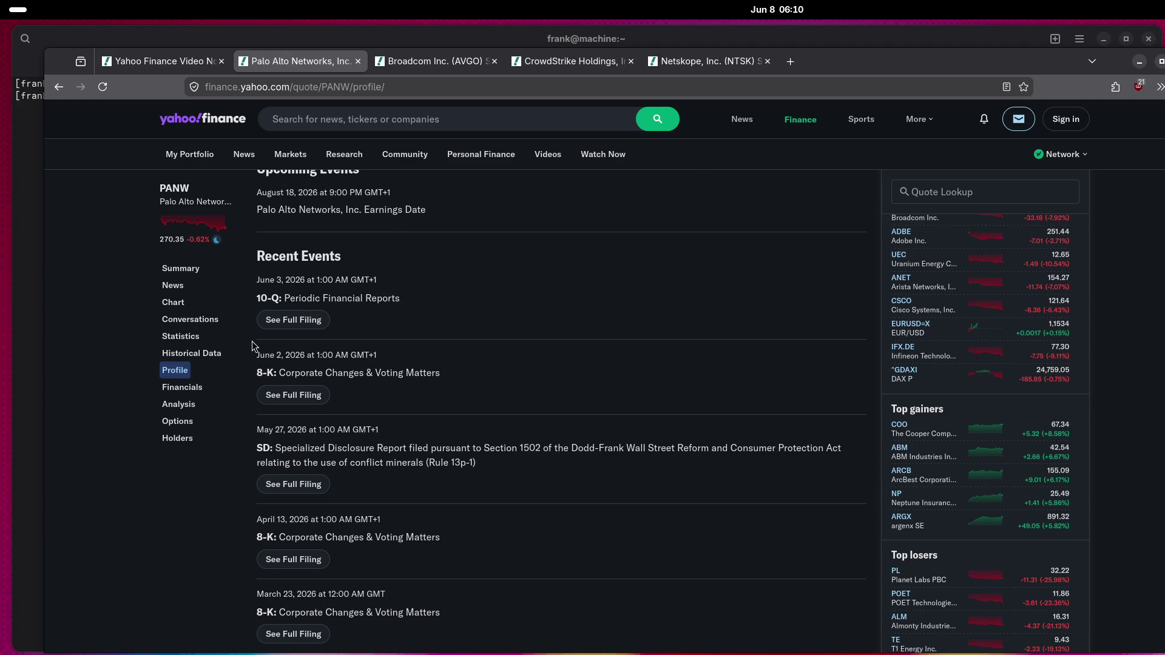
pyautogui.click(294, 320)
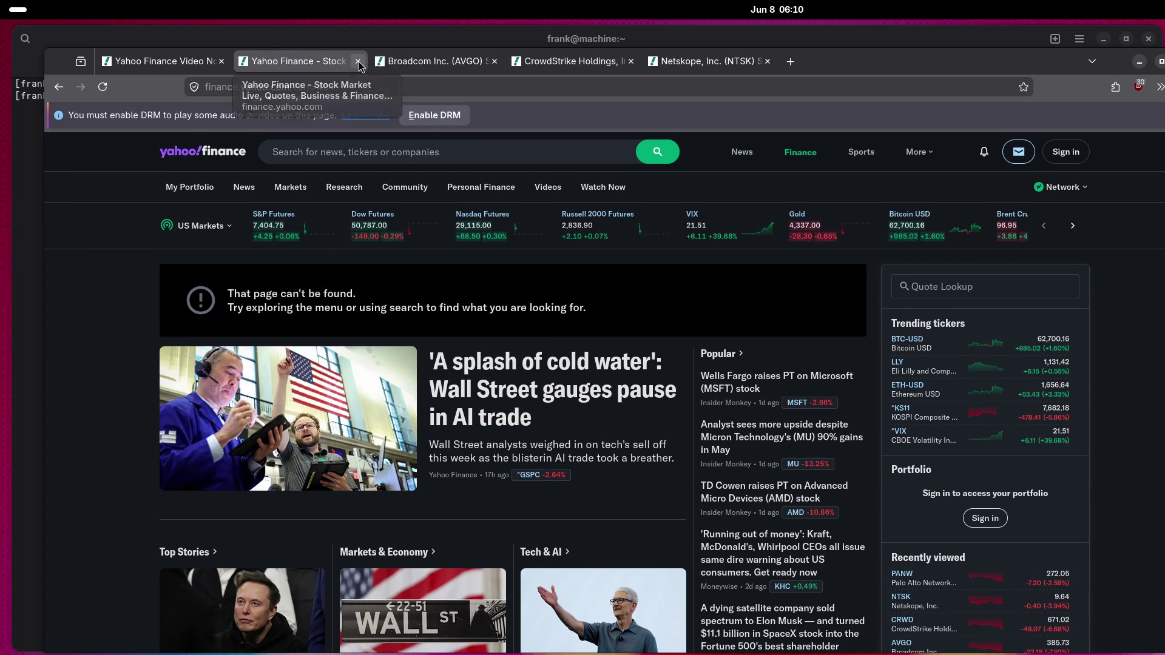
pyautogui.click(359, 61)
pyautogui.click(176, 61)
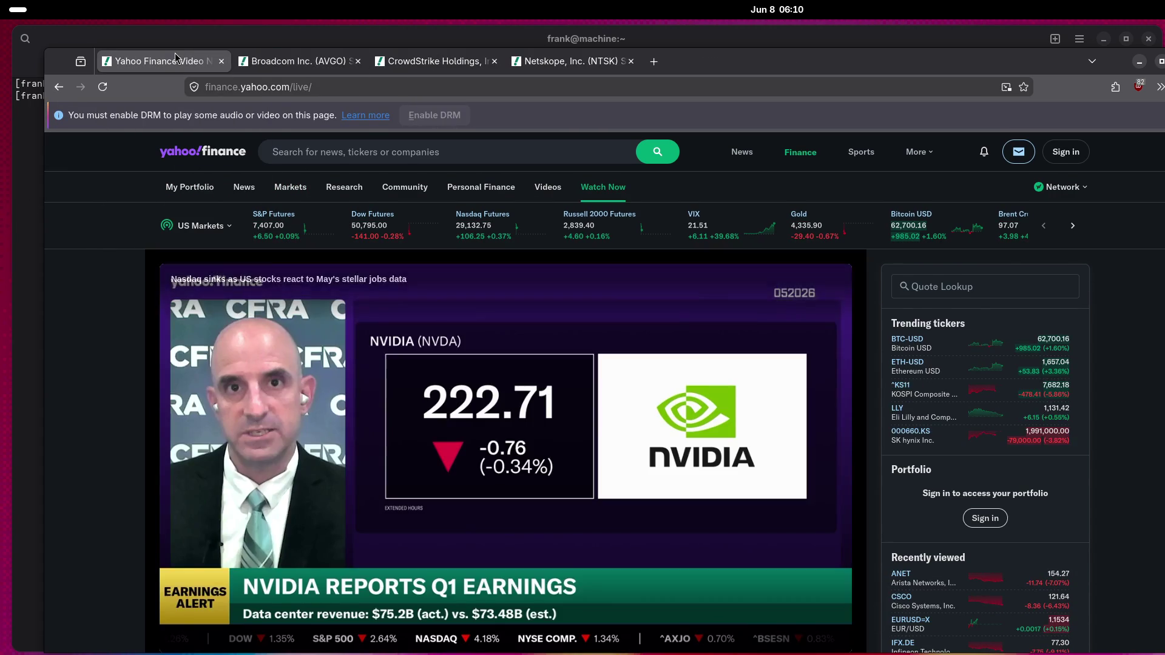
pyautogui.hotkey('ctrl', 'shift', 't')
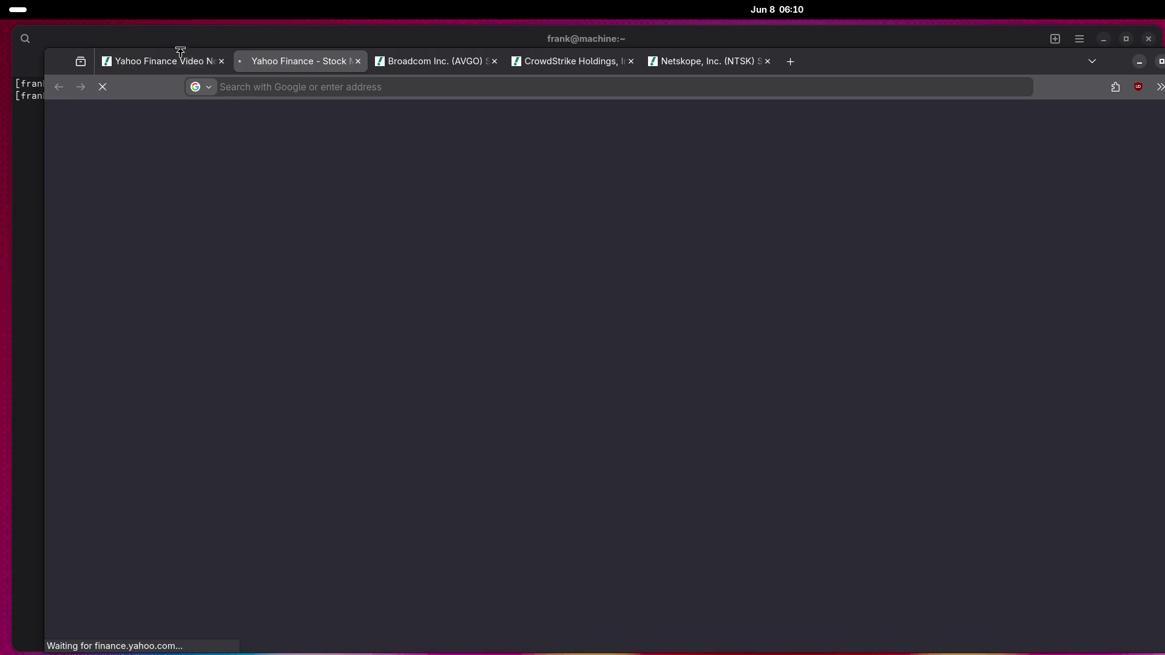
pyautogui.hotkey('alt', 'Left')
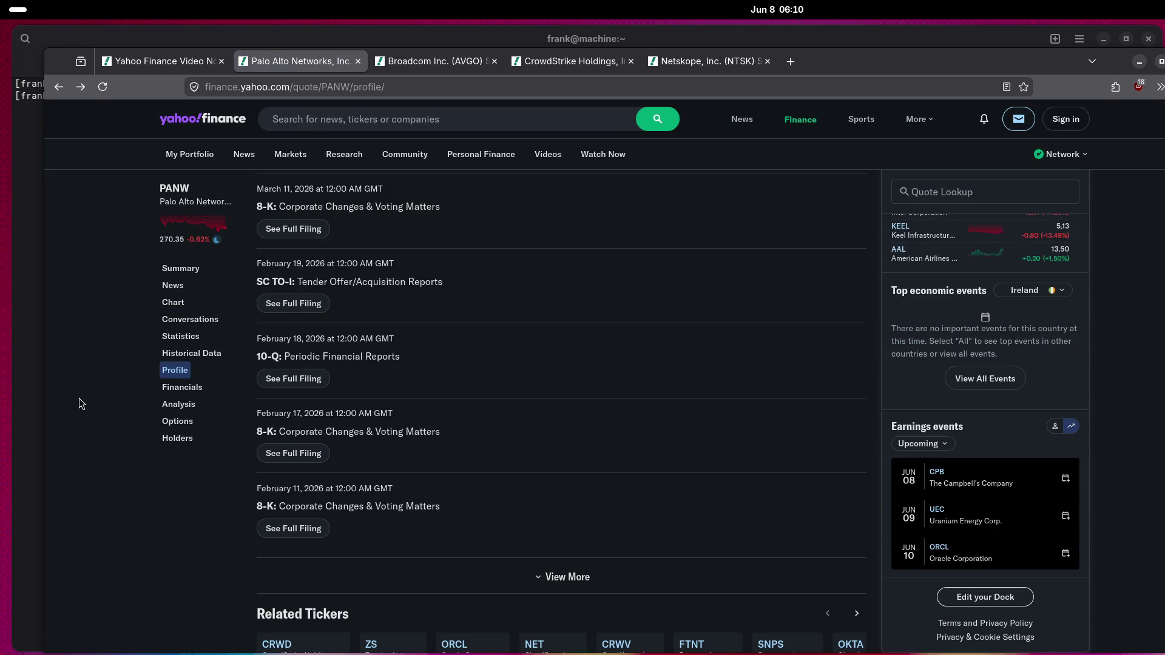
# Return to PANW's Summary, expand the company overview, and filter Recent News to Earnings Calls
pyautogui.scroll(10, 83, 406)
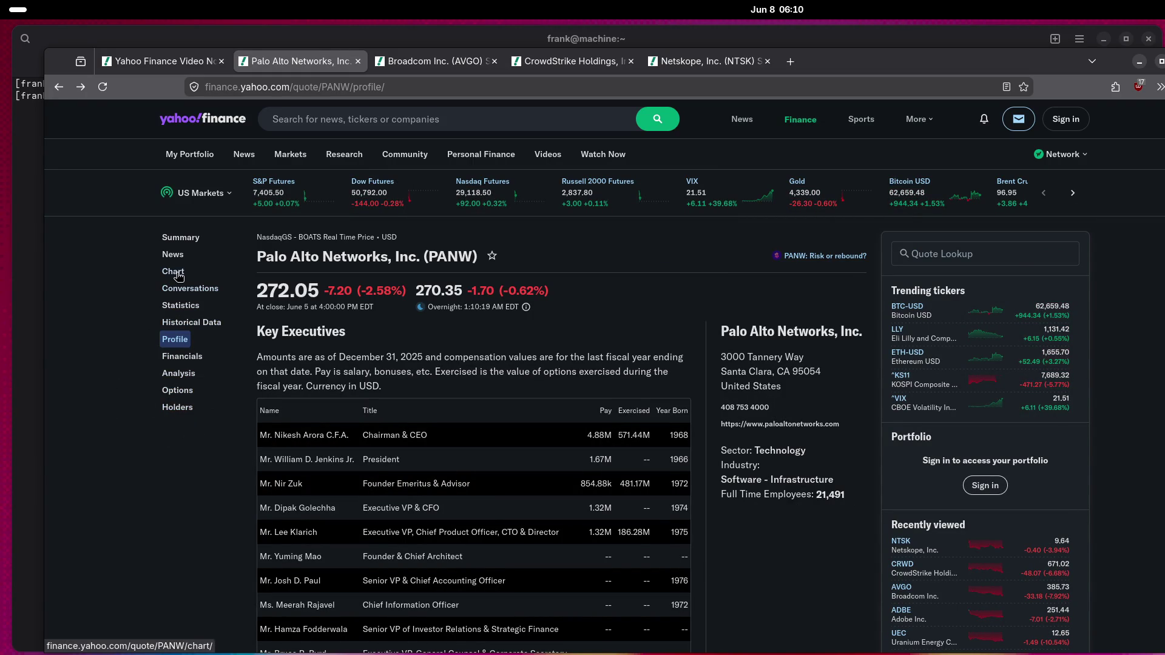
pyautogui.click(174, 240)
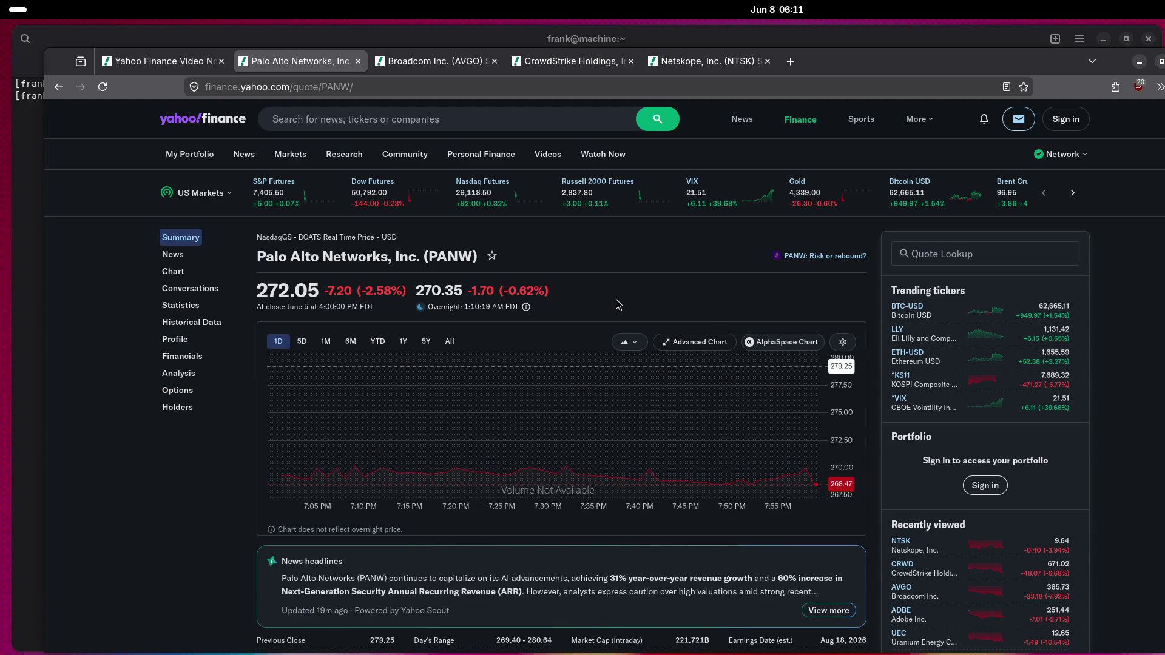
pyautogui.scroll(-8, 617, 299)
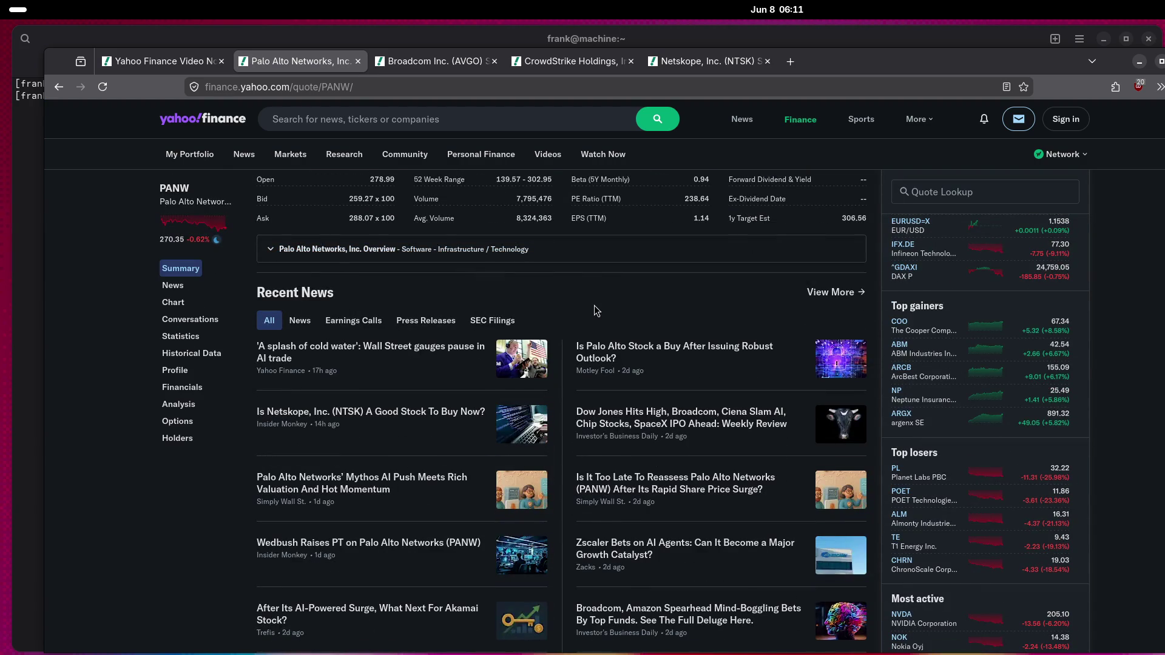
pyautogui.click(268, 253)
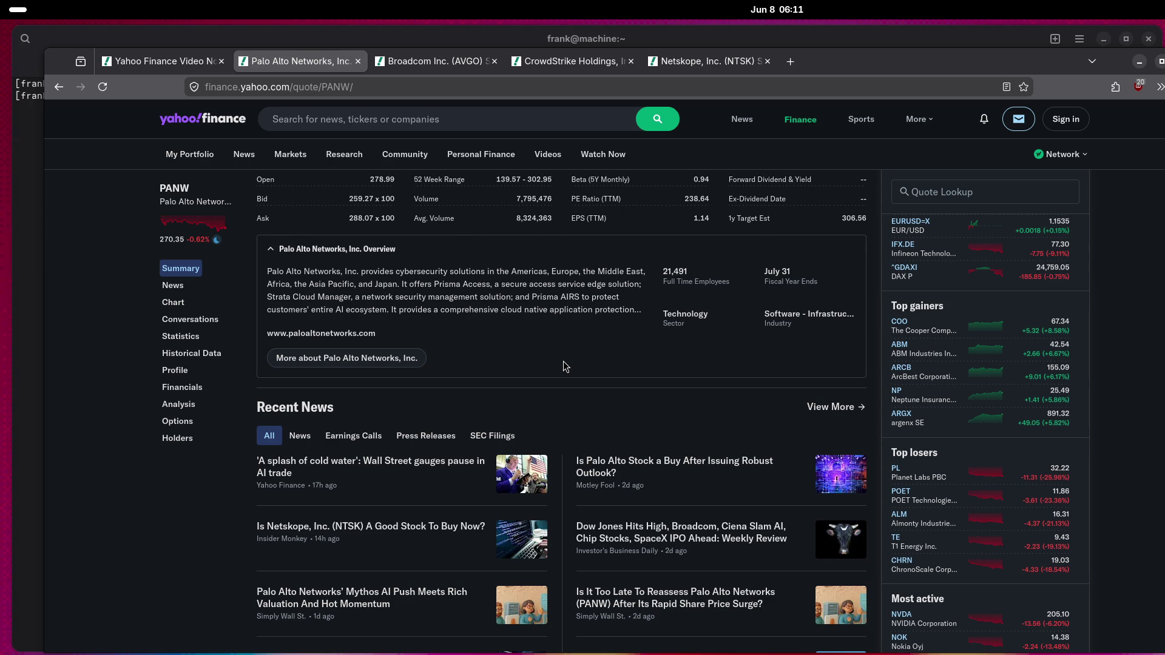
pyautogui.click(361, 442)
pyautogui.scroll(-1, 198, 449)
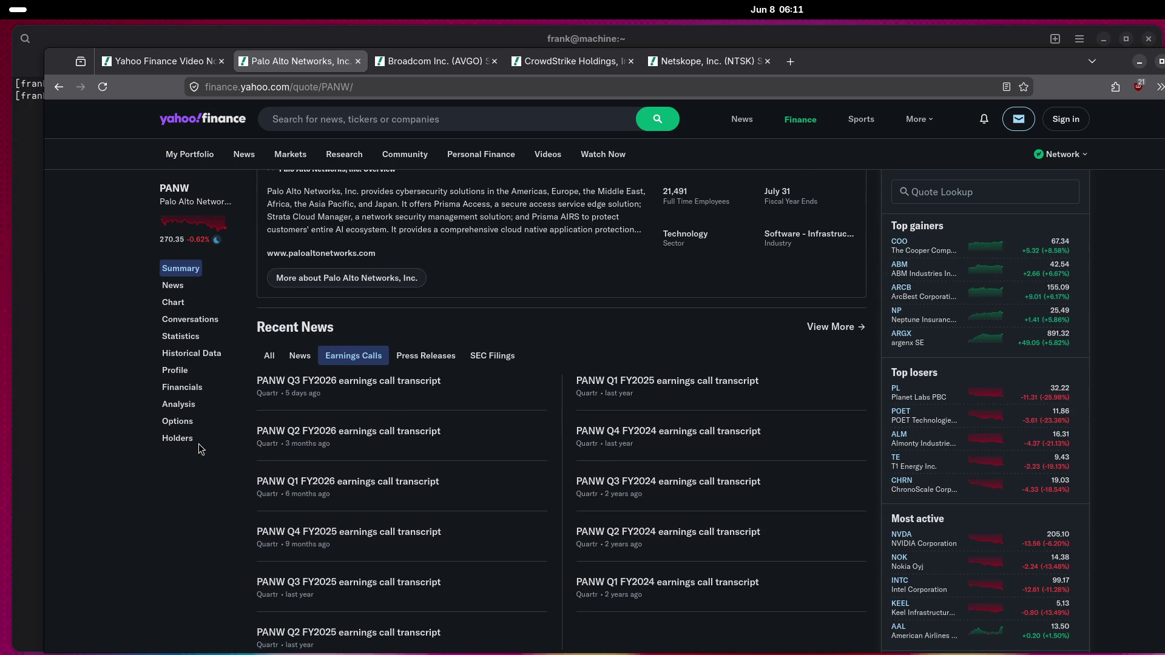
# Read the PANW Q3 FY2026 earnings call transcript, then go back to the summary page
pyautogui.click(279, 381)
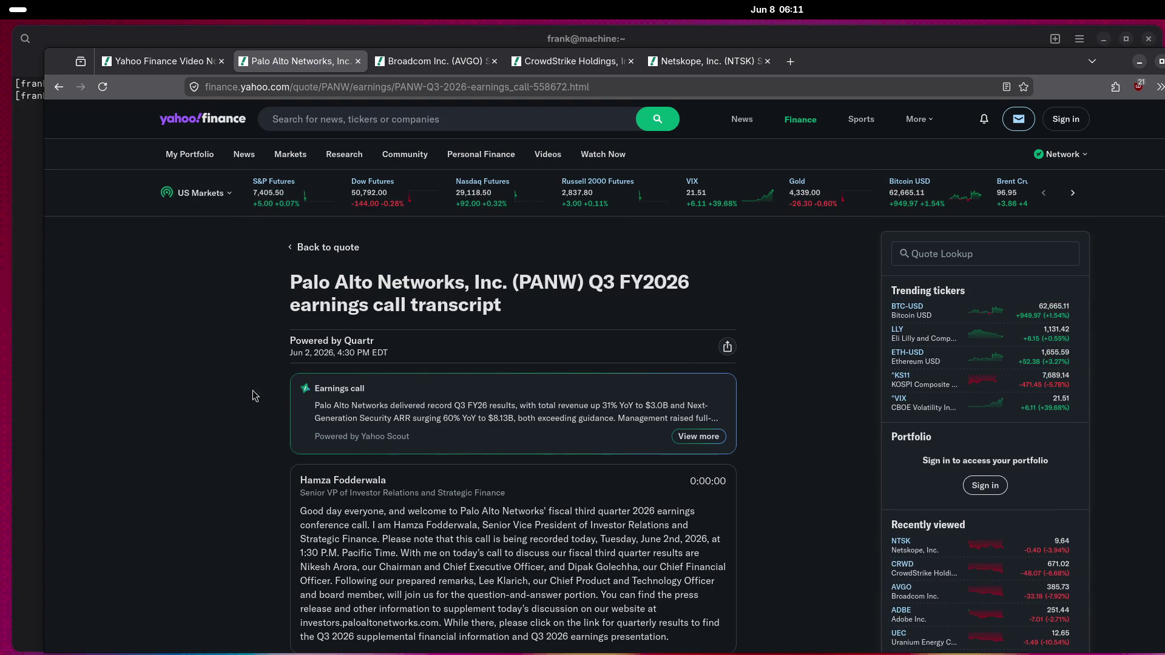
pyautogui.scroll(-20, 235, 390)
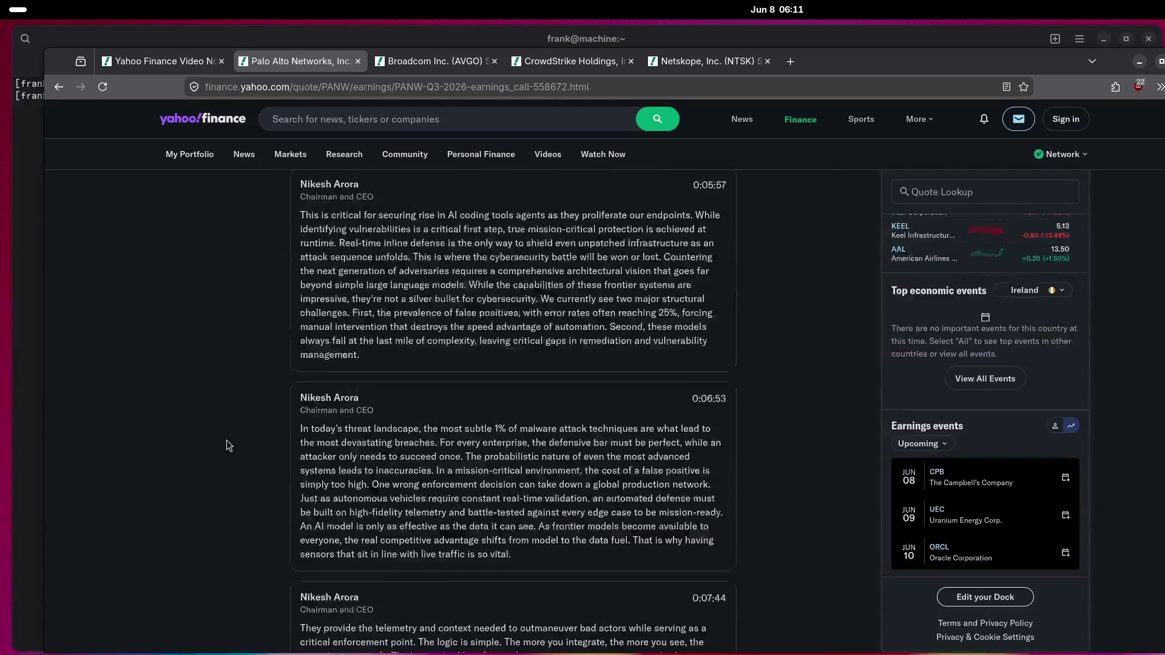
pyautogui.scroll(-15, 222, 434)
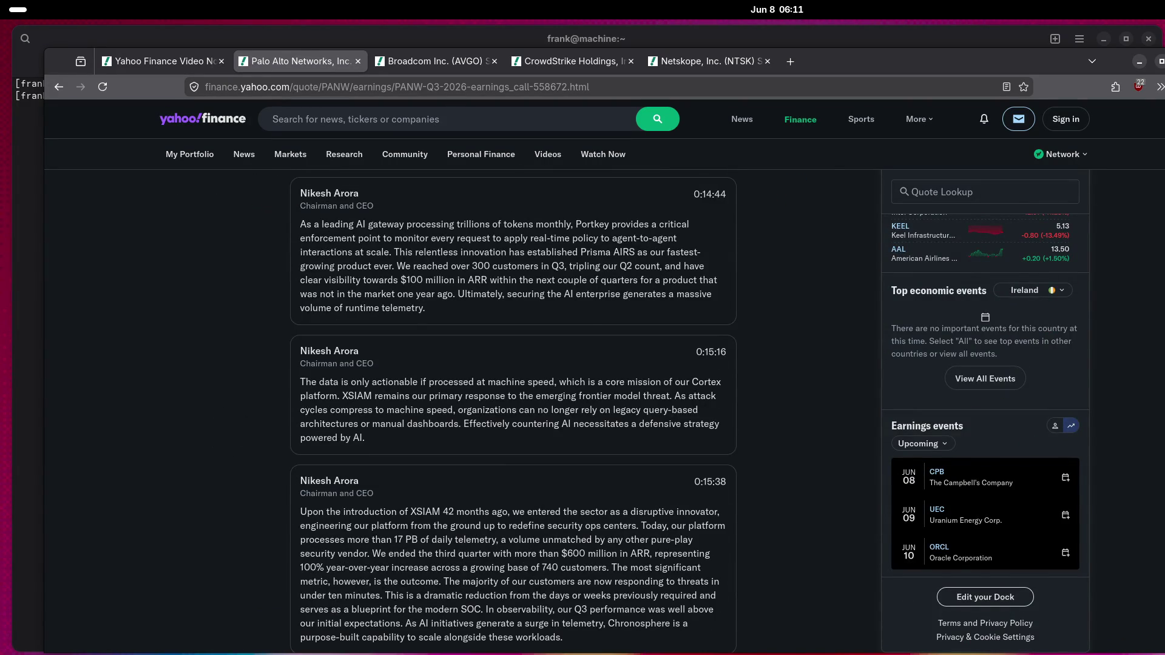
pyautogui.press('Home')
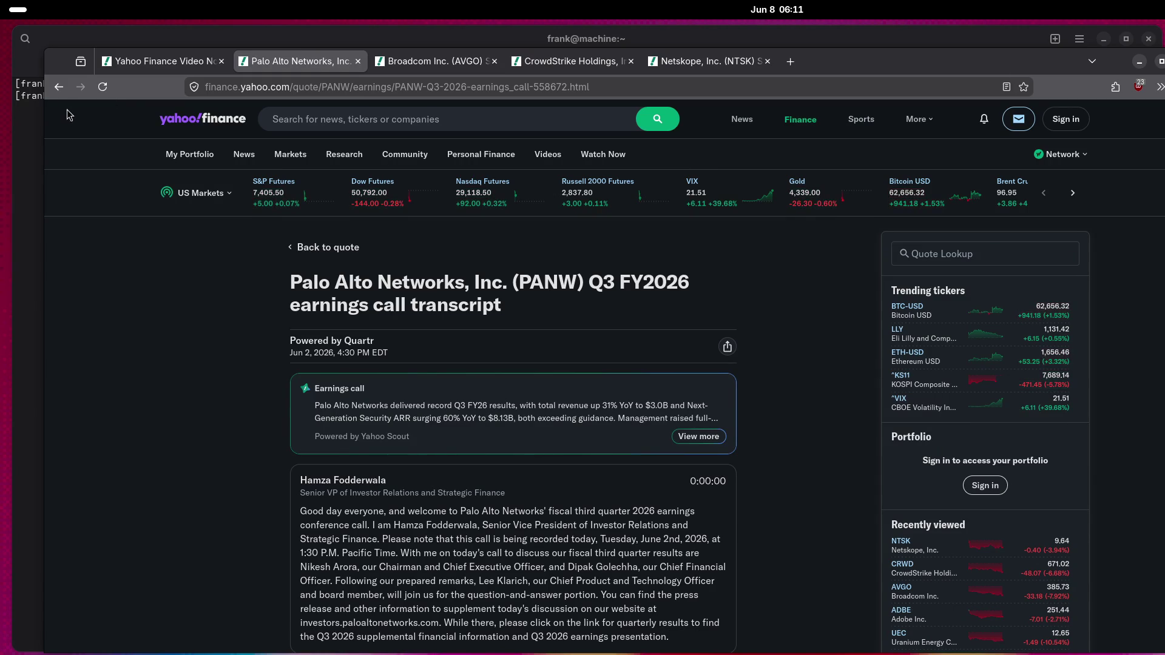
pyautogui.click(59, 87)
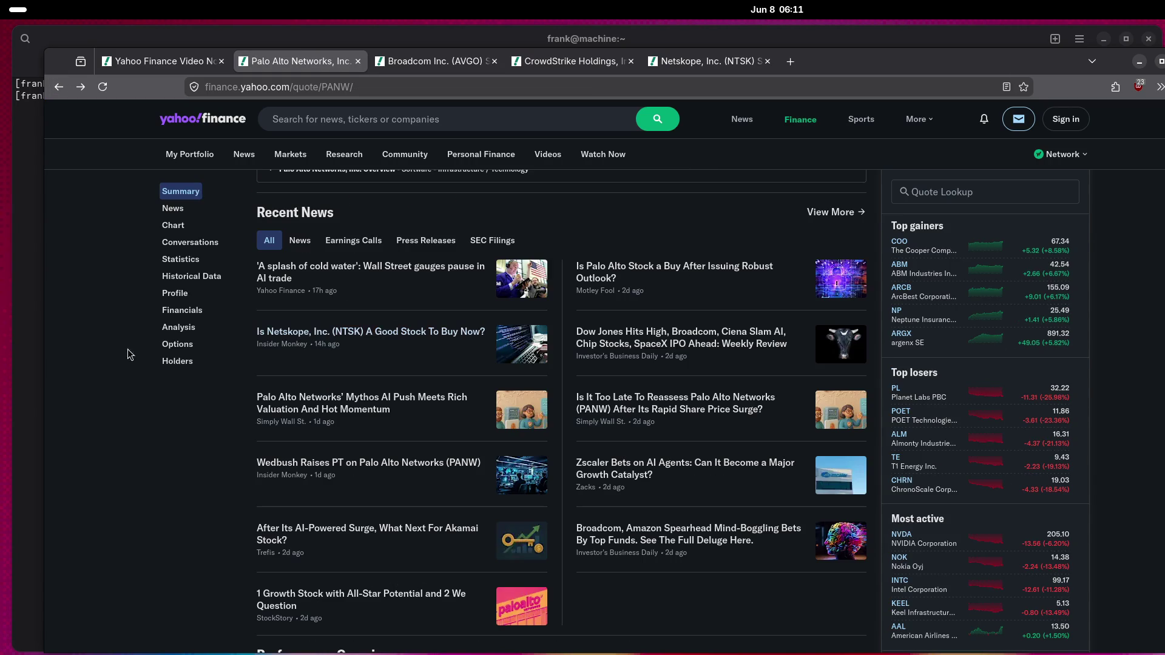
# Google 'yahoo palo alto earnings call recording' in a new tab and open Yahoo's Q3 FY2026 result
pyautogui.hotkey('ctrl', 't')
pyautogui.write('yahoo palo')
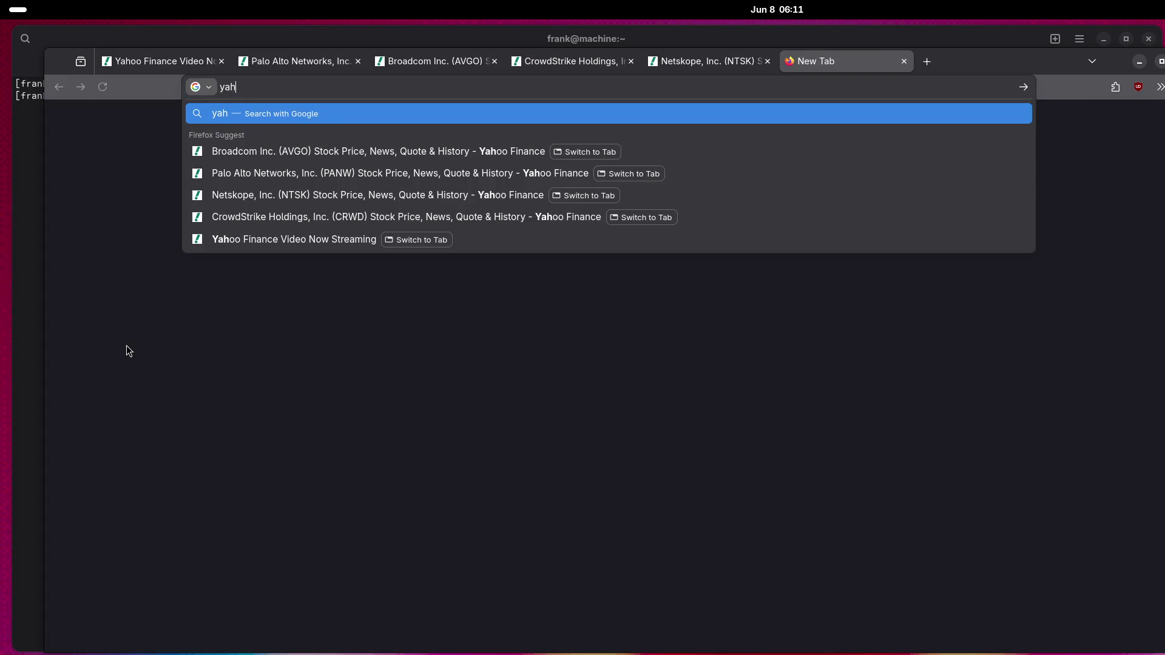
pyautogui.write(' alto earnings c')
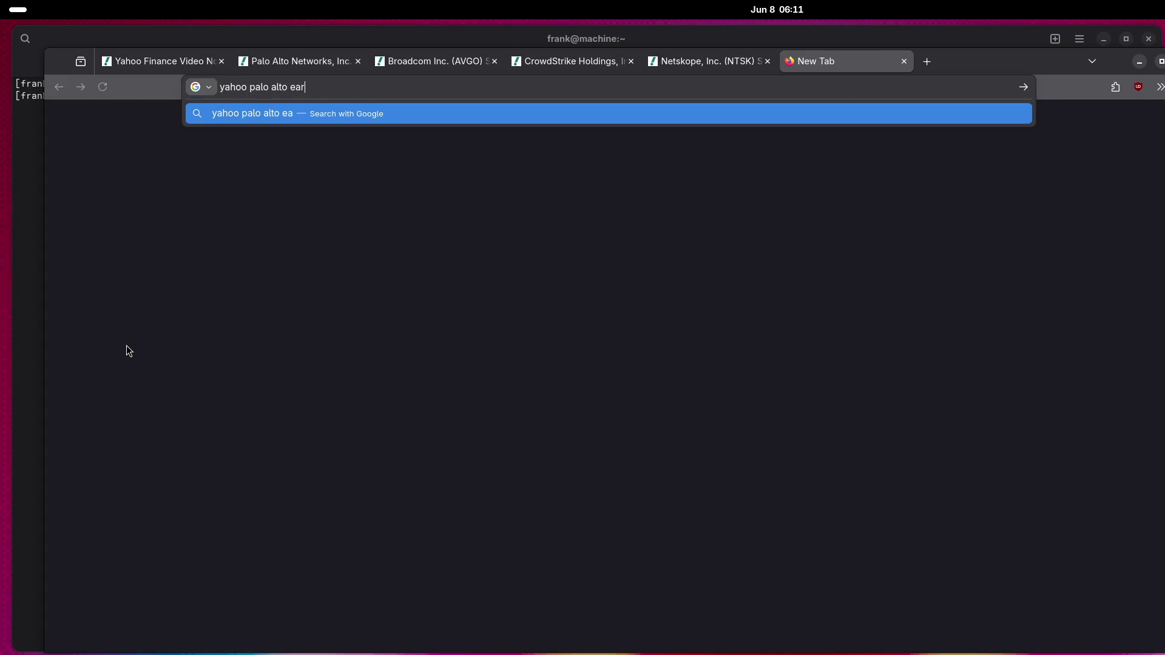
pyautogui.write('all recording')
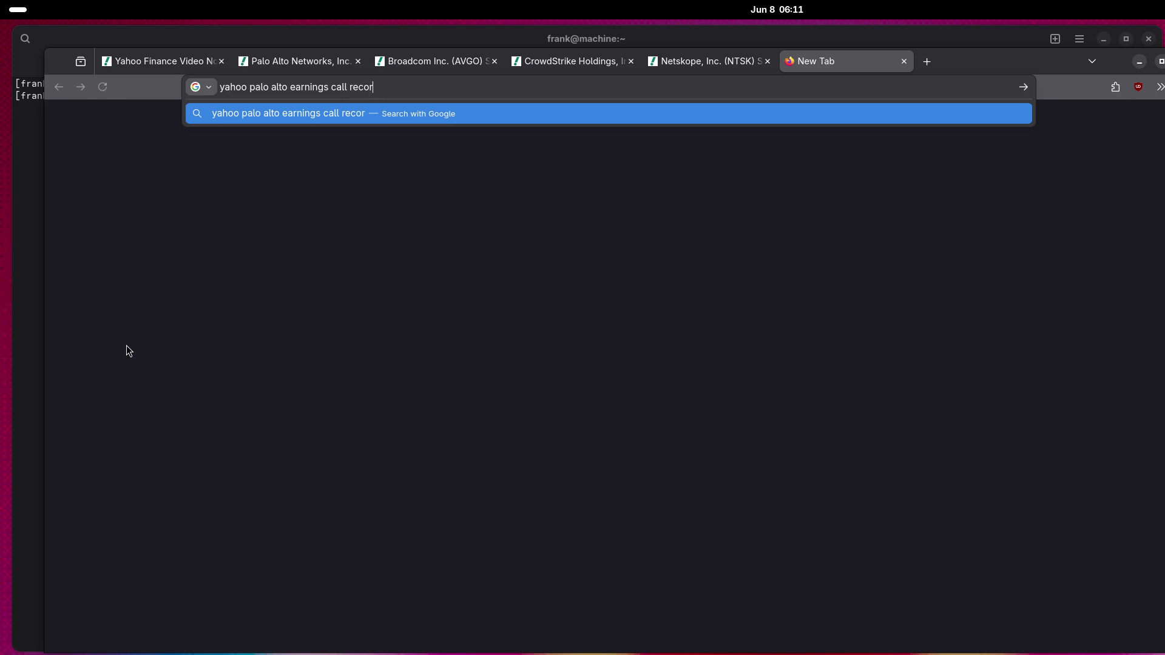
pyautogui.press('Return')
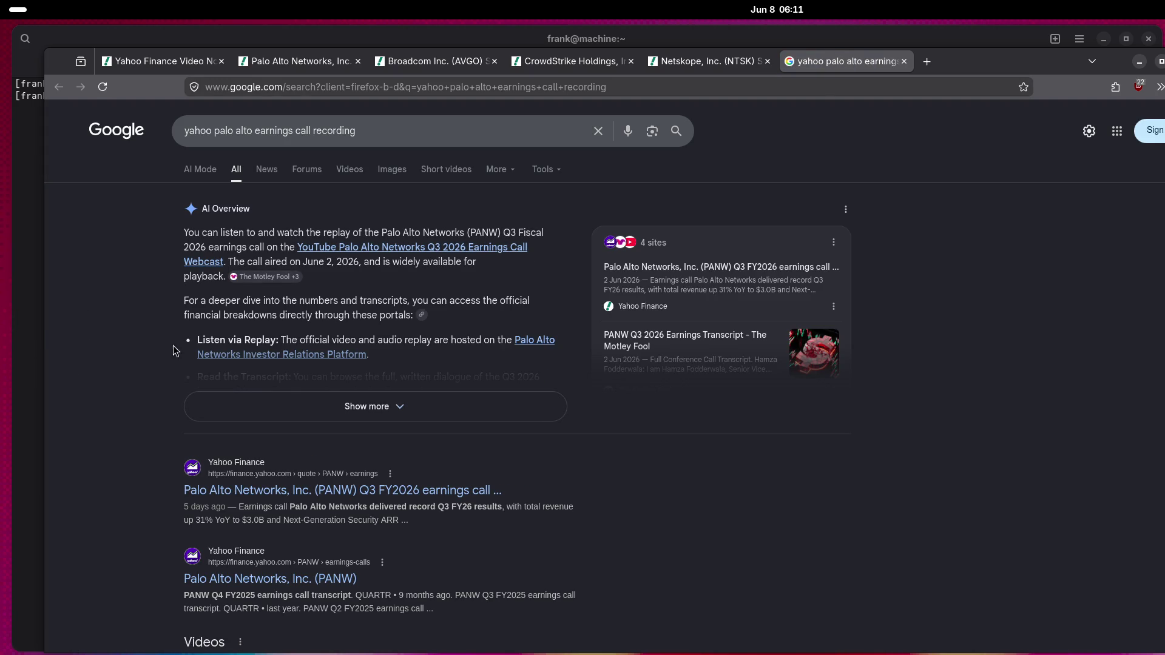
pyautogui.middleClick(304, 492)
pyautogui.click(996, 61)
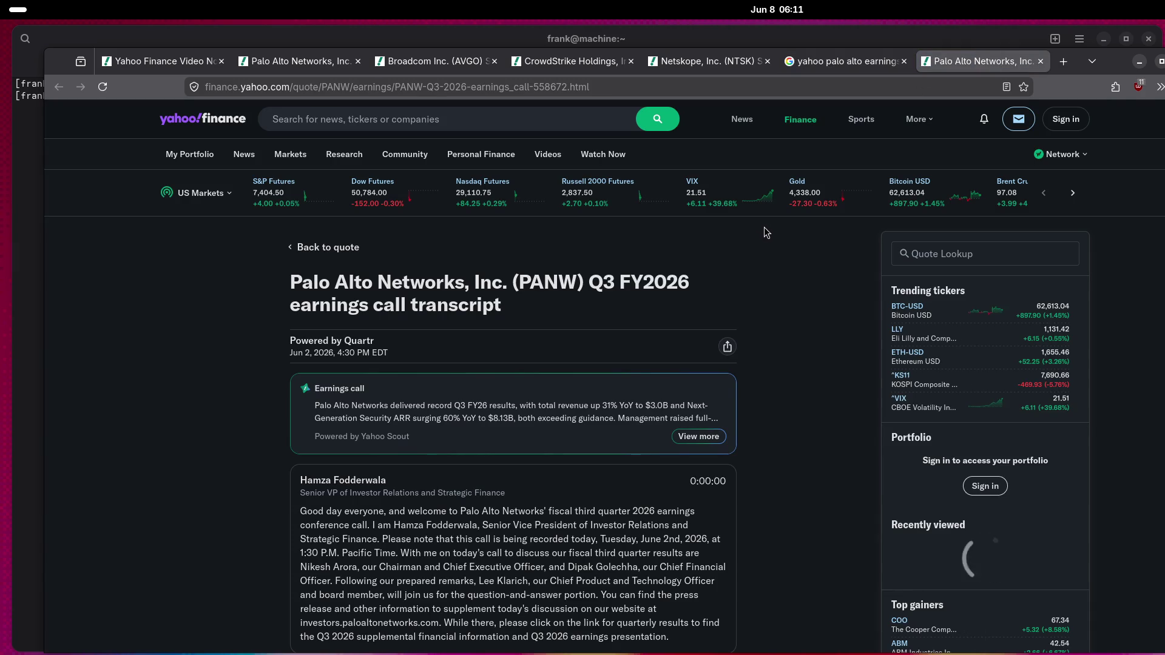
pyautogui.scroll(-7, 771, 229)
pyautogui.scroll(7, 784, 232)
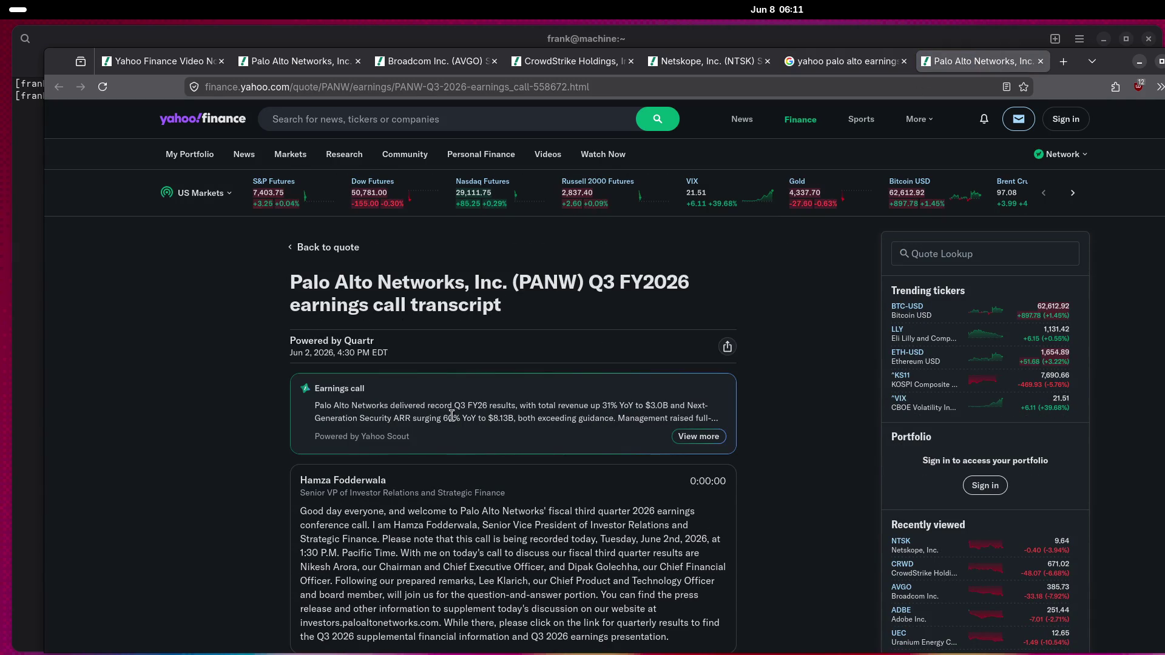
pyautogui.moveTo(345, 405); pyautogui.dragTo(461, 435)
pyautogui.click(698, 436)
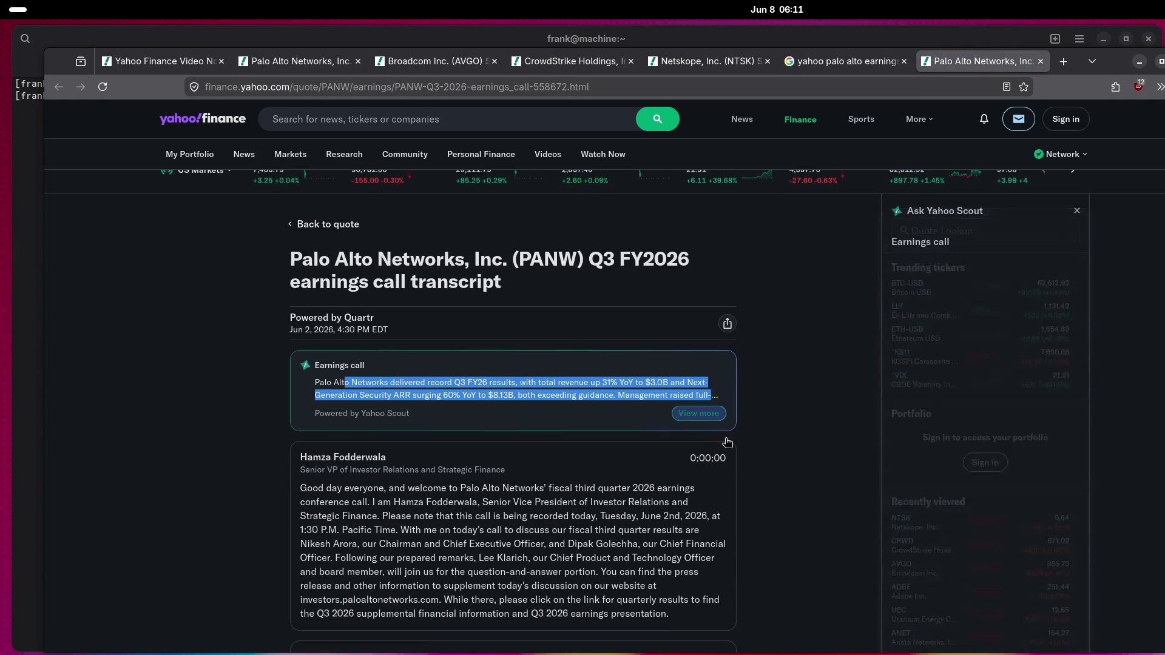
pyautogui.scroll(-10, 977, 319)
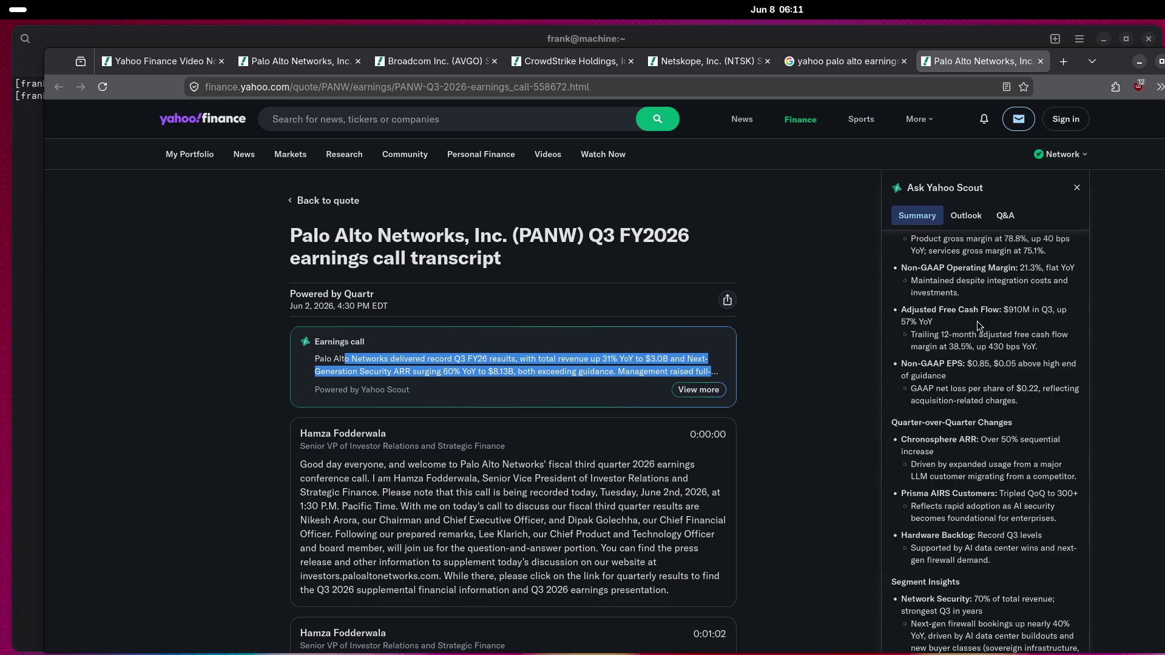
pyautogui.scroll(10, 952, 316)
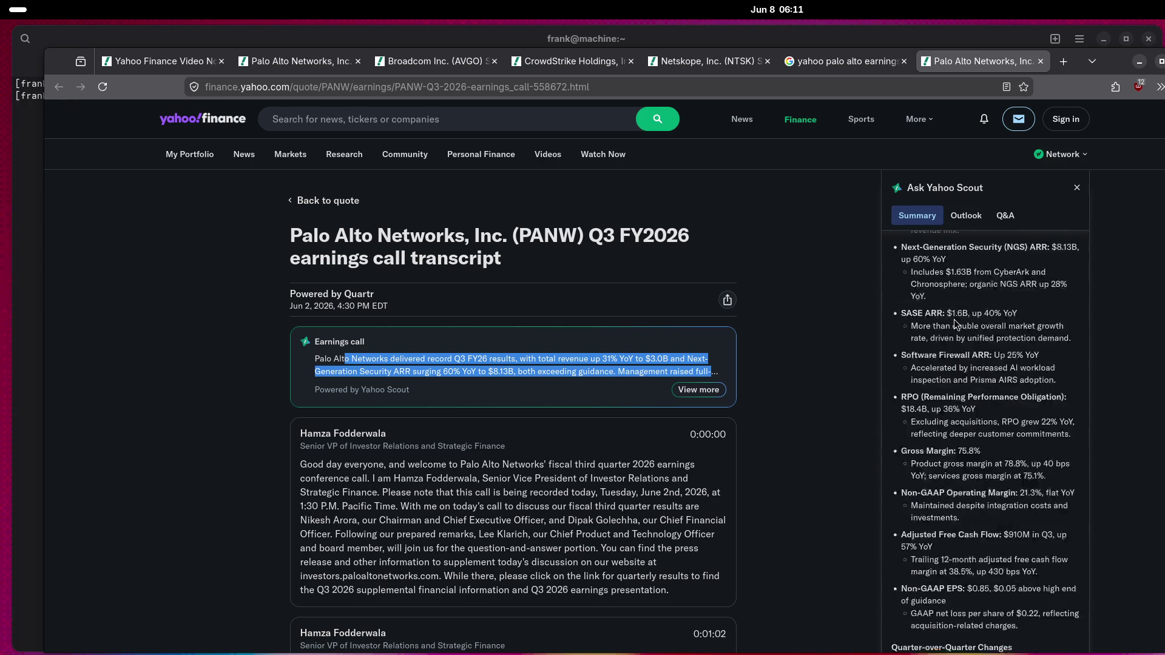
# Close the Yahoo Finance transcript tab and open the AI Overview's YouTube Q3 2026 earnings call webcast in a new tab
pyautogui.click(1039, 60)
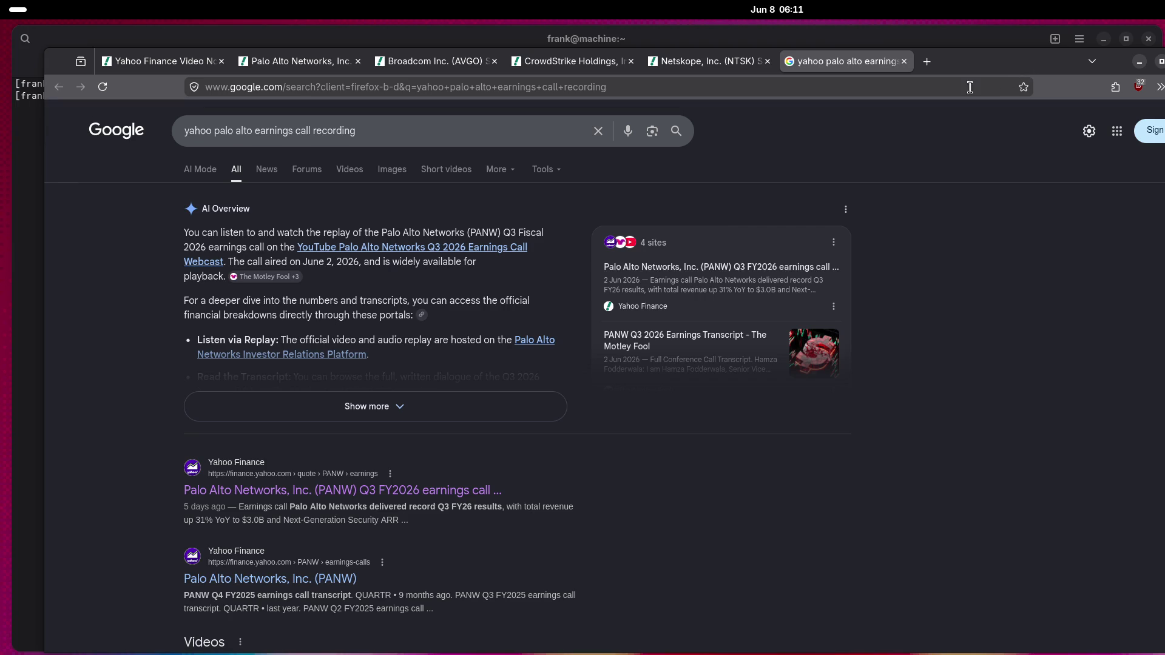
pyautogui.click(253, 409)
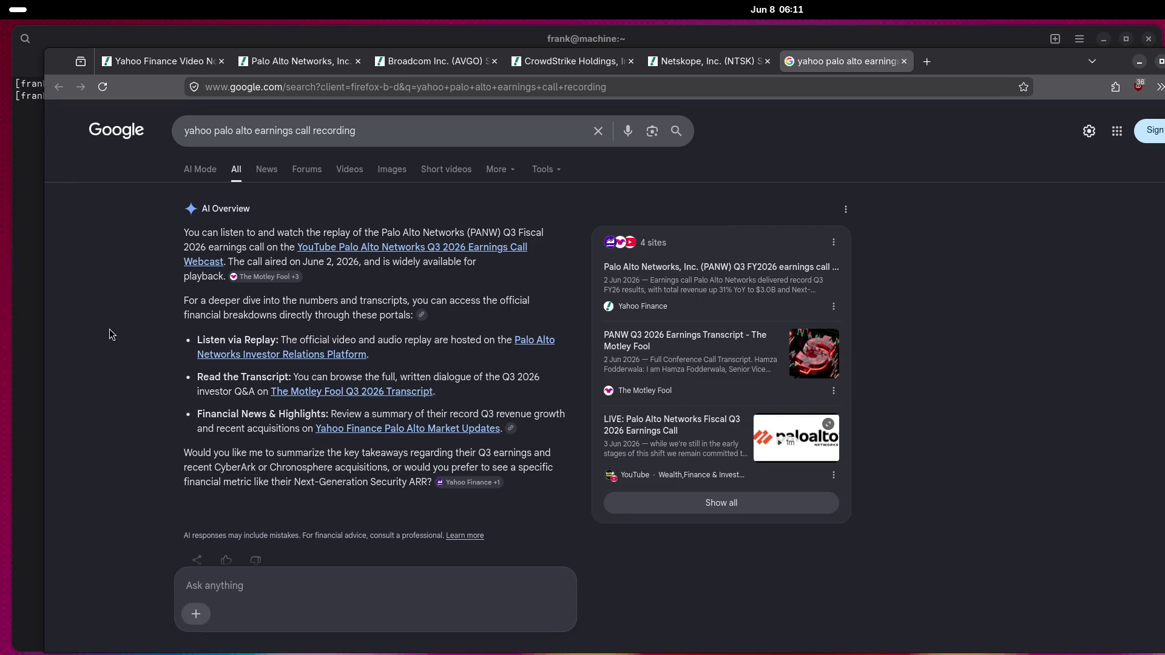
pyautogui.middleClick(331, 249)
pyautogui.click(980, 66)
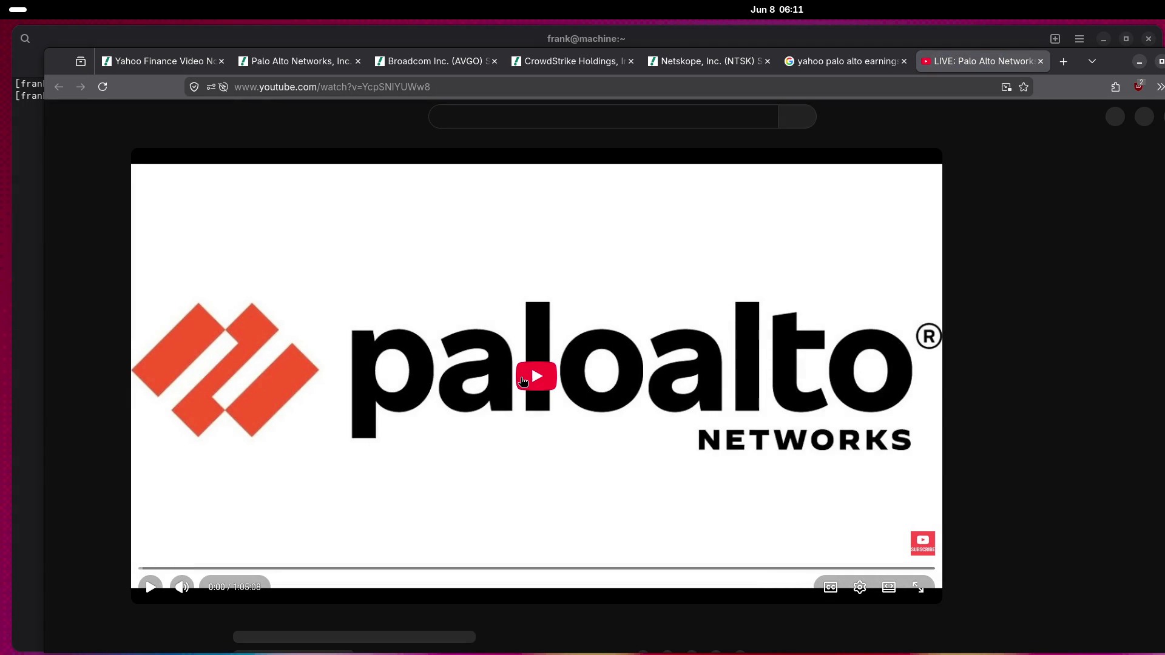
# Start the 1:05:08 earnings call replay and seek it to 7:44
pyautogui.click(530, 365)
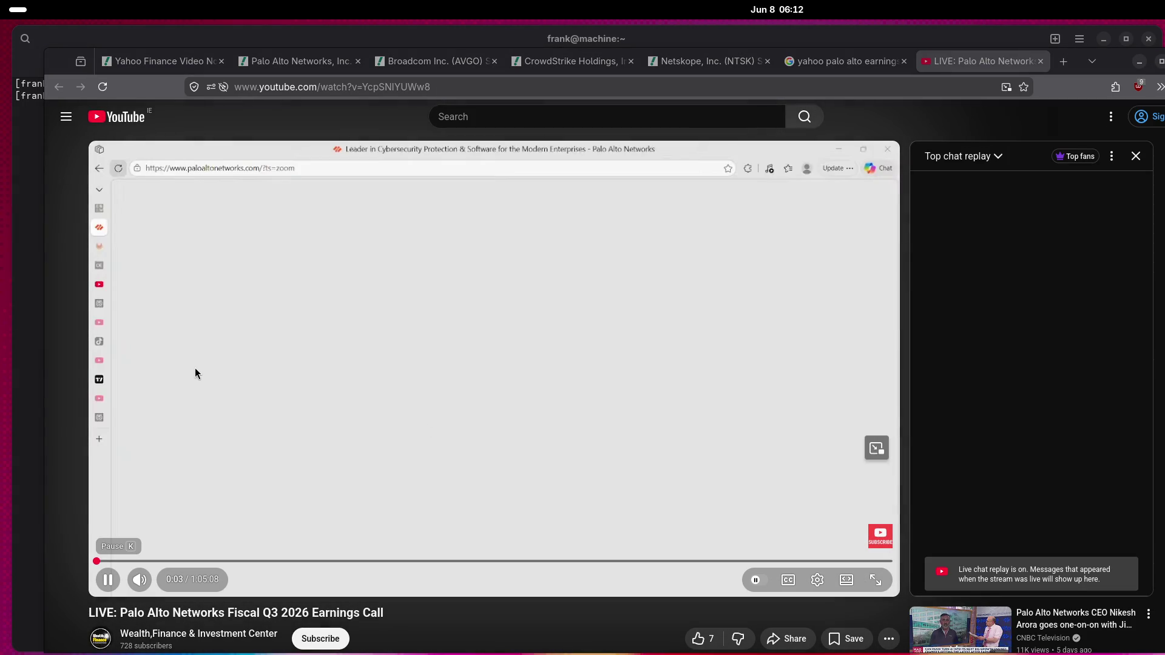
pyautogui.moveTo(104, 557)
pyautogui.mouseDown()
pyautogui.moveTo(139, 562)
pyautogui.moveTo(148, 546)
pyautogui.moveTo(225, 521)
pyautogui.mouseUp()
pyautogui.rightClick(949, 51)
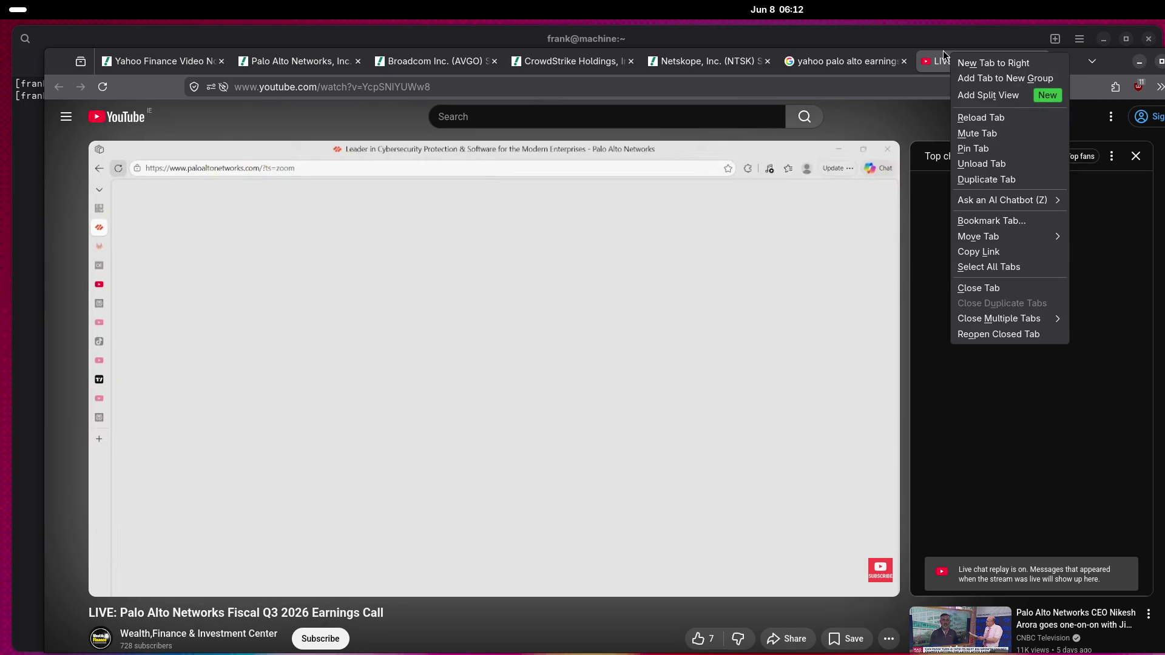
pyautogui.press('Escape')
pyautogui.click(208, 560)
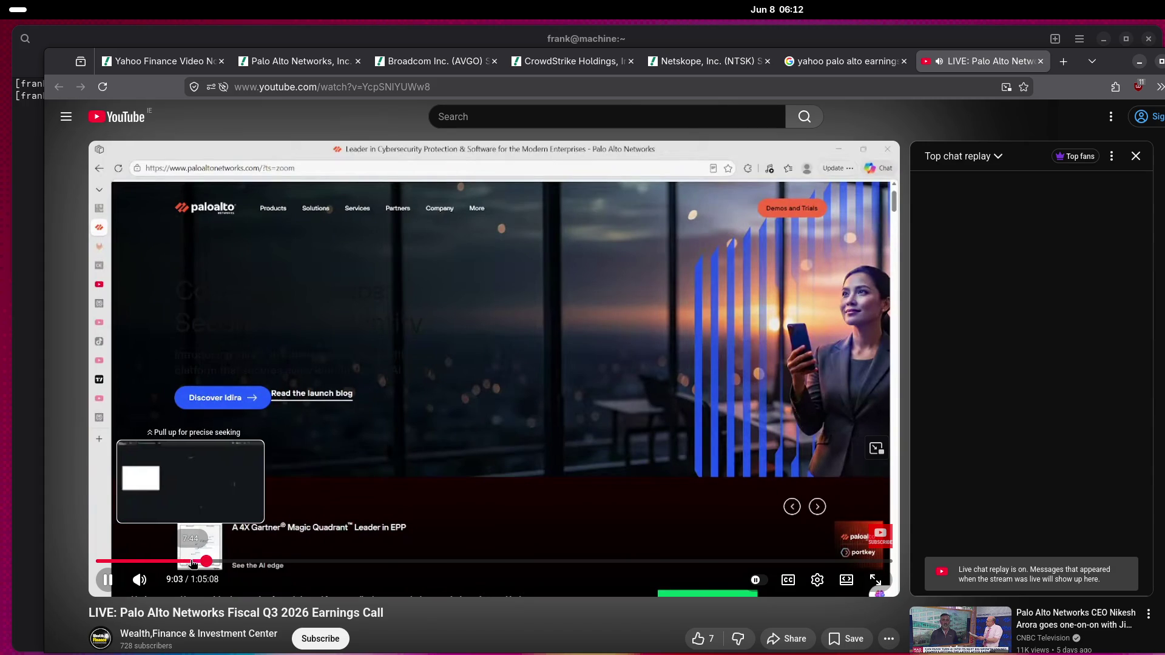
pyautogui.click(193, 561)
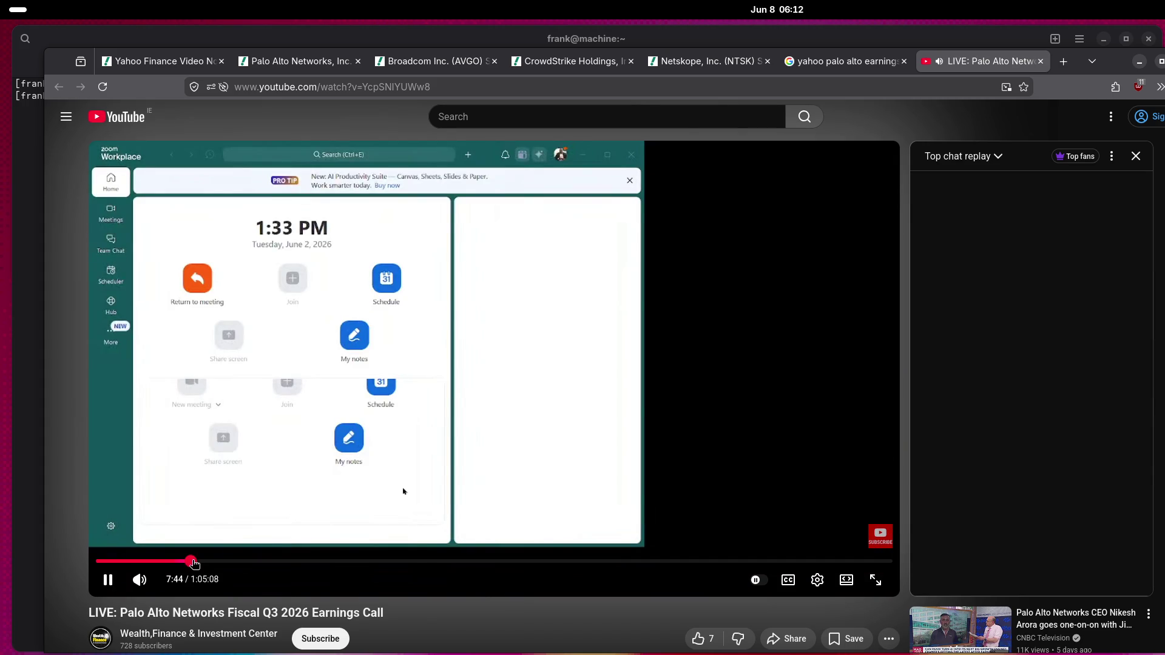